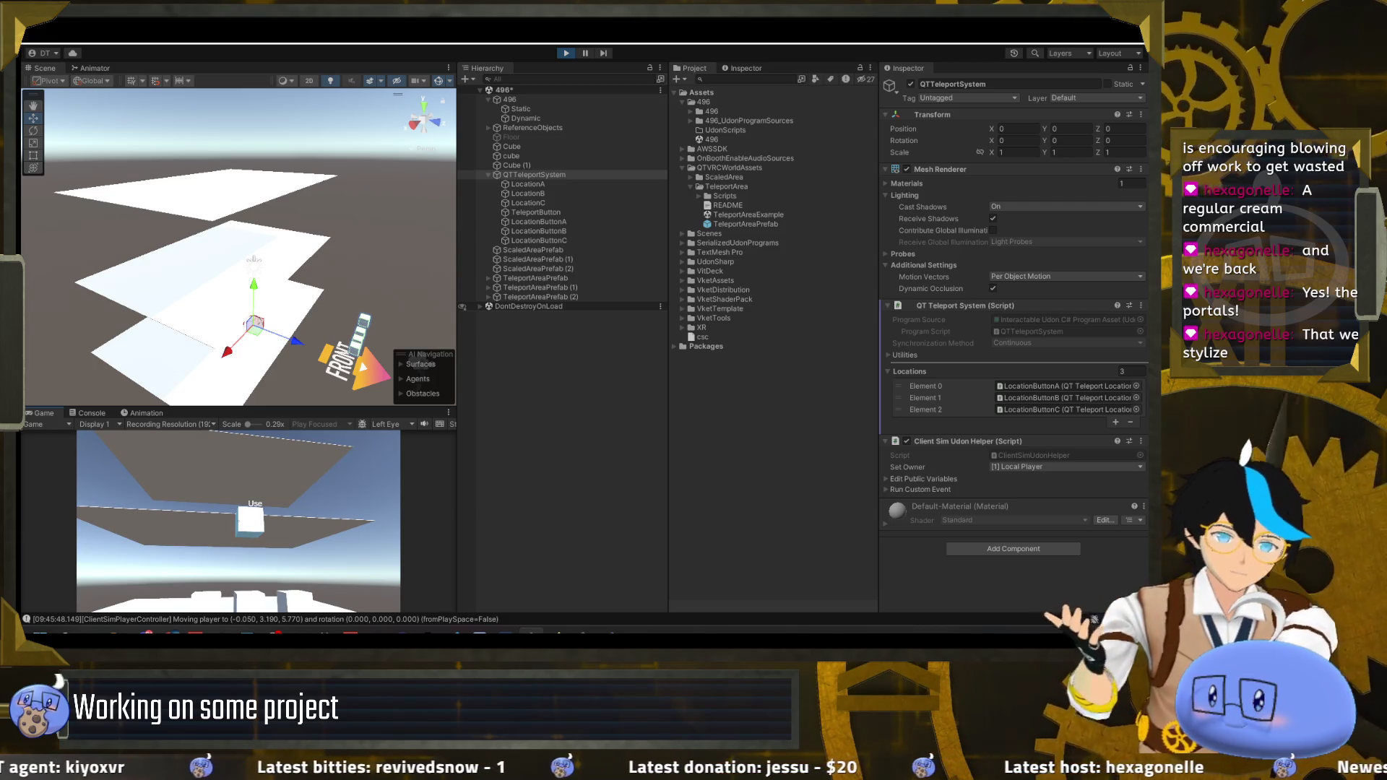
- Exit play mode through the Client Simulator menu and select TeleportButton in the Hierarchy
{"action": "key", "text": "Escape"}
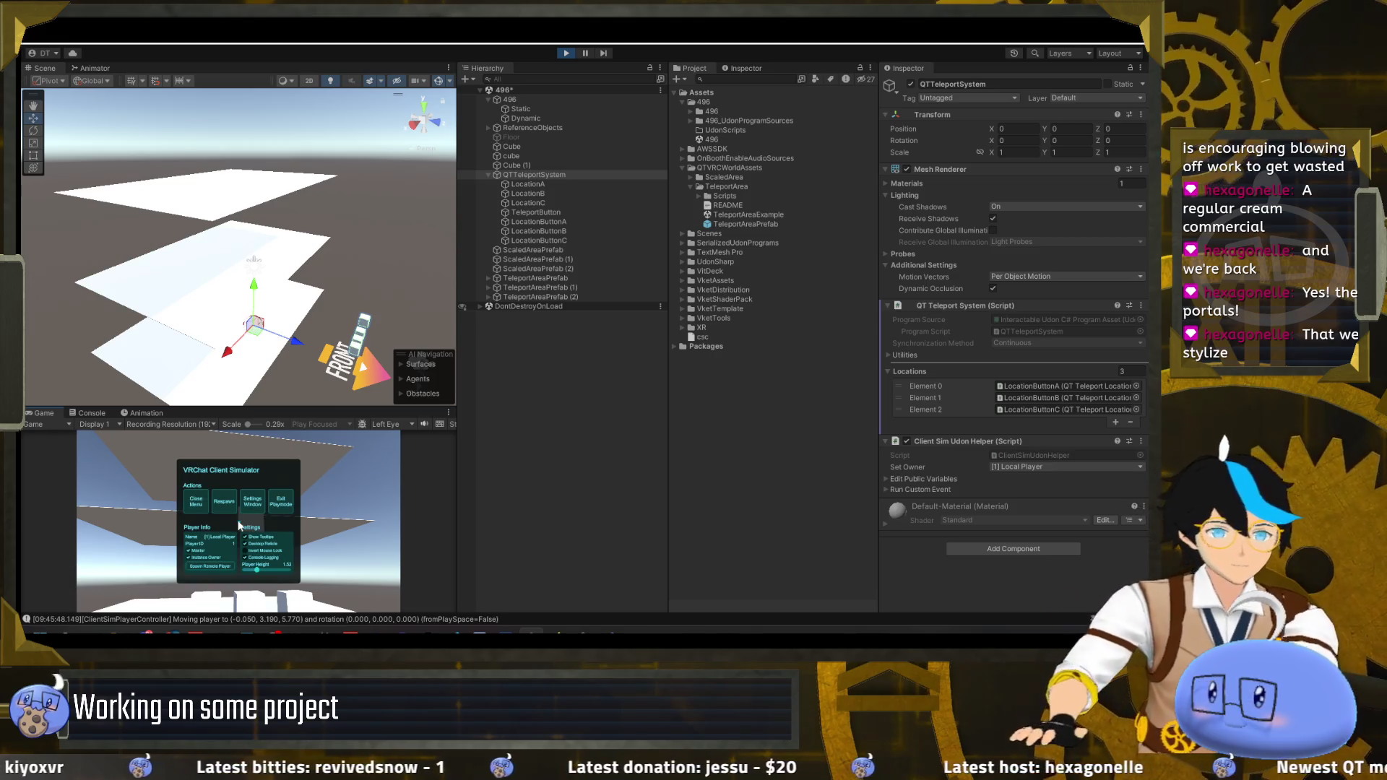
{"action": "left_click", "coordinate": [566, 54]}
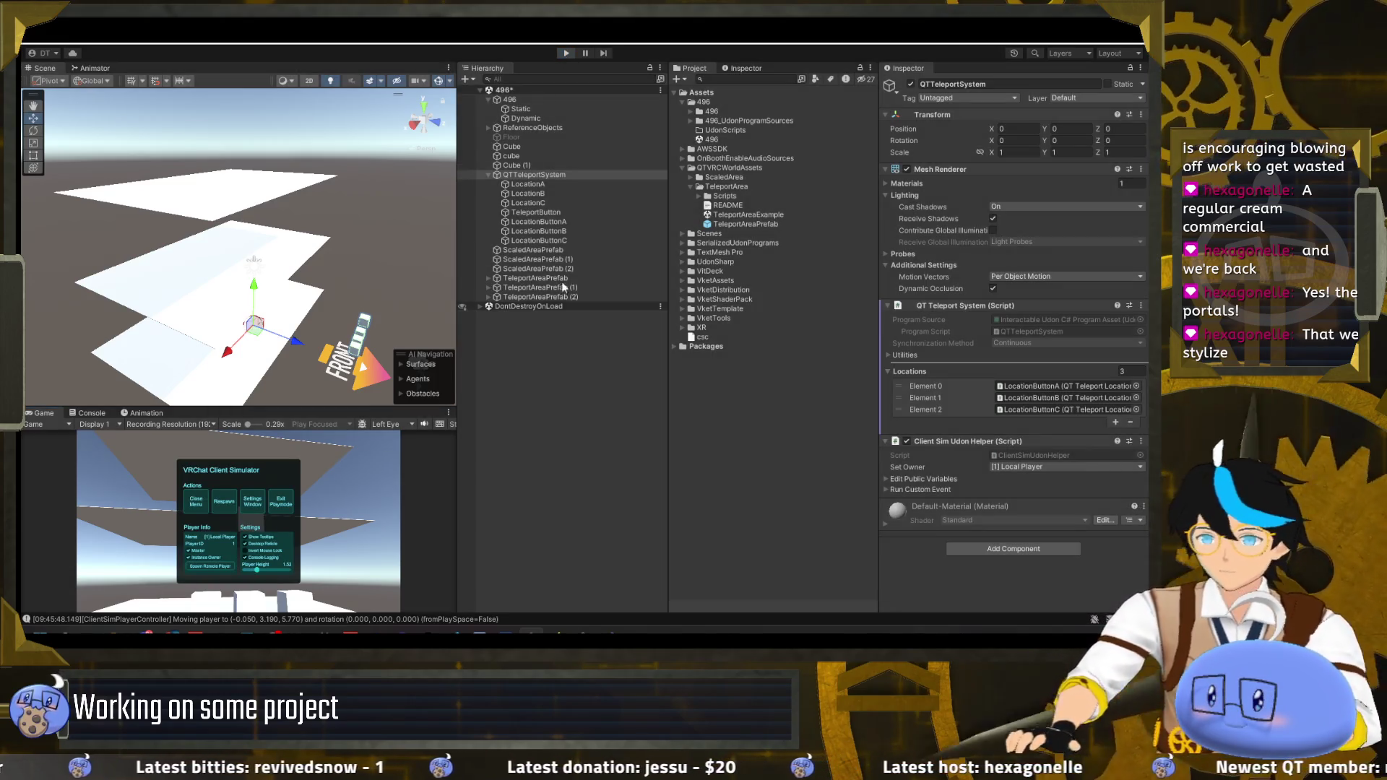
{"action": "left_click", "coordinate": [541, 212]}
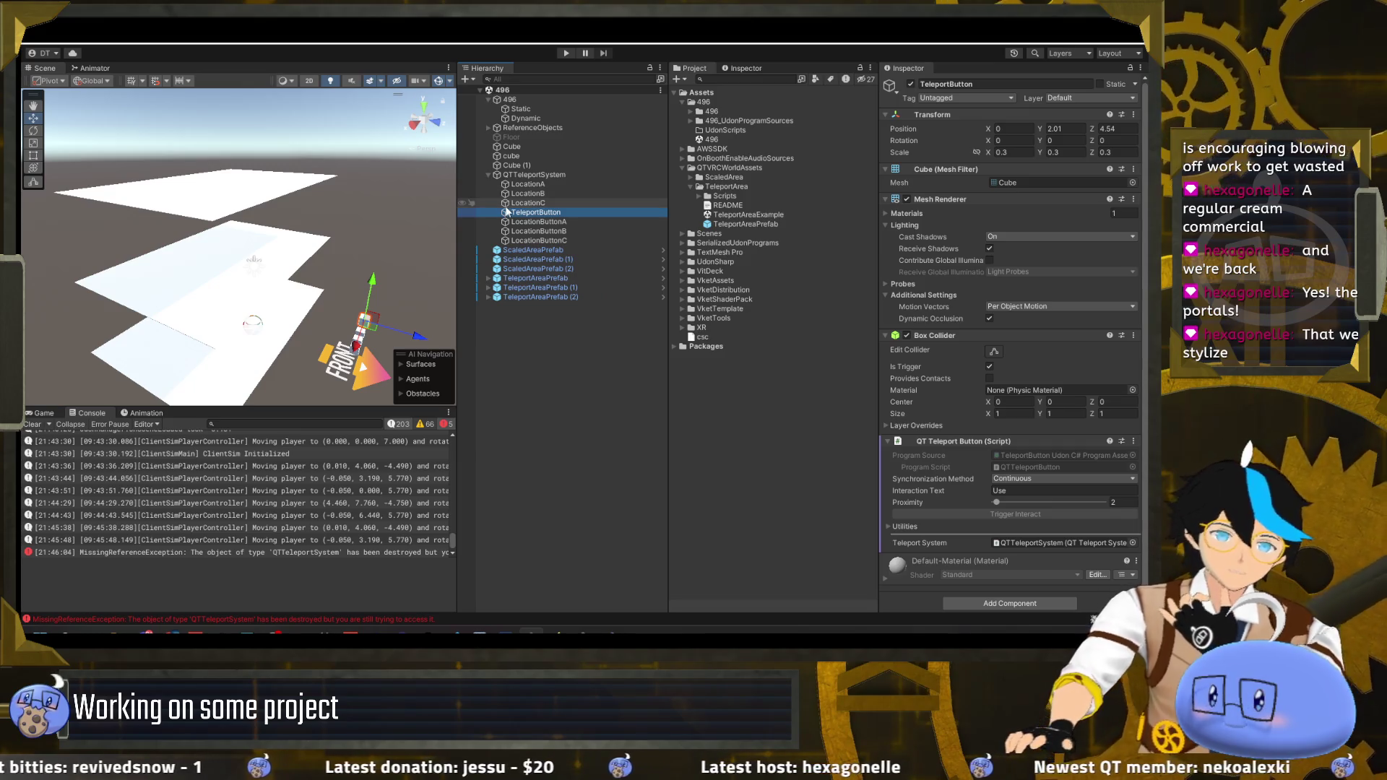
- Inspect each ScaledAreaPrefab and TeleportAreaPrefab instance in the Hierarchy
{"action": "left_click", "coordinate": [564, 252]}
{"action": "left_click", "coordinate": [558, 280]}
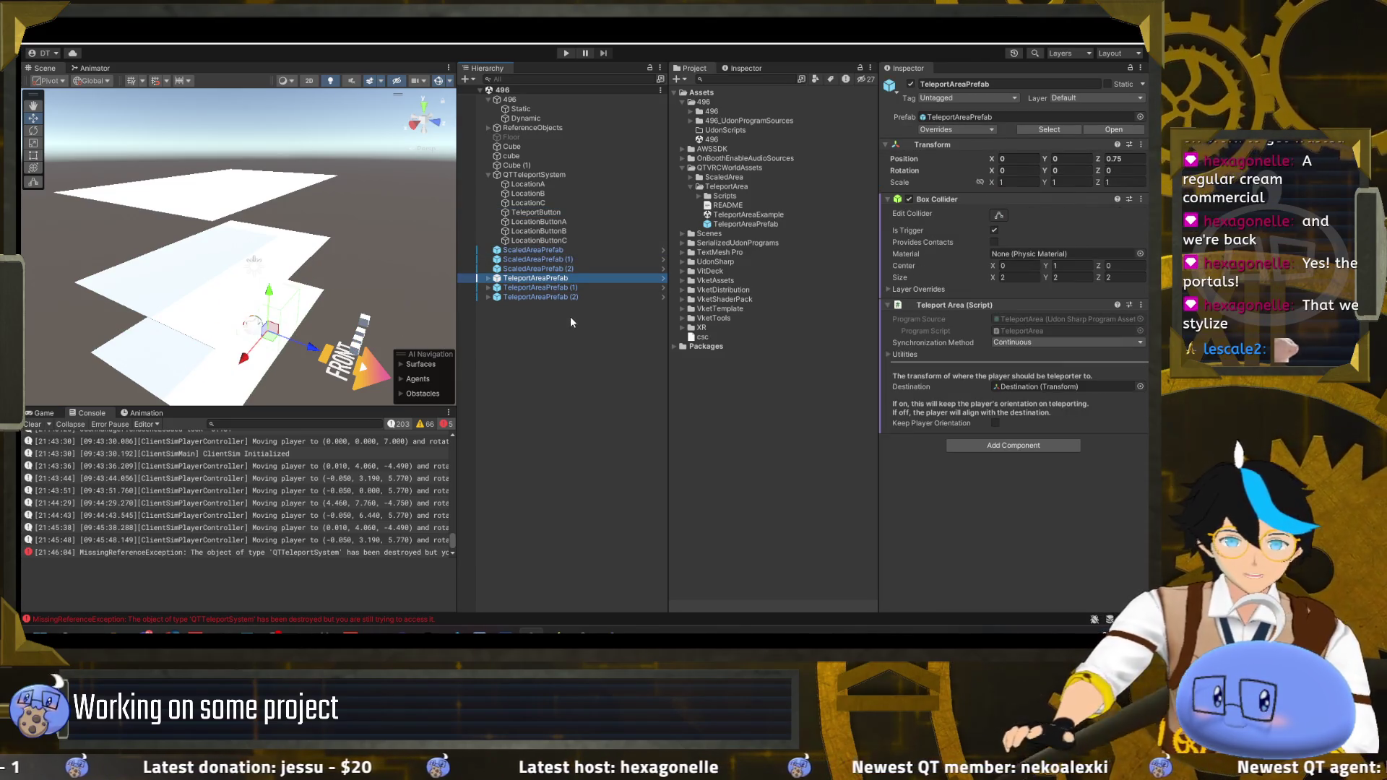
{"action": "left_click", "coordinate": [595, 252]}
{"action": "left_click", "coordinate": [596, 258]}
{"action": "left_click", "coordinate": [596, 268]}
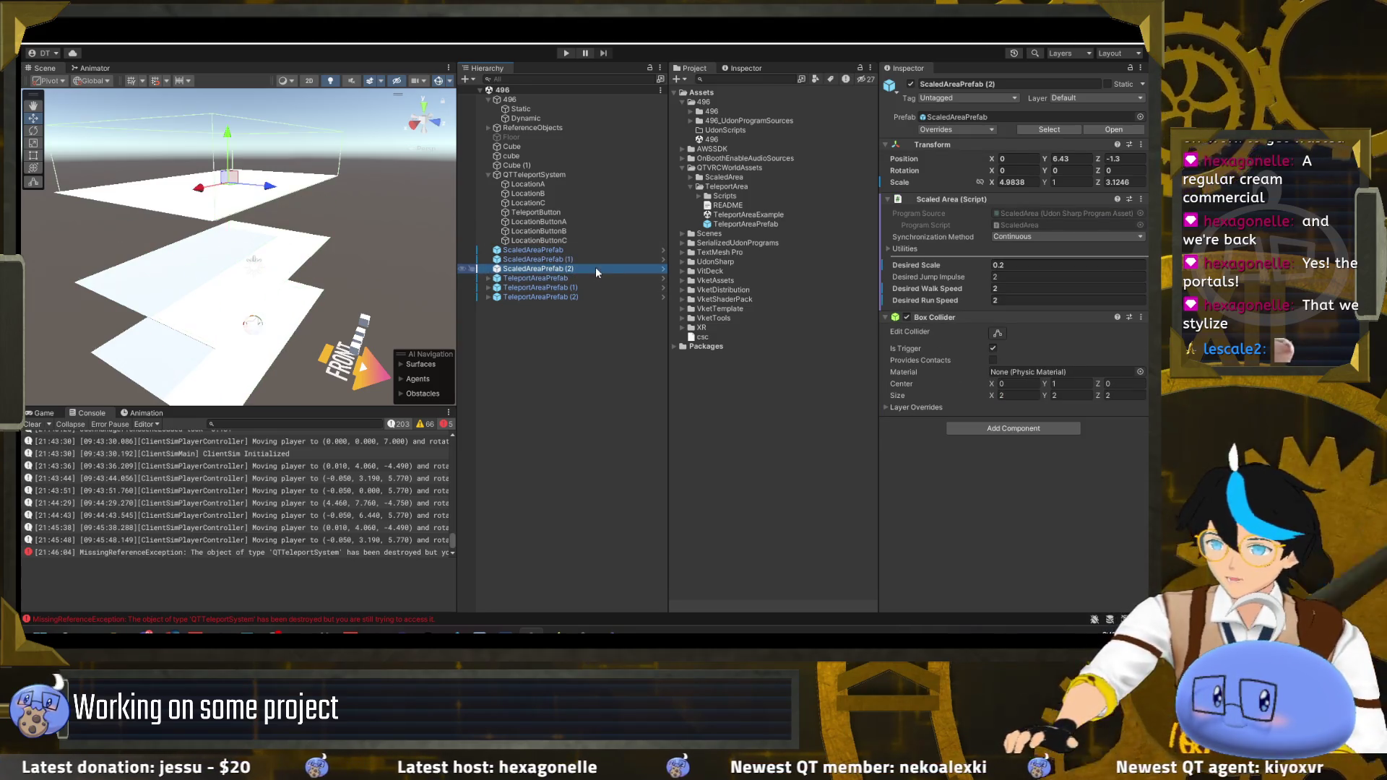
{"action": "left_click", "coordinate": [591, 280]}
{"action": "left_click", "coordinate": [591, 288]}
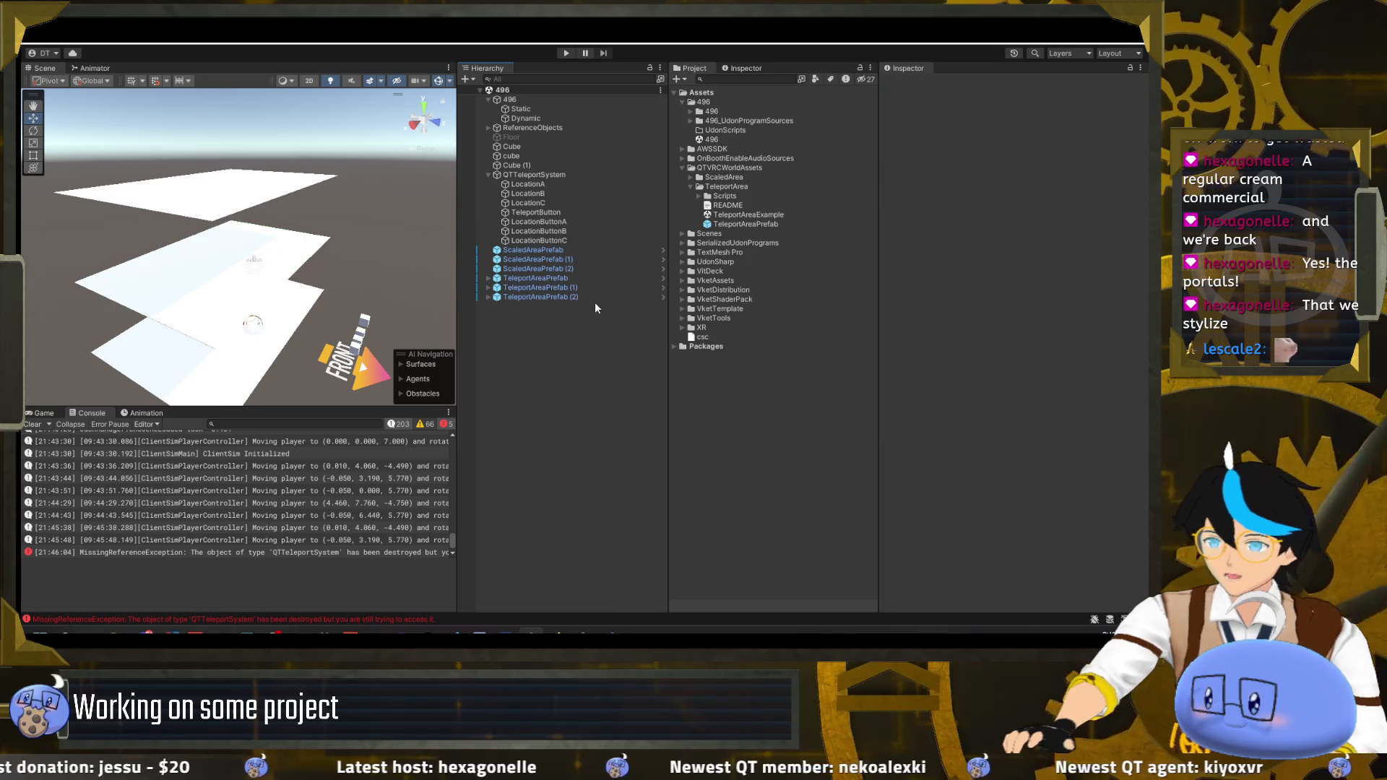
{"action": "left_click", "coordinate": [594, 297]}
- Expand the three TeleportAreaPrefabs and select their Destination children in the scene
{"action": "left_click", "coordinate": [489, 278]}
{"action": "left_click", "coordinate": [488, 297]}
{"action": "left_click", "coordinate": [488, 316]}
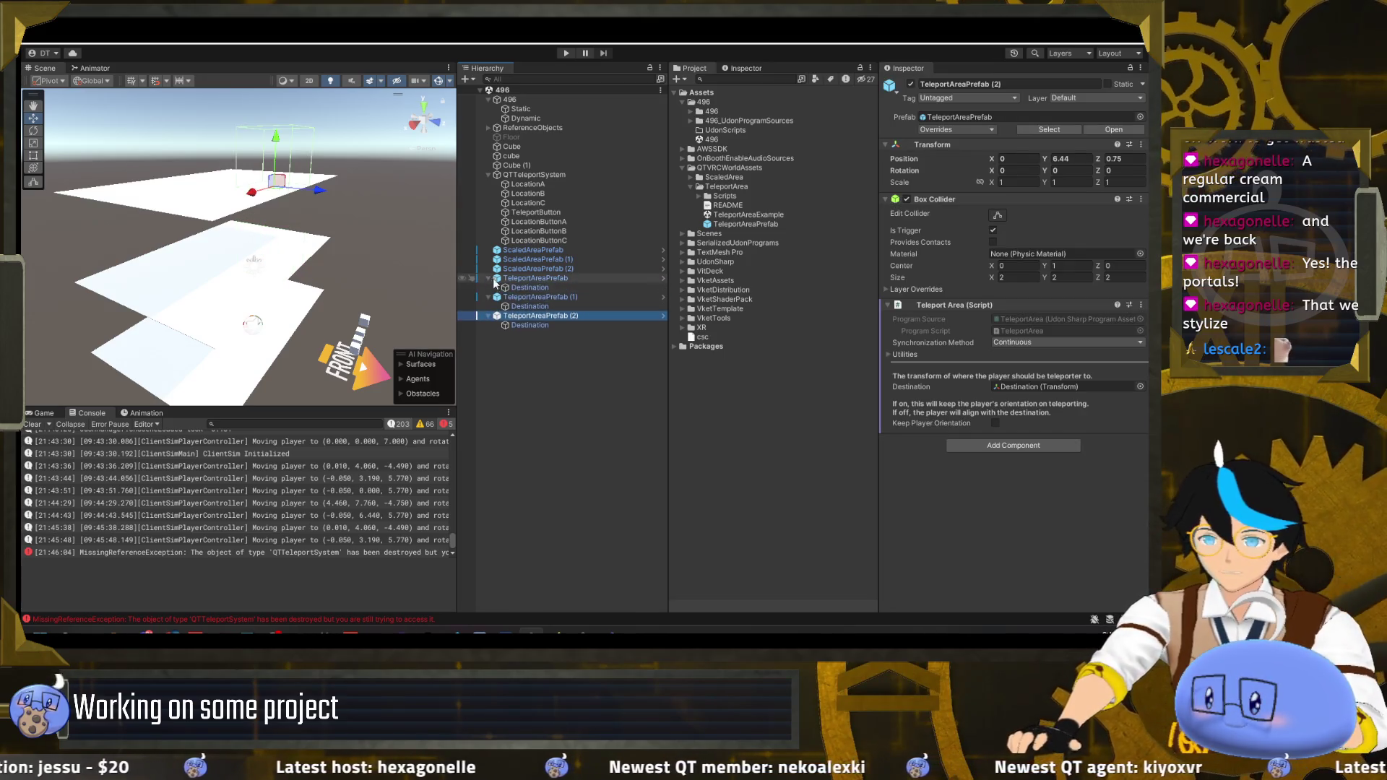
{"action": "left_click", "coordinate": [527, 288]}
{"action": "left_click", "coordinate": [531, 304]}
{"action": "left_click", "coordinate": [536, 324]}
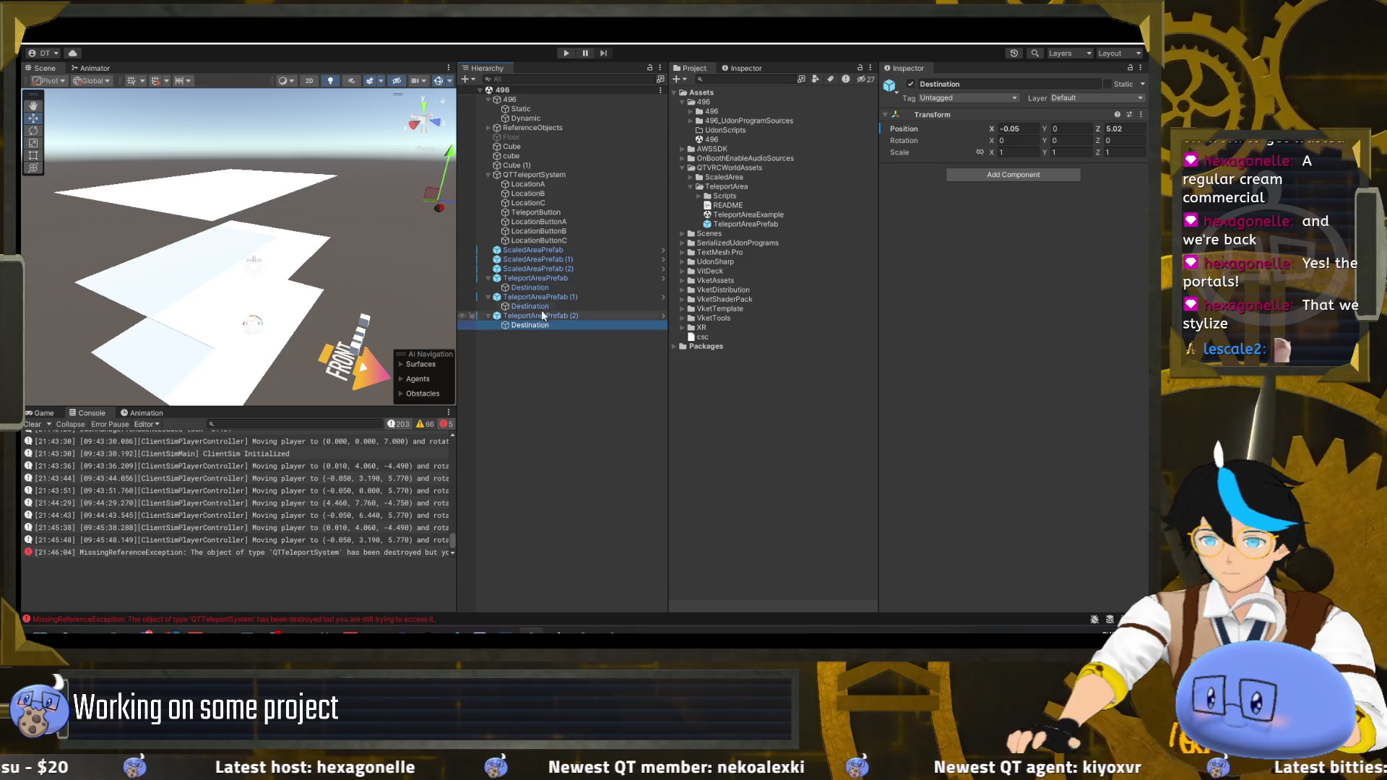
{"action": "left_click", "coordinate": [543, 306]}
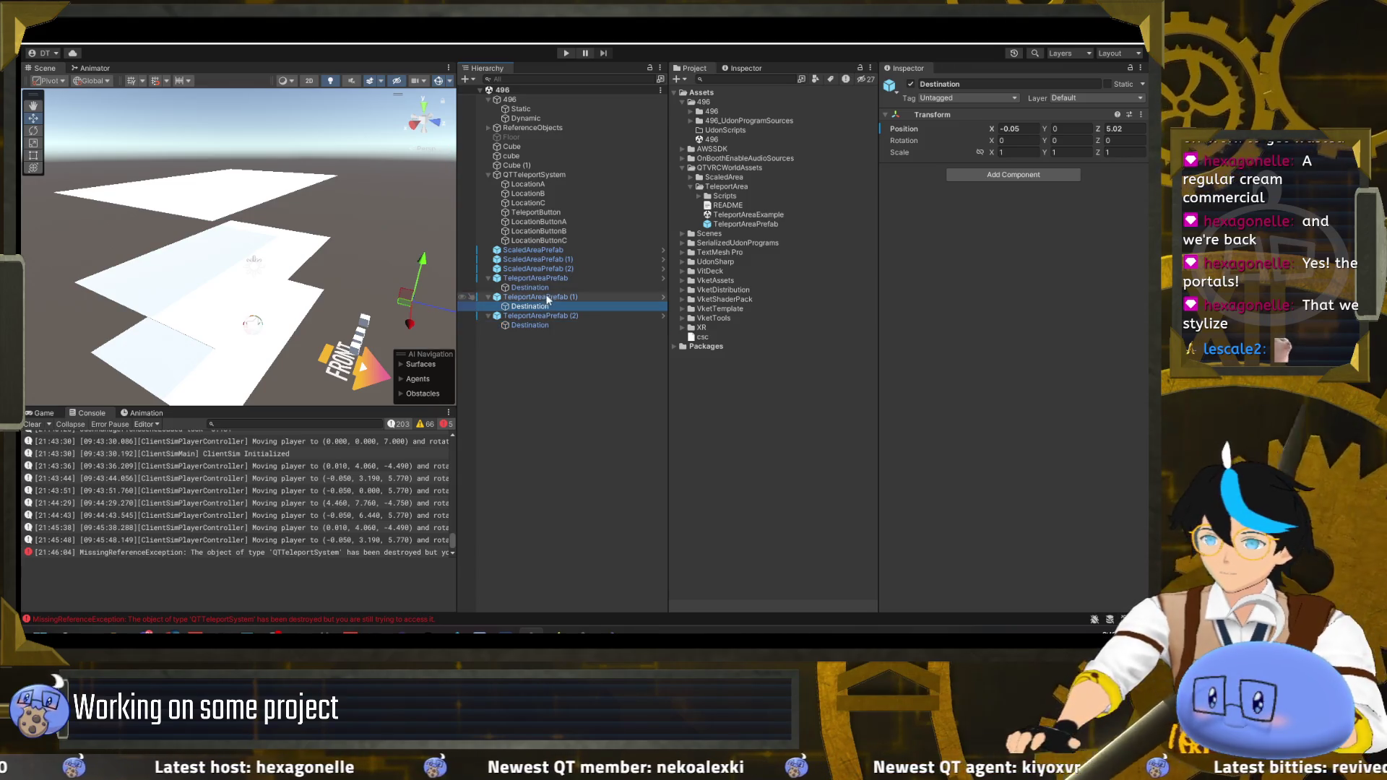
{"action": "left_click", "coordinate": [549, 288]}
{"action": "mouse_move", "coordinate": [332, 296]}
{"action": "left_mouse_down"}
{"action": "mouse_move", "coordinate": [237, 246]}
{"action": "mouse_move", "coordinate": [260, 238]}
{"action": "left_mouse_up"}
- Set Rotation Y to 180 on all three teleport Destinations together
{"action": "left_click", "coordinate": [558, 306], "text": "ctrl"}
{"action": "left_click", "coordinate": [563, 325], "text": "ctrl"}
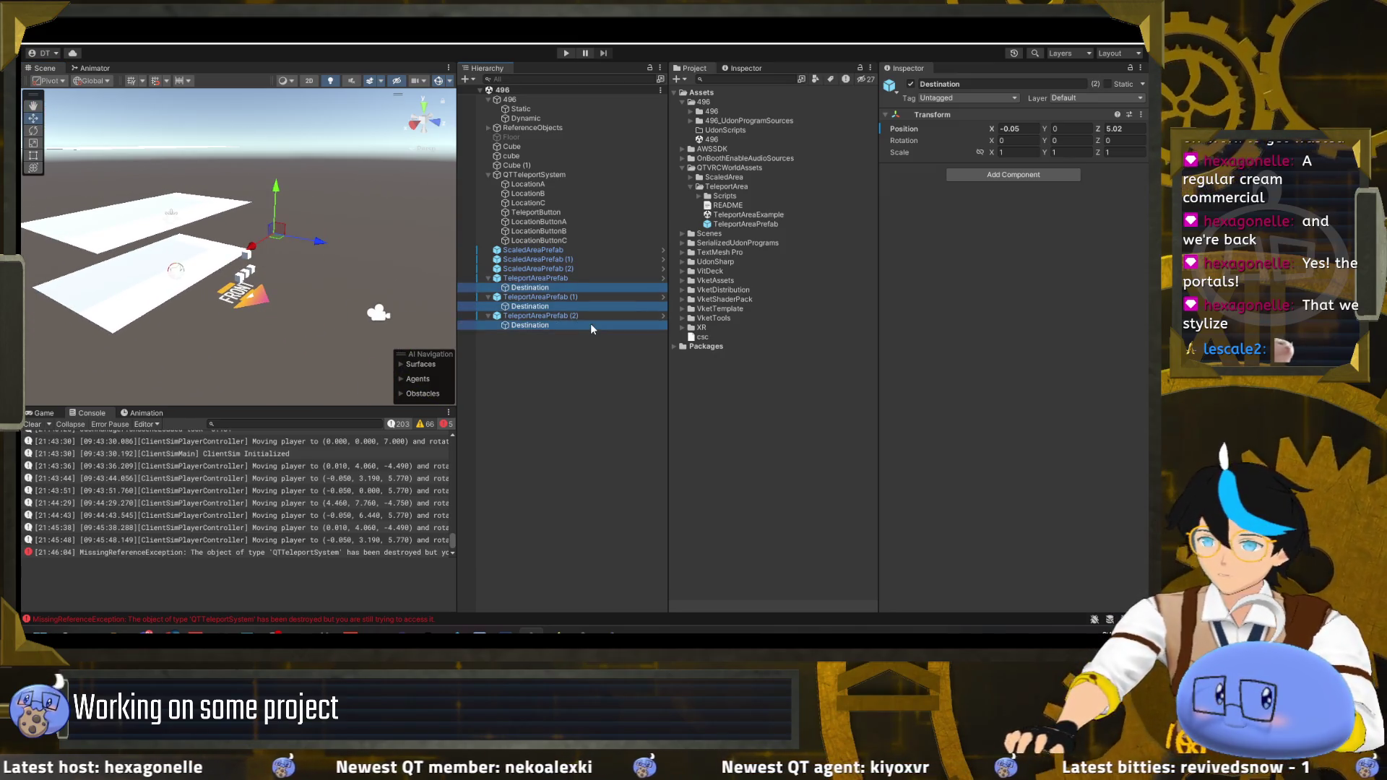
{"action": "left_click", "coordinate": [1062, 141]}
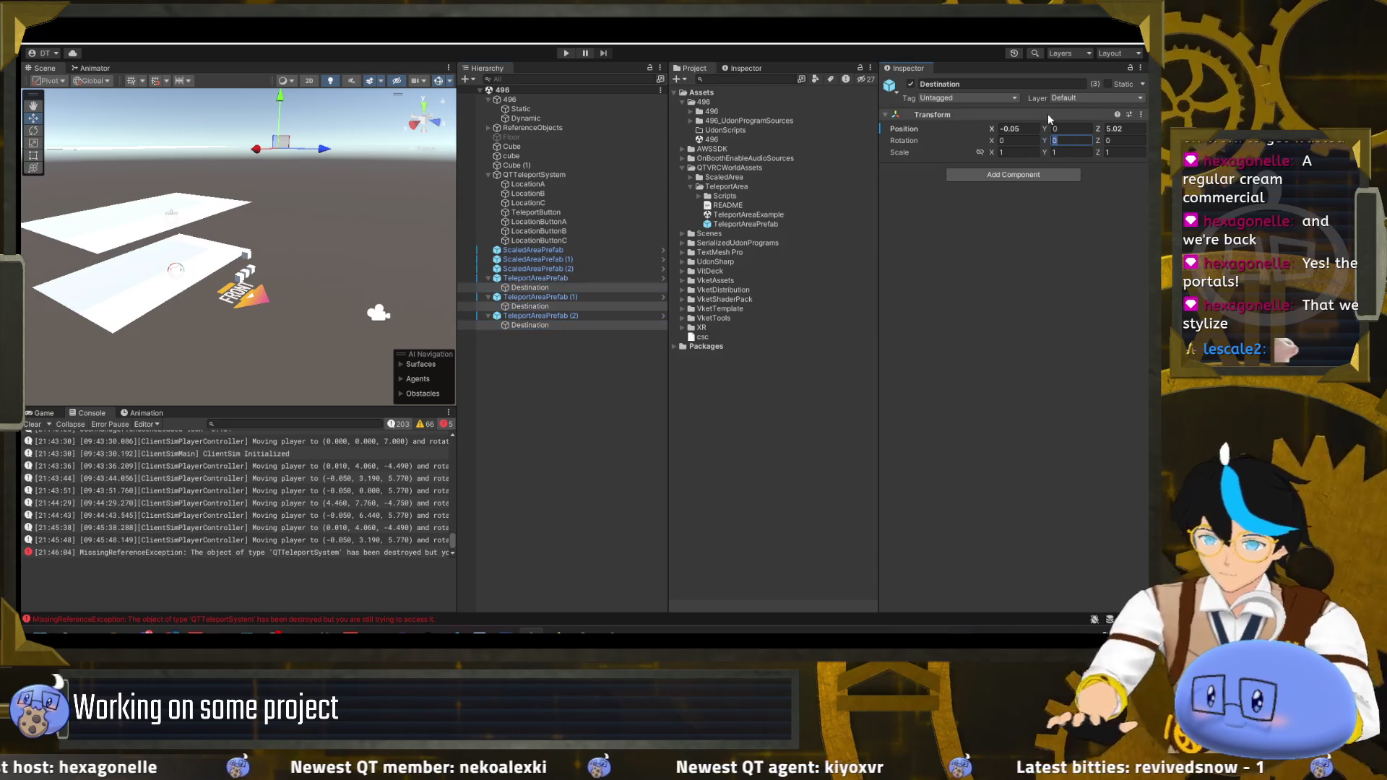
{"action": "left_click", "coordinate": [532, 288]}
- Lower the third Destination to Y -6.45 and collapse the three TeleportAreaPrefabs
{"action": "left_click", "coordinate": [534, 306]}
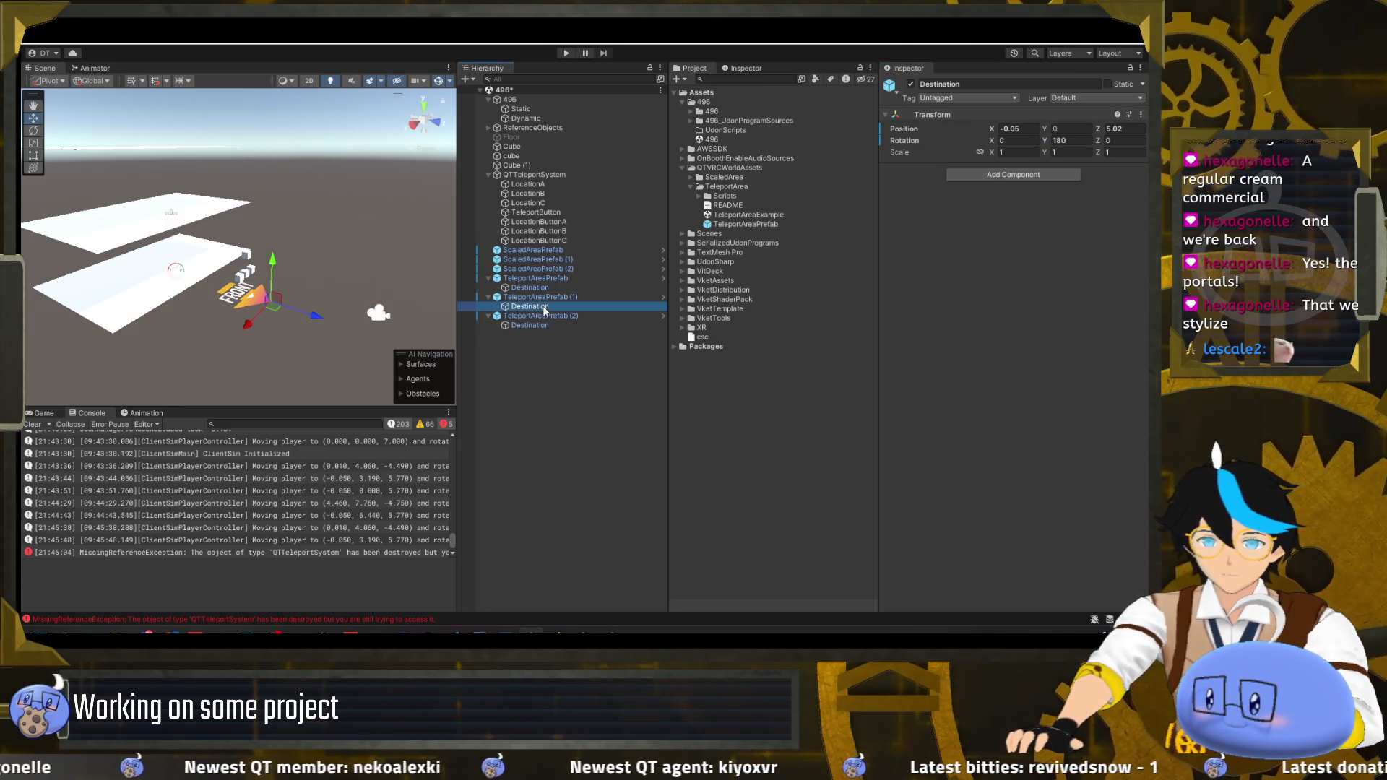
{"action": "left_click", "coordinate": [277, 204]}
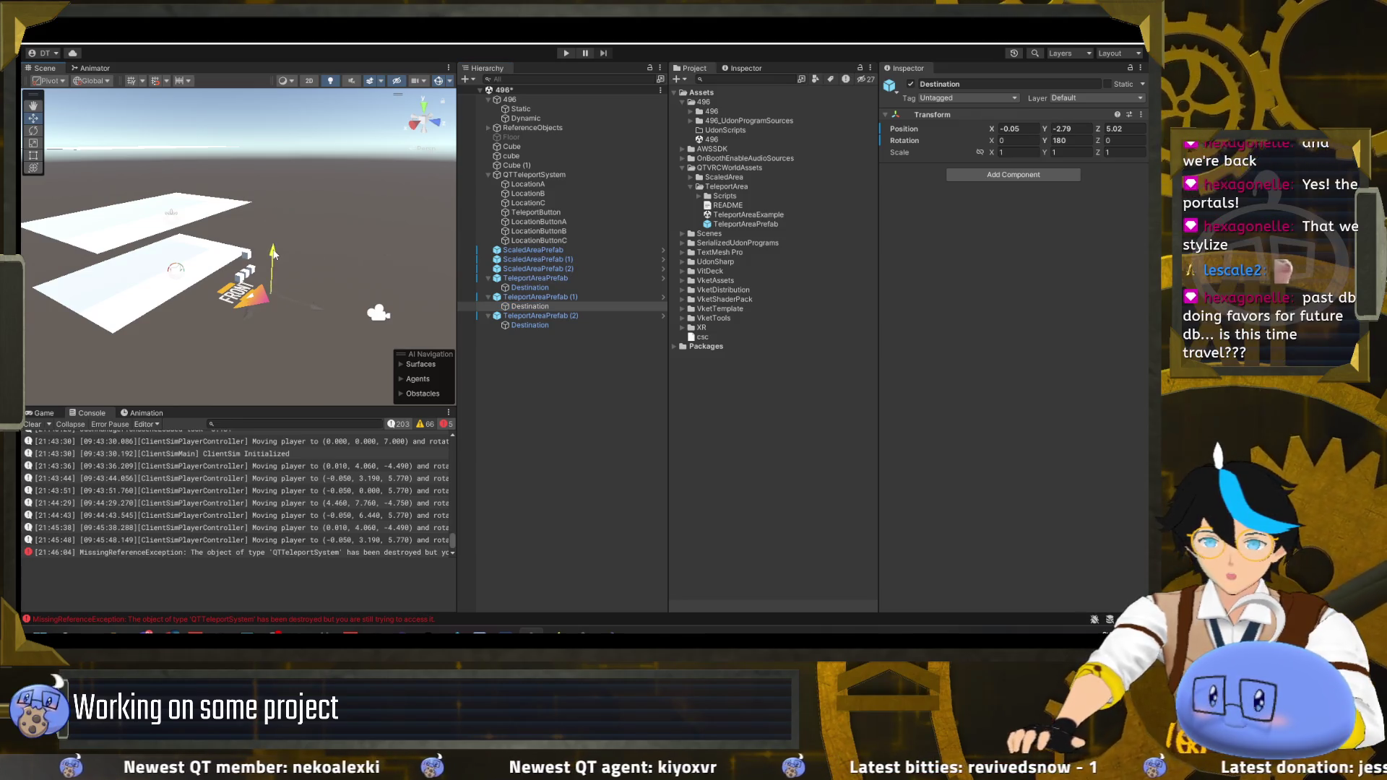
{"action": "left_click", "coordinate": [527, 325]}
{"action": "left_click_drag", "start_coordinate": [286, 106], "coordinate": [294, 302]}
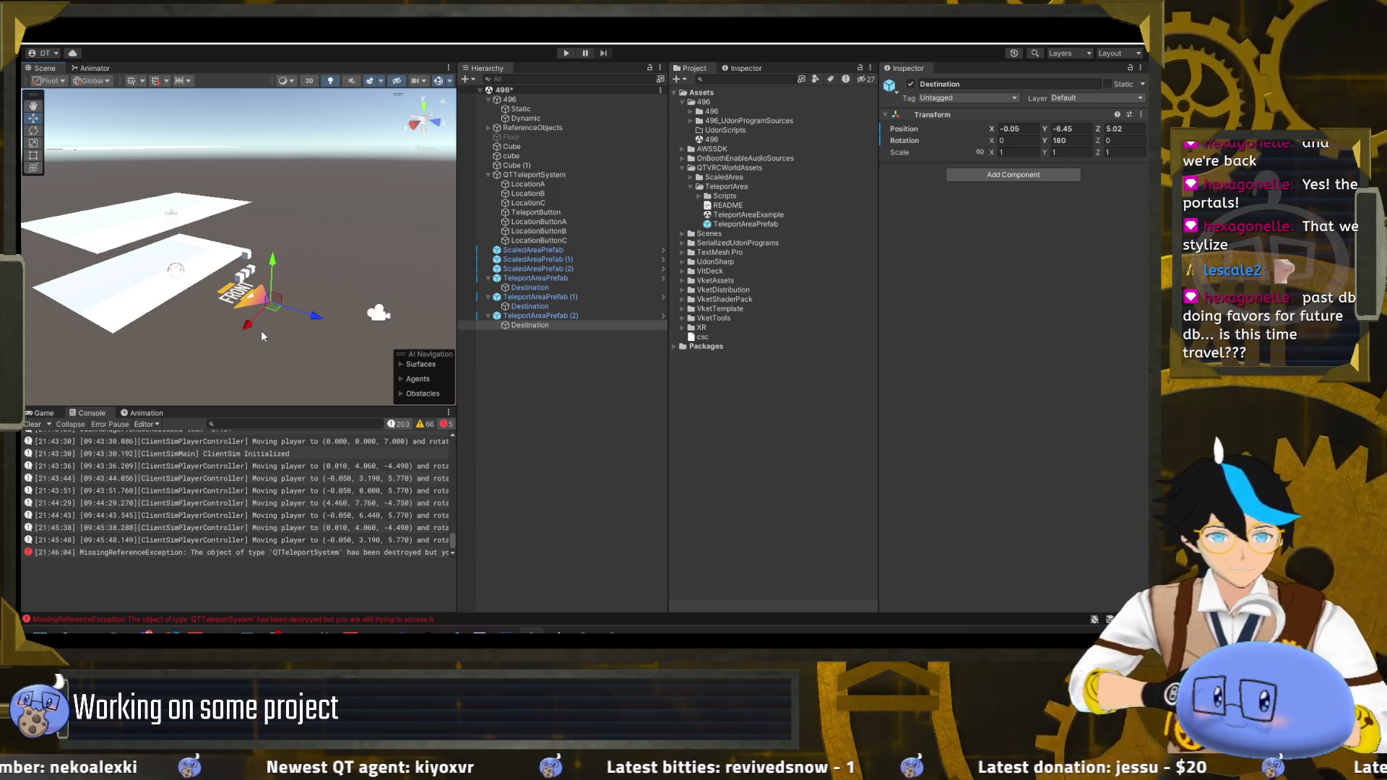
{"action": "left_click", "coordinate": [488, 316]}
{"action": "left_click", "coordinate": [488, 297]}
{"action": "left_click", "coordinate": [489, 278]}
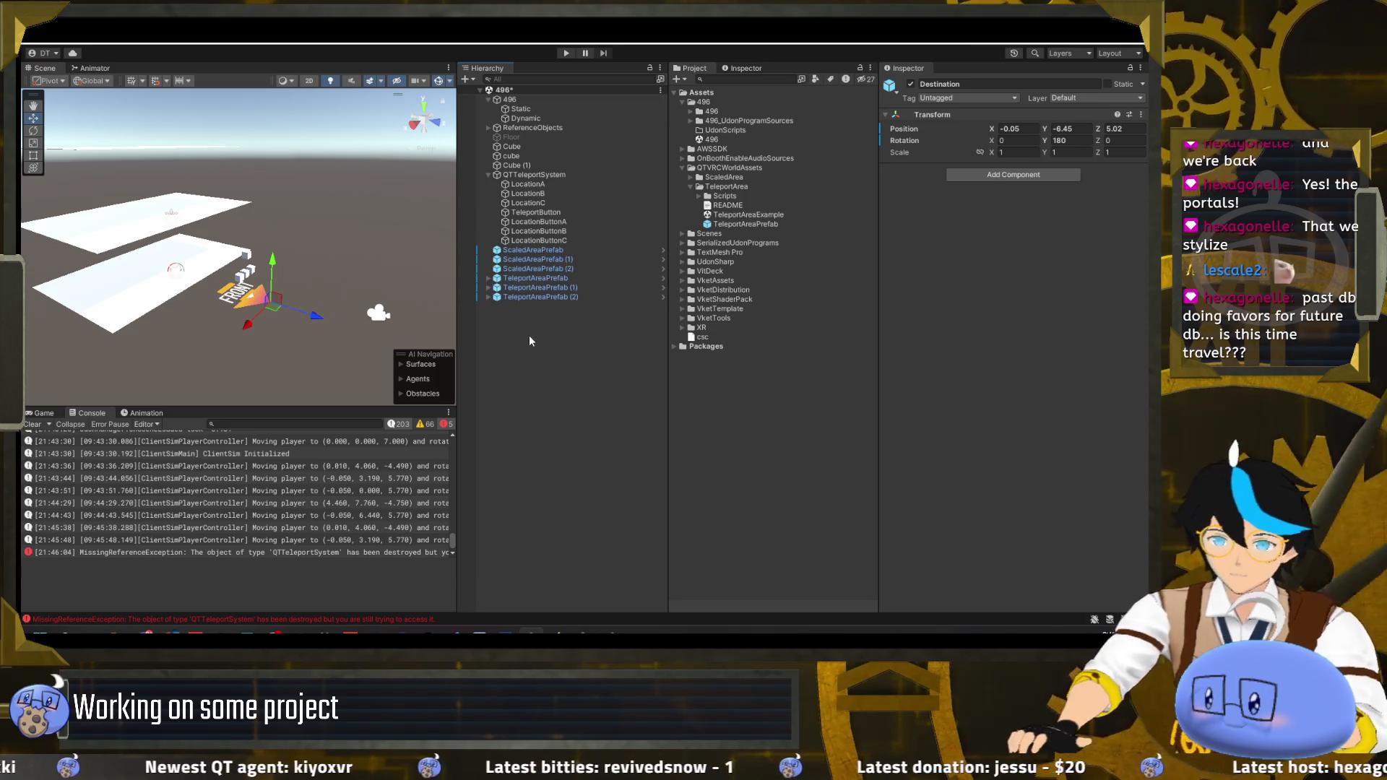
- Save the scene, collapse QTTeleportSystem and start the play test
{"action": "left_click", "coordinate": [529, 335]}
{"action": "key", "text": "ctrl+s"}
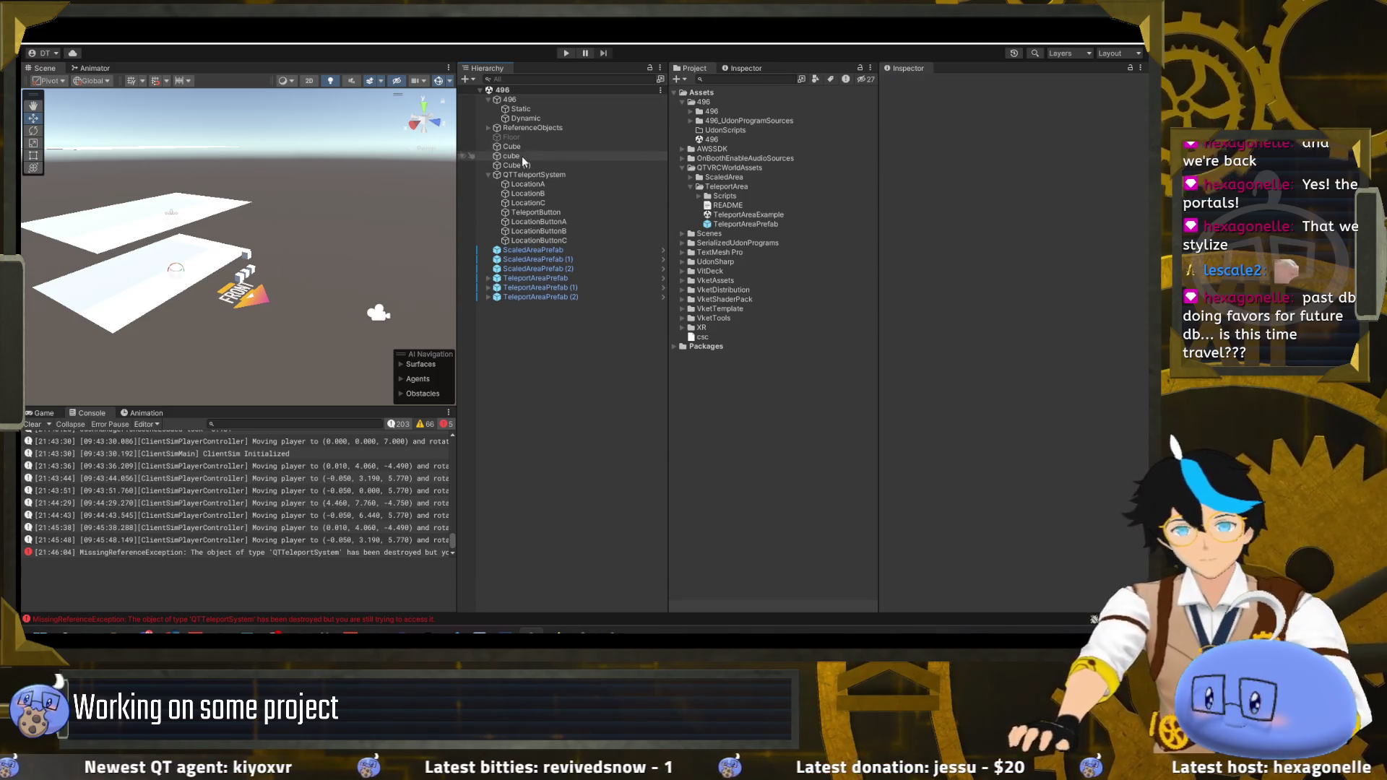
{"action": "left_click", "coordinate": [488, 174]}
{"action": "left_click", "coordinate": [565, 54]}
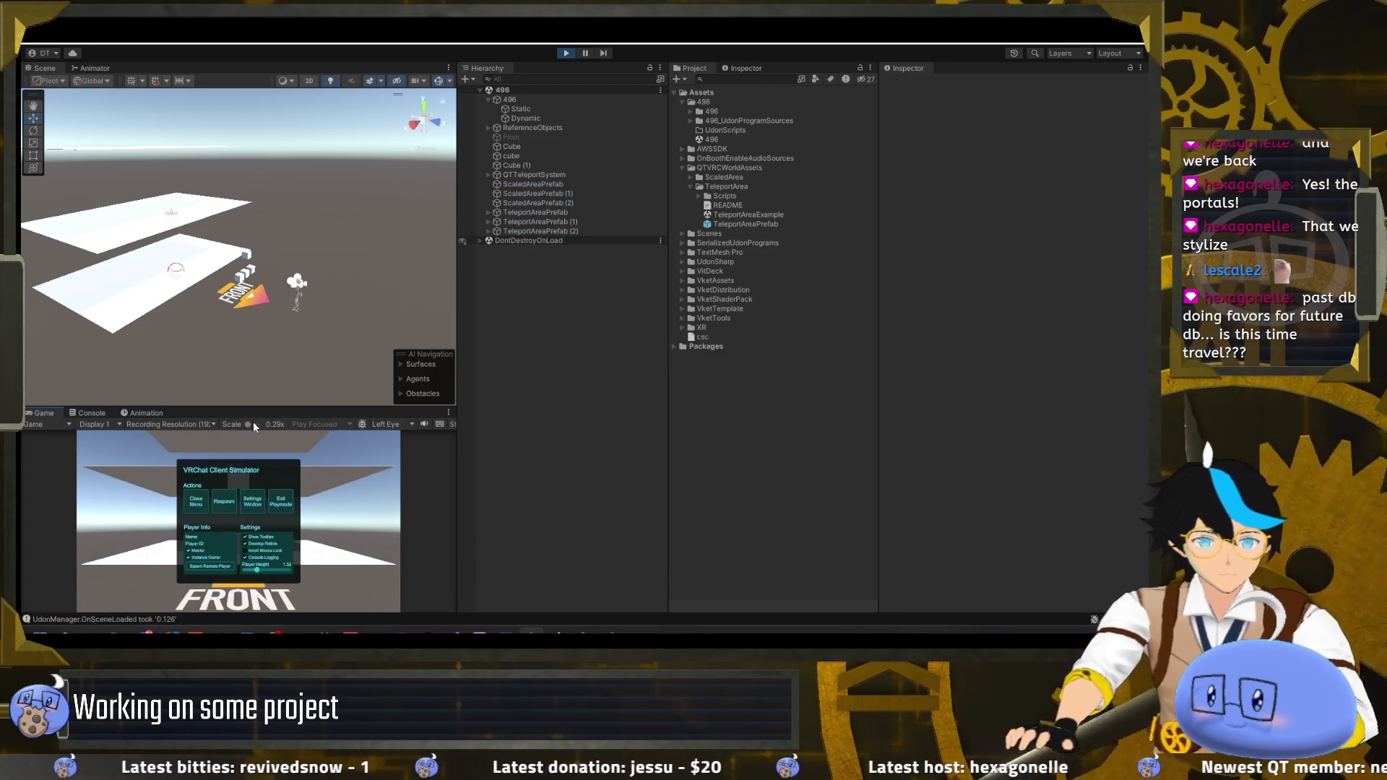
- Walk the player through the teleport areas to travel between floors
{"action": "key", "text": "w"}
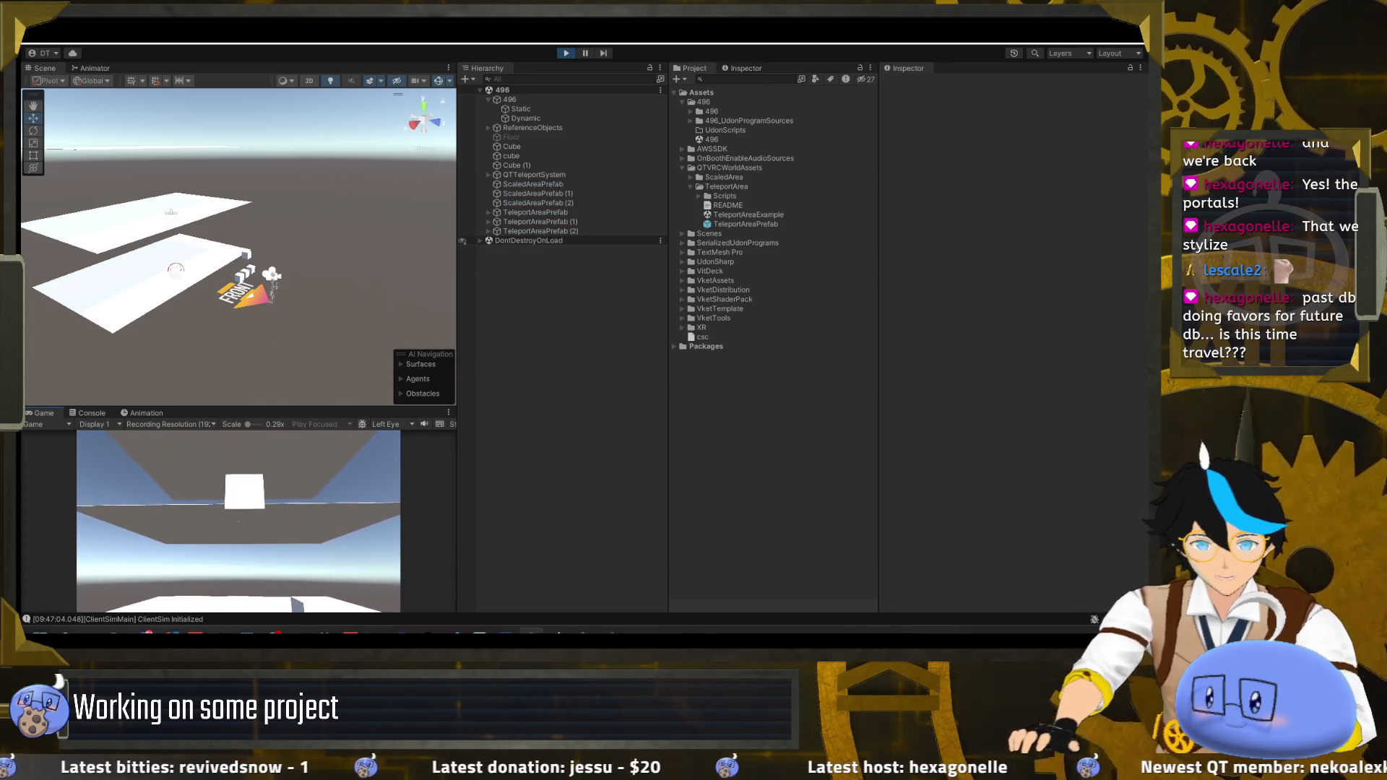
{"action": "key", "text": "w"}
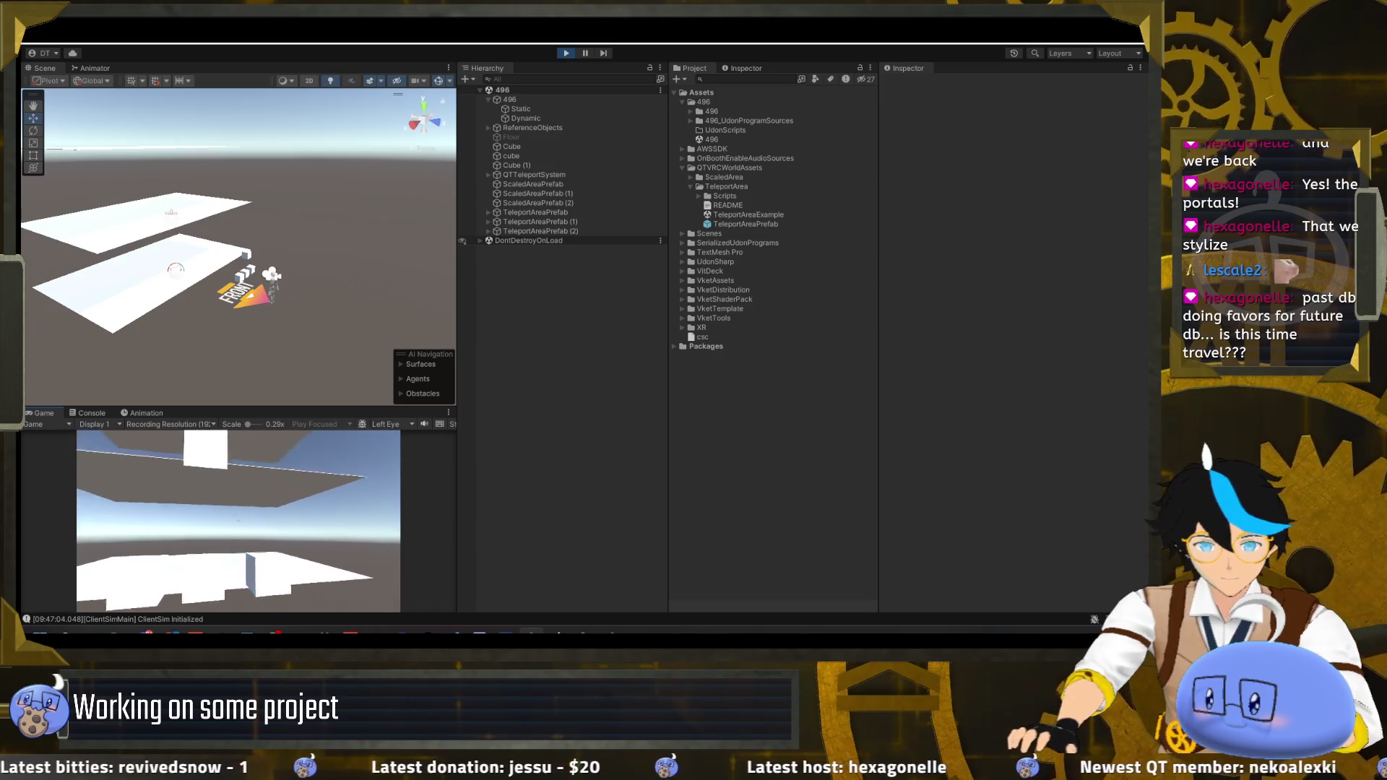
{"action": "key", "text": "w"}
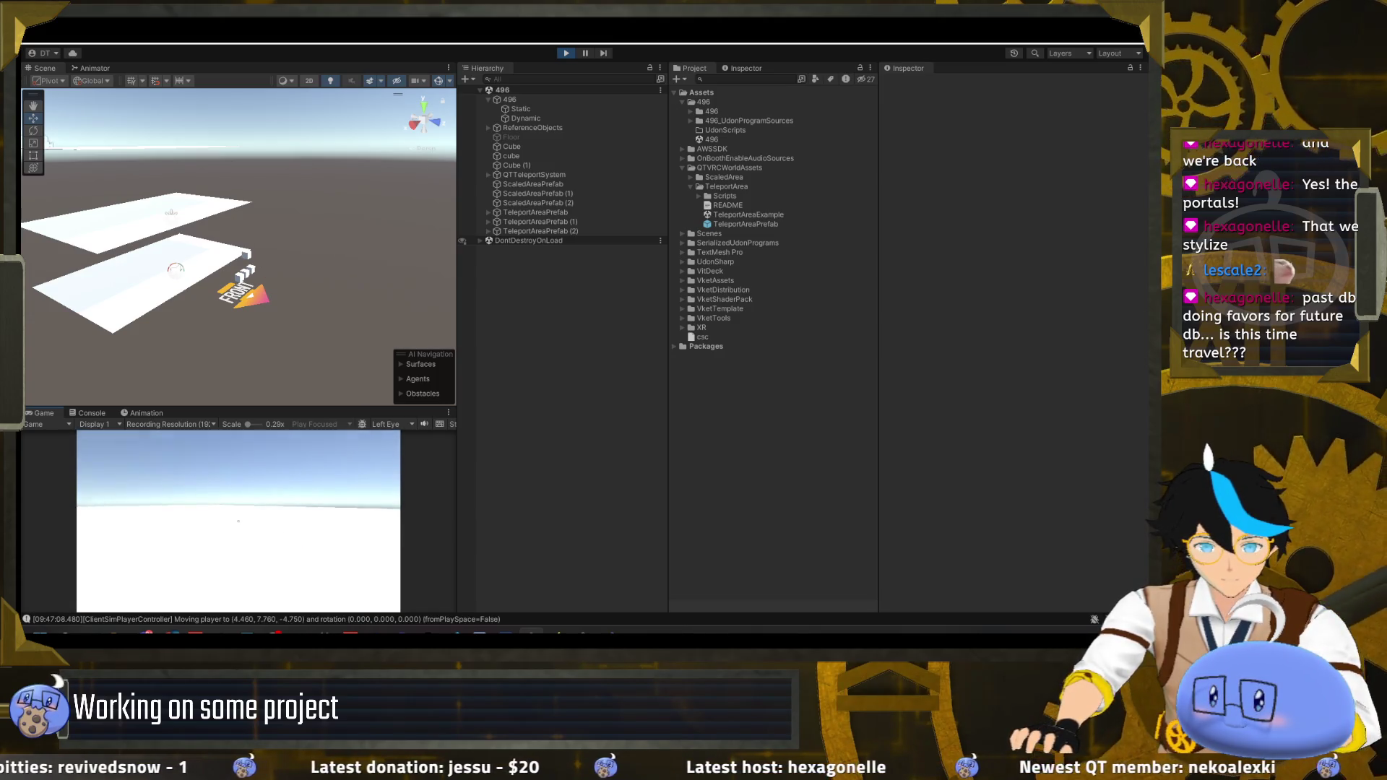
{"action": "key", "text": "w"}
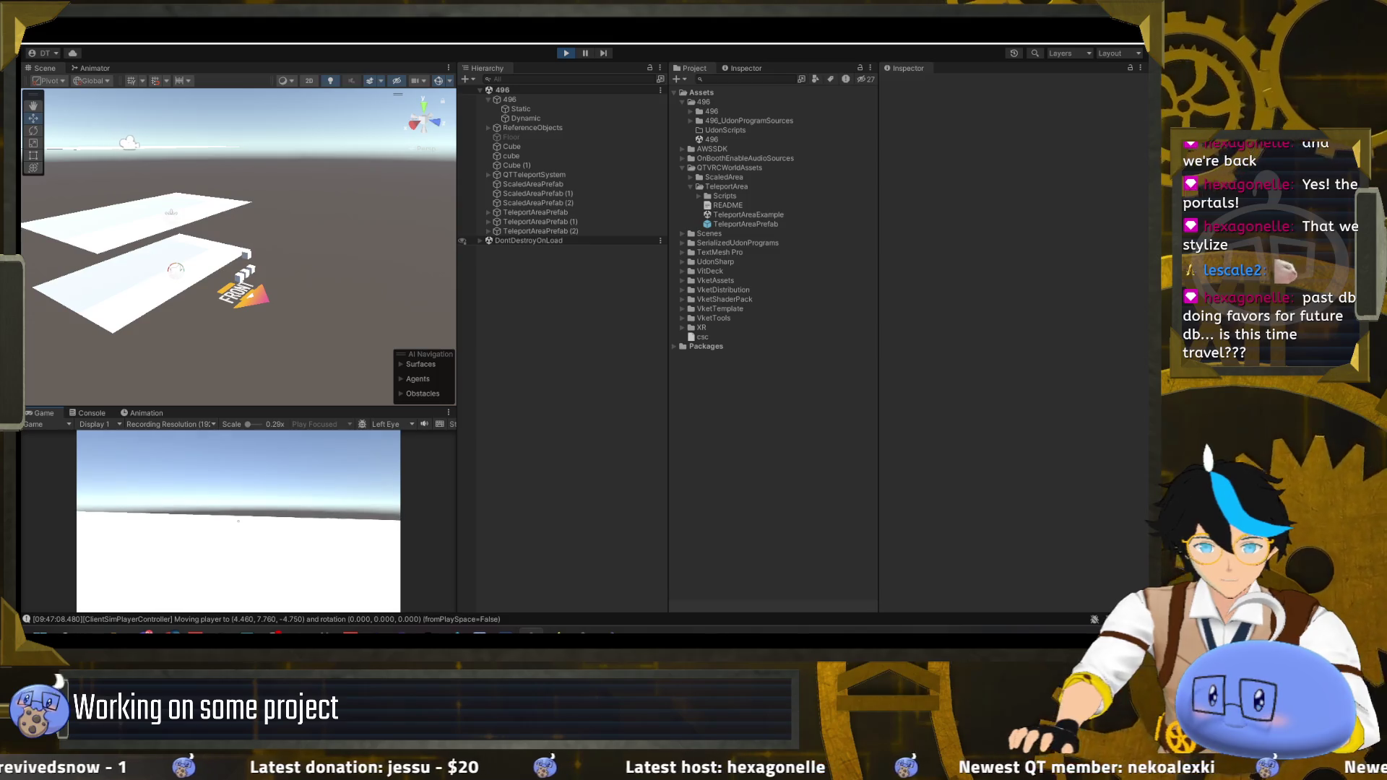
{"action": "key", "text": "w"}
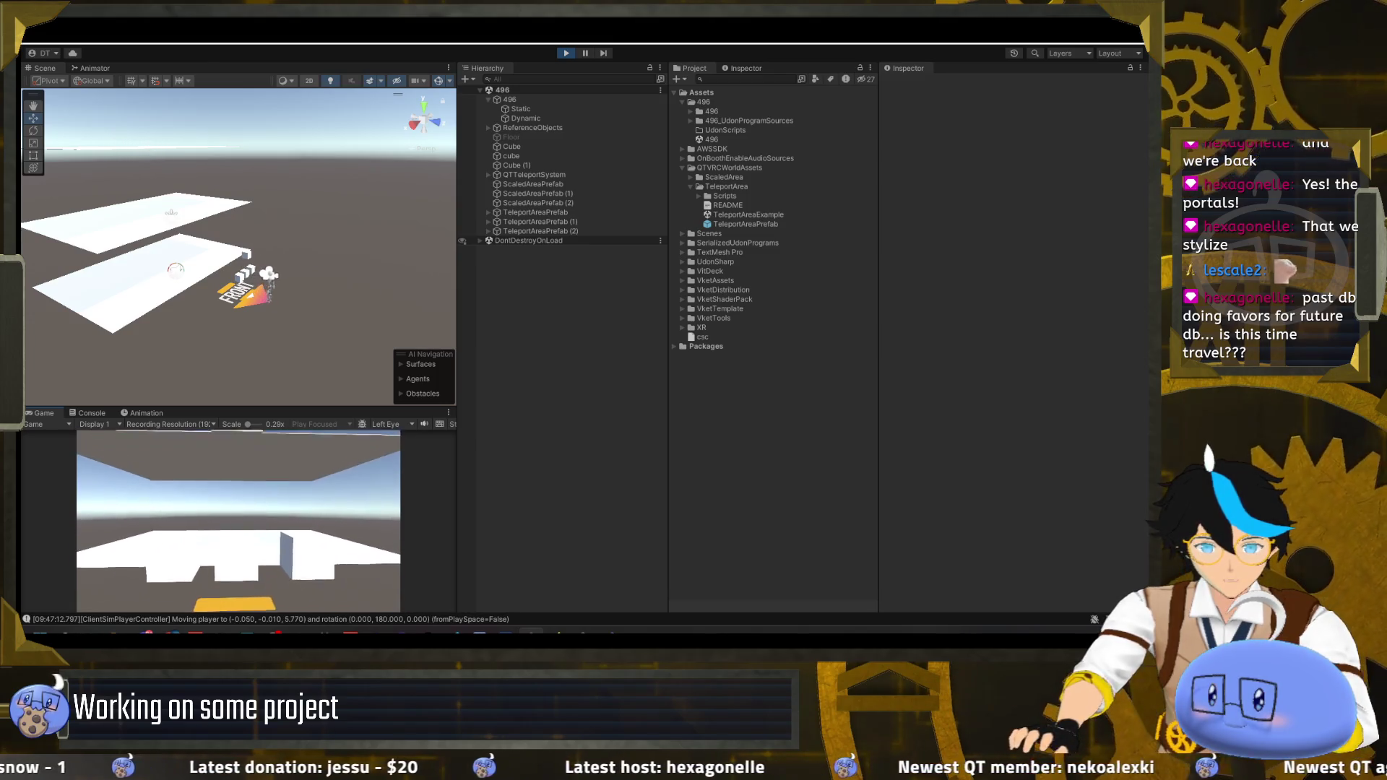
{"action": "key", "text": "w"}
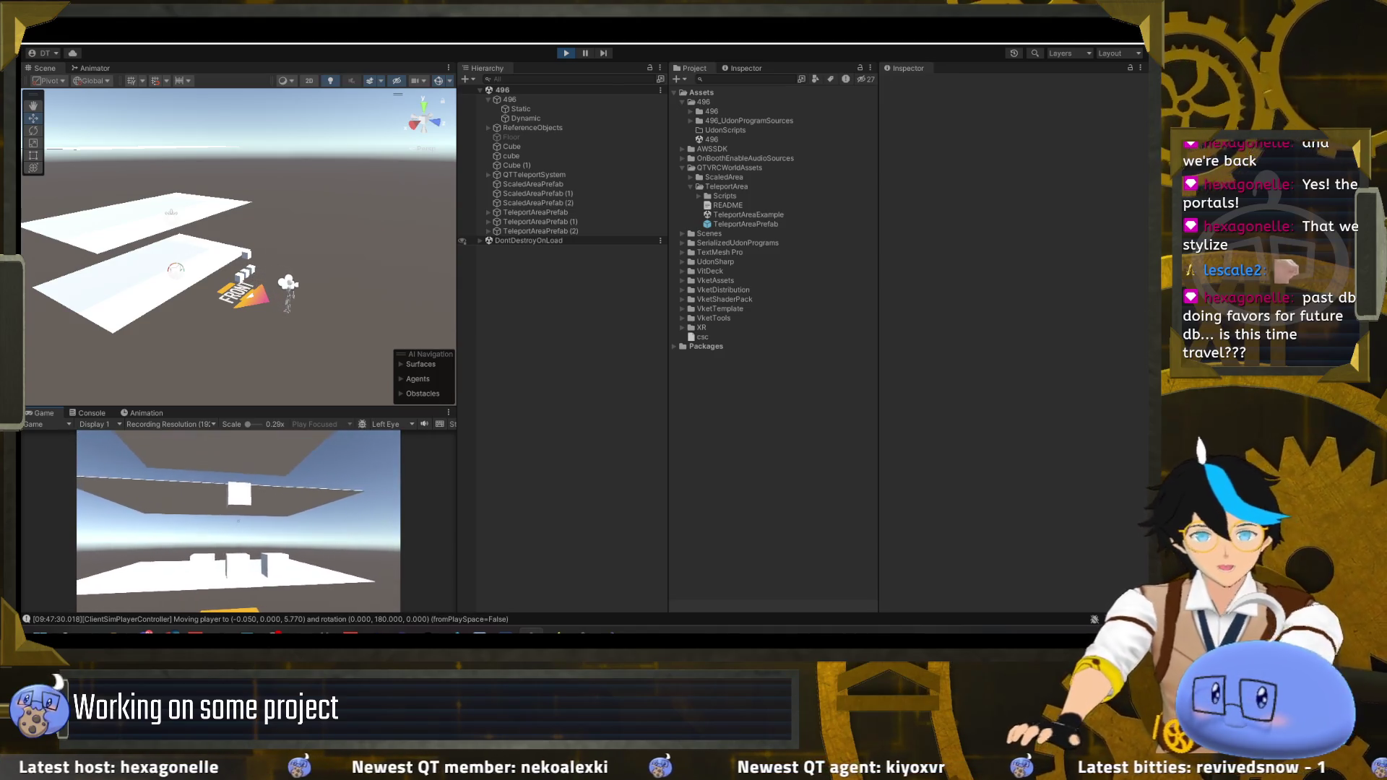
- Stop the play test and switch to the QTTeleportSystem script in Visual Studio
{"action": "key", "text": "Escape"}
{"action": "left_click", "coordinate": [281, 501]}
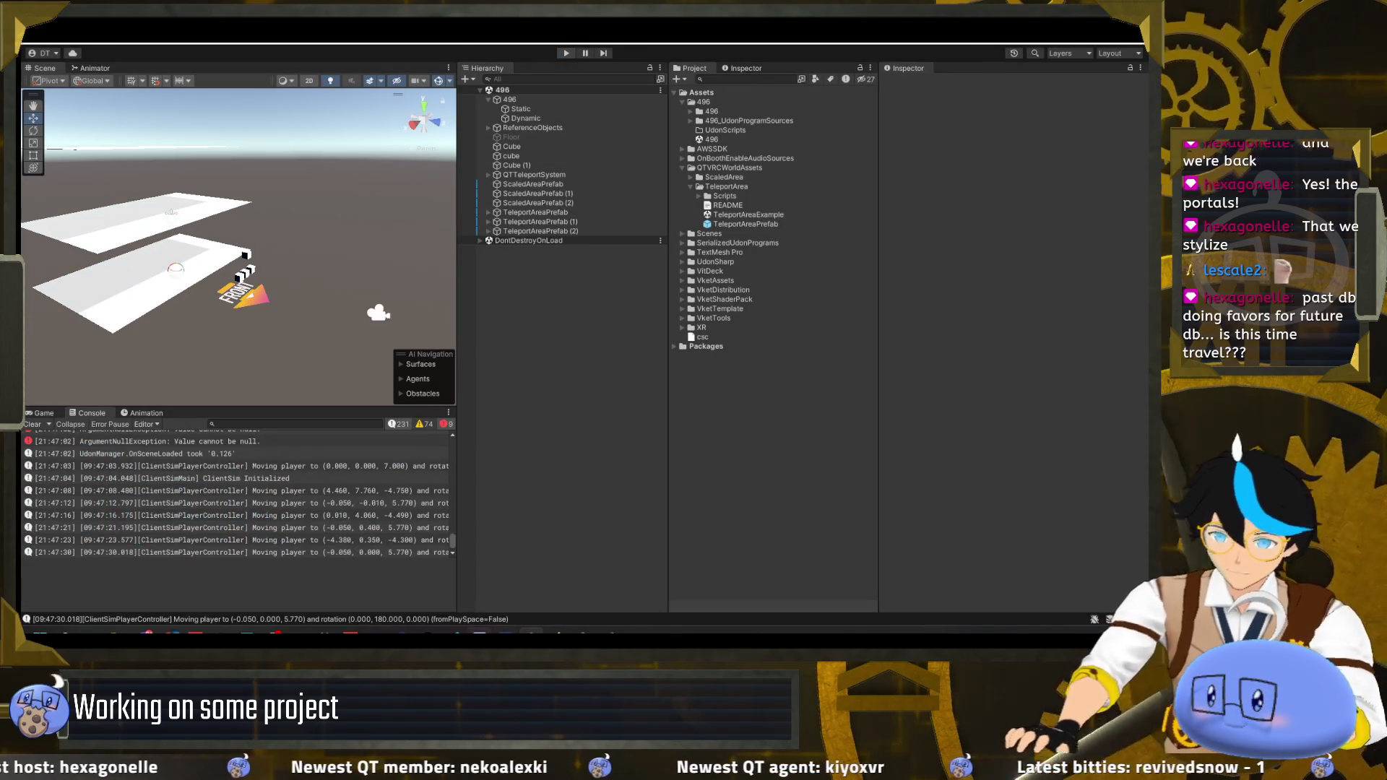
{"action": "key", "text": "alt+Tab"}
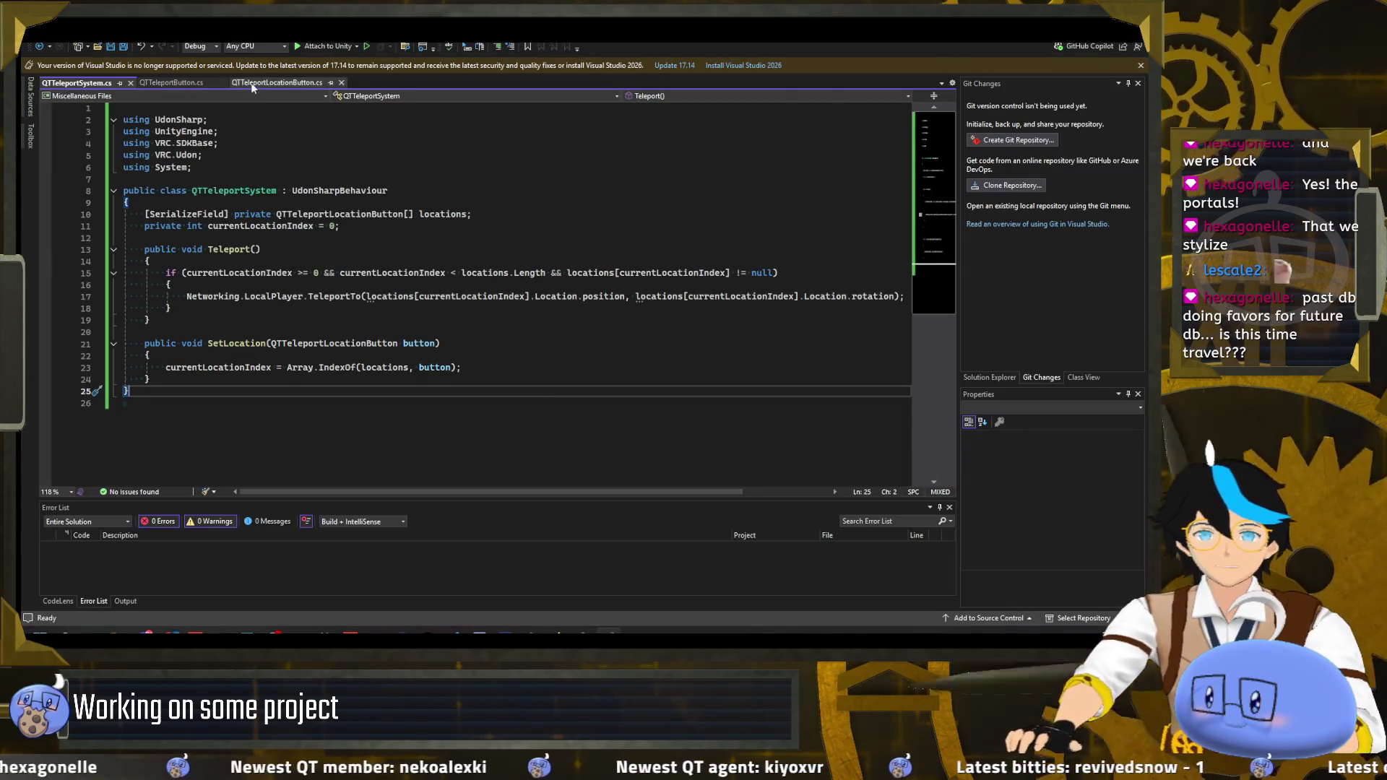
- Check how currentLocationIndex and SetLocation are used in QTTeleportSystem.cs
{"action": "left_click", "coordinate": [173, 83]}
{"action": "left_click", "coordinate": [80, 82]}
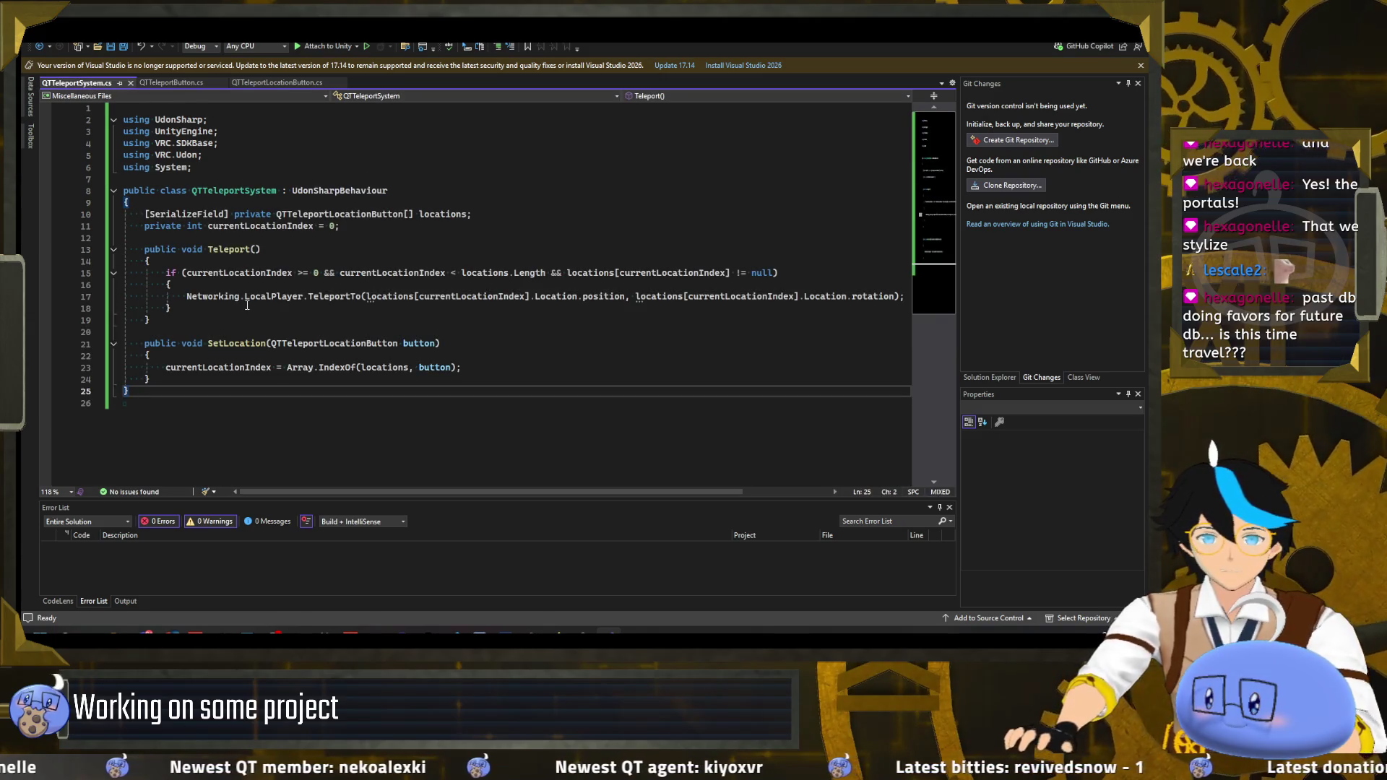
{"action": "left_click", "coordinate": [314, 227]}
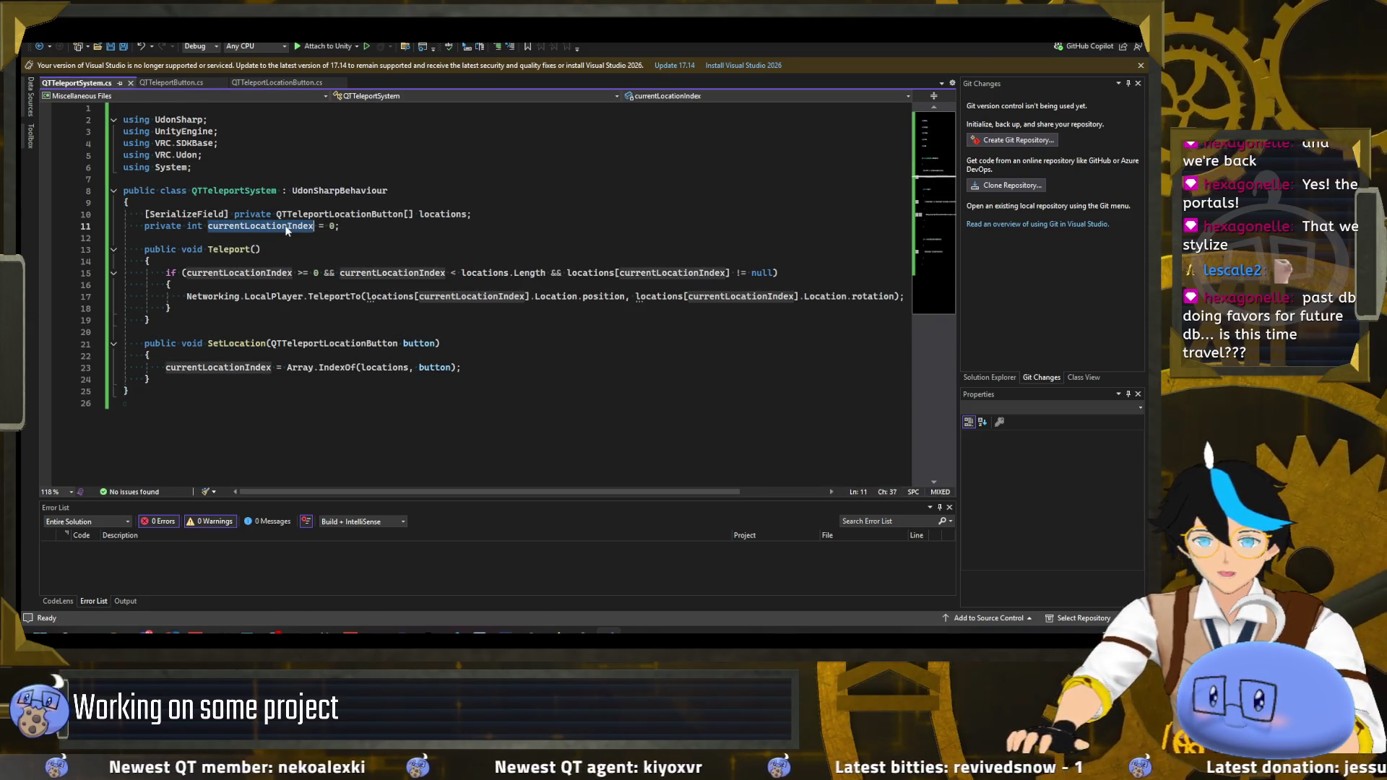
{"action": "left_click", "coordinate": [413, 331]}
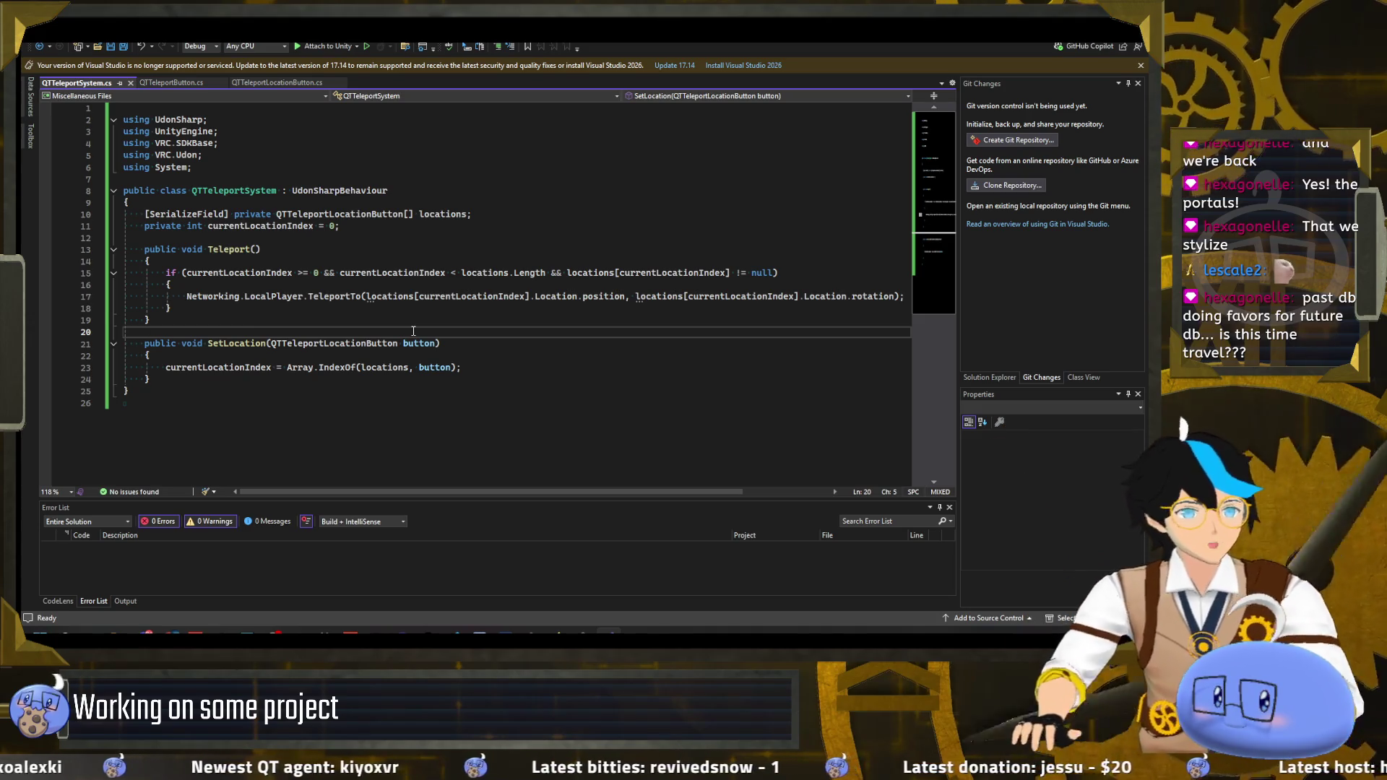
{"action": "left_click", "coordinate": [503, 366]}
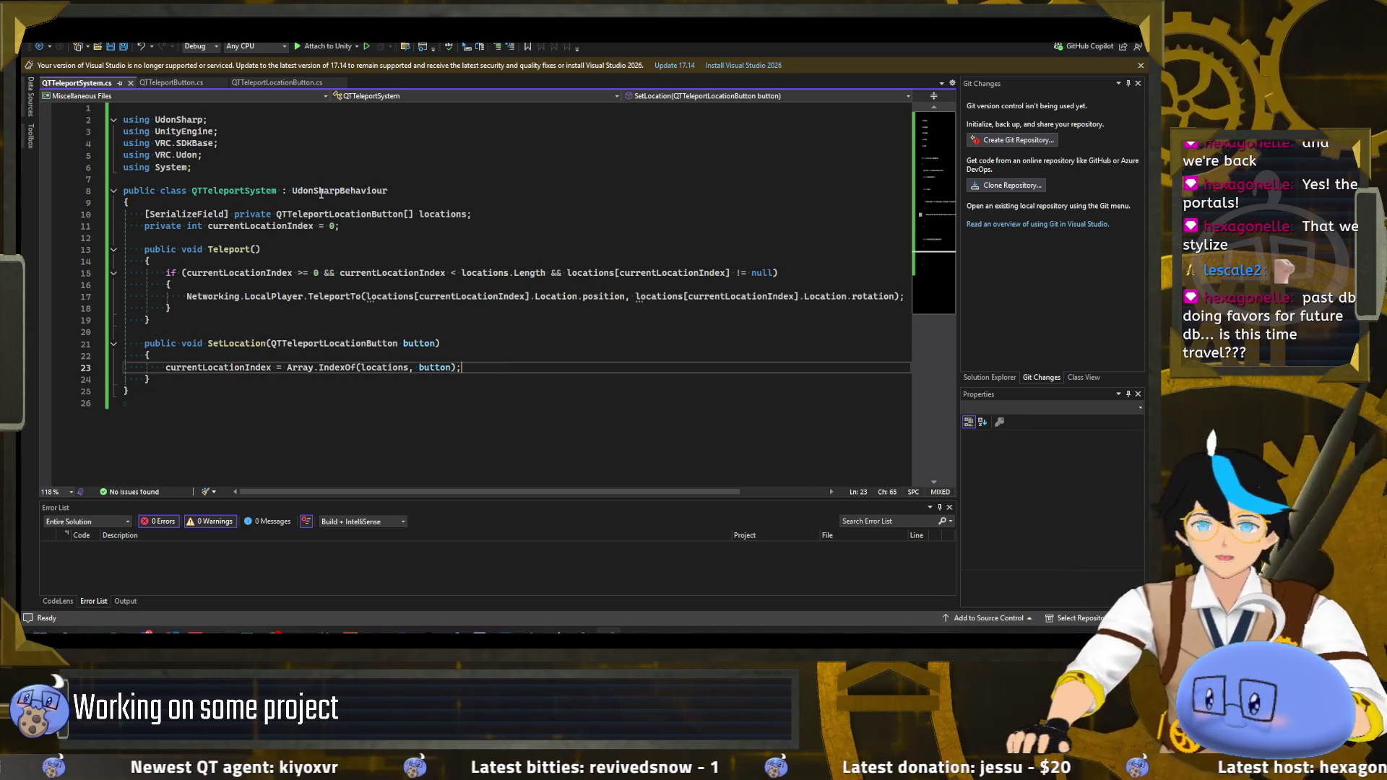
- Review QTTeleportLocationButton.cs and QTTeleportSystem.cs, then return to Unity
{"action": "left_click", "coordinate": [193, 84]}
{"action": "left_click", "coordinate": [272, 83]}
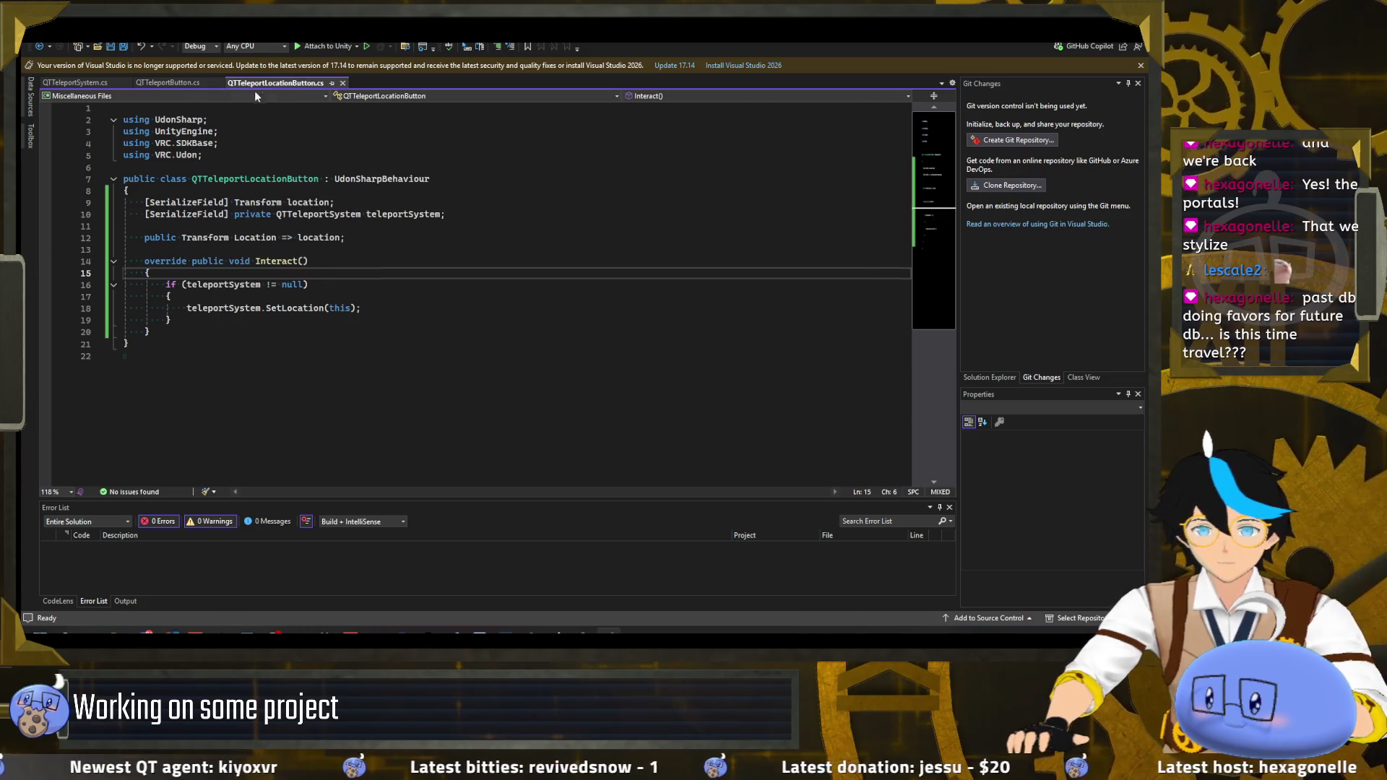
{"action": "left_click", "coordinate": [79, 83]}
{"action": "key", "text": "alt+Tab"}
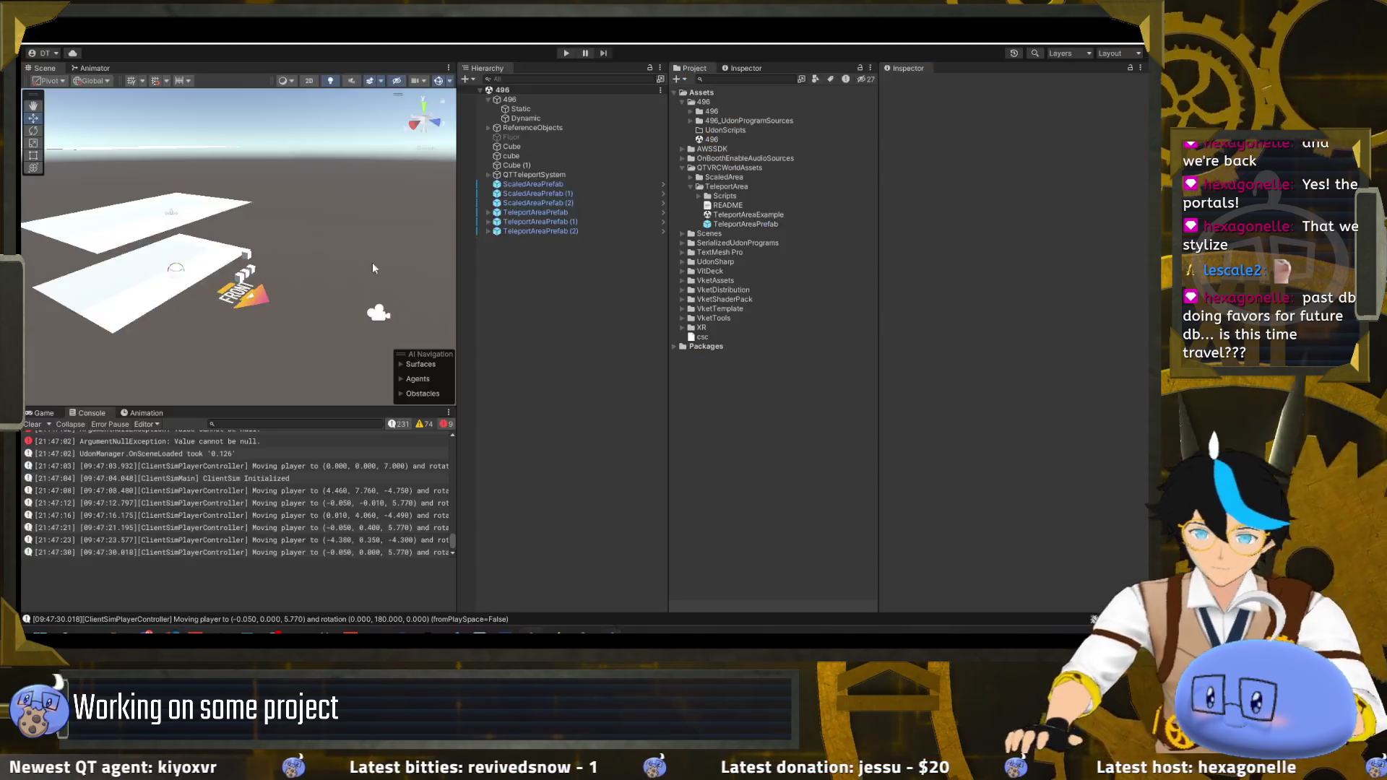
{"action": "left_click", "coordinate": [535, 203]}
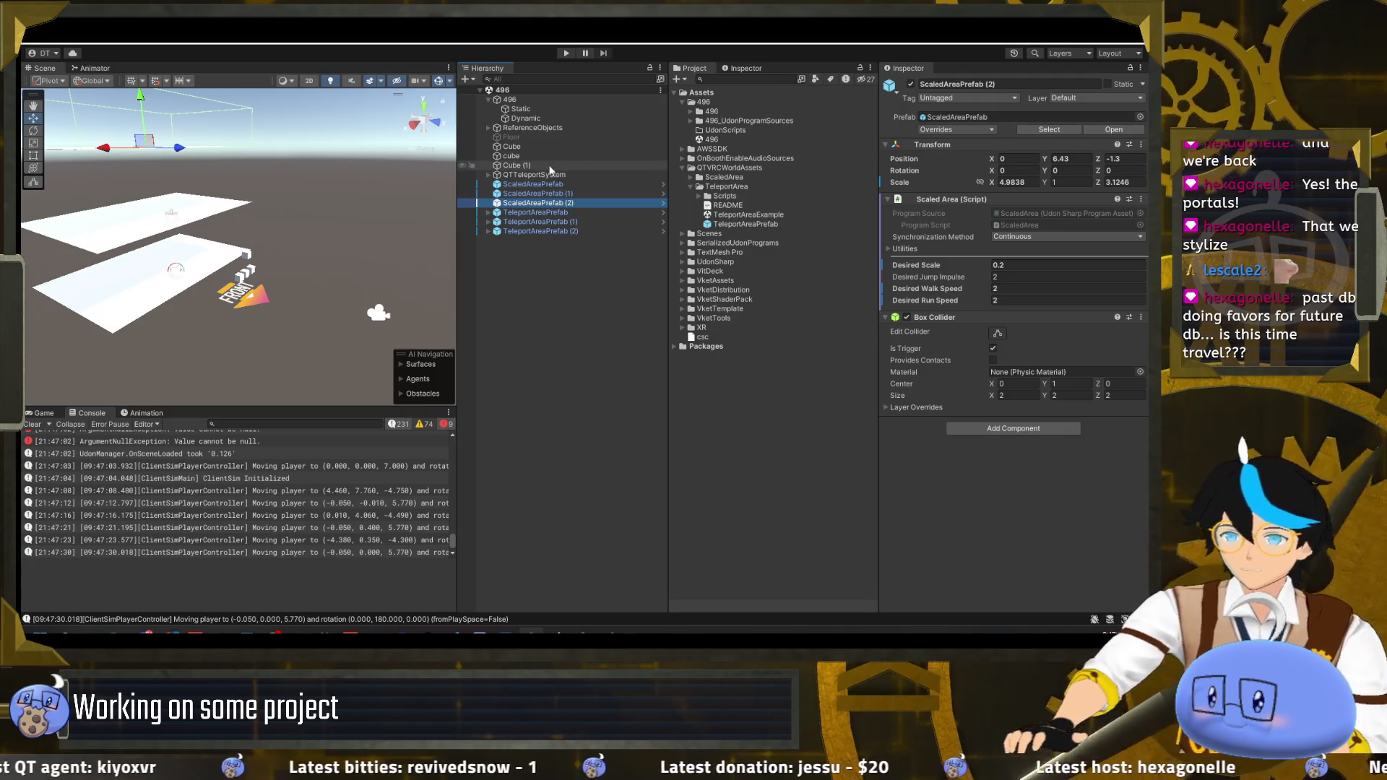
{"action": "left_click", "coordinate": [489, 175]}
{"action": "left_click", "coordinate": [539, 221]}
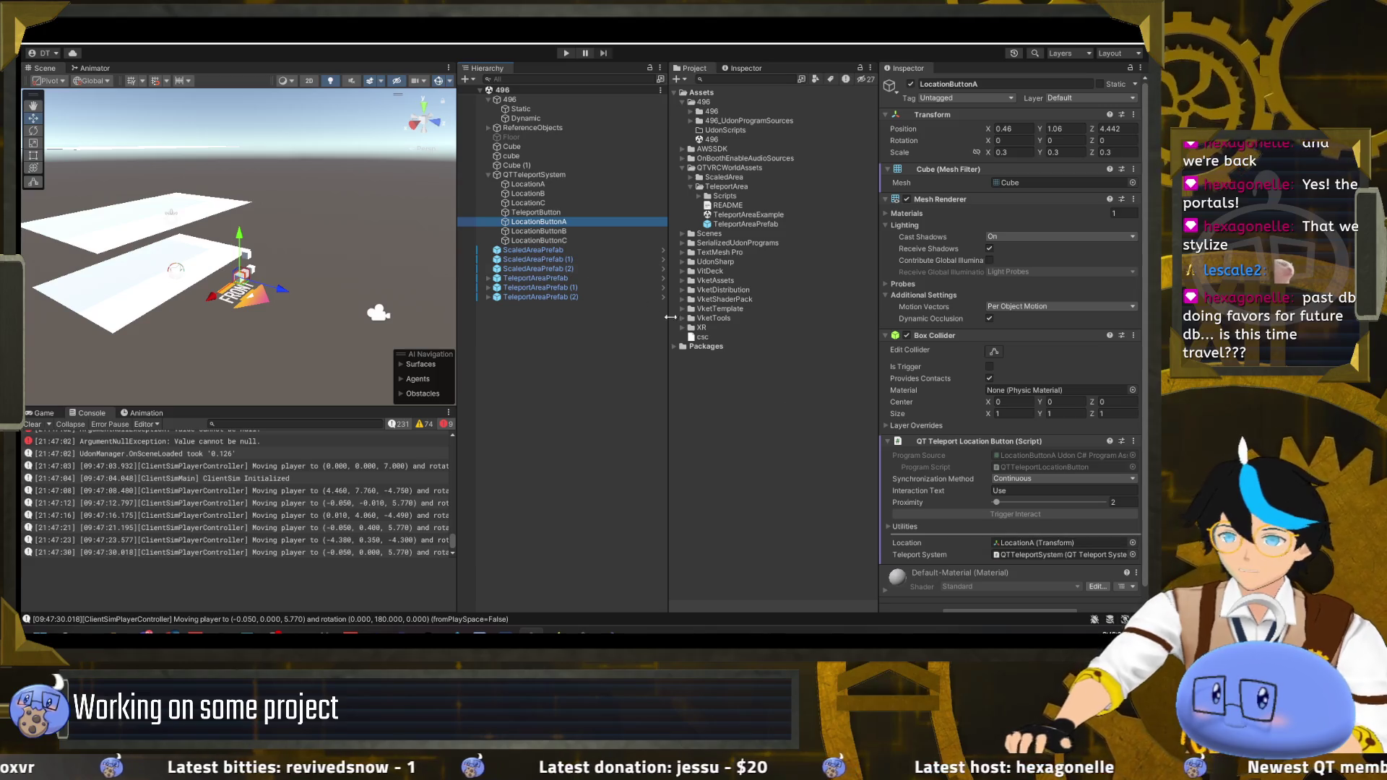
{"action": "left_click", "coordinate": [537, 178]}
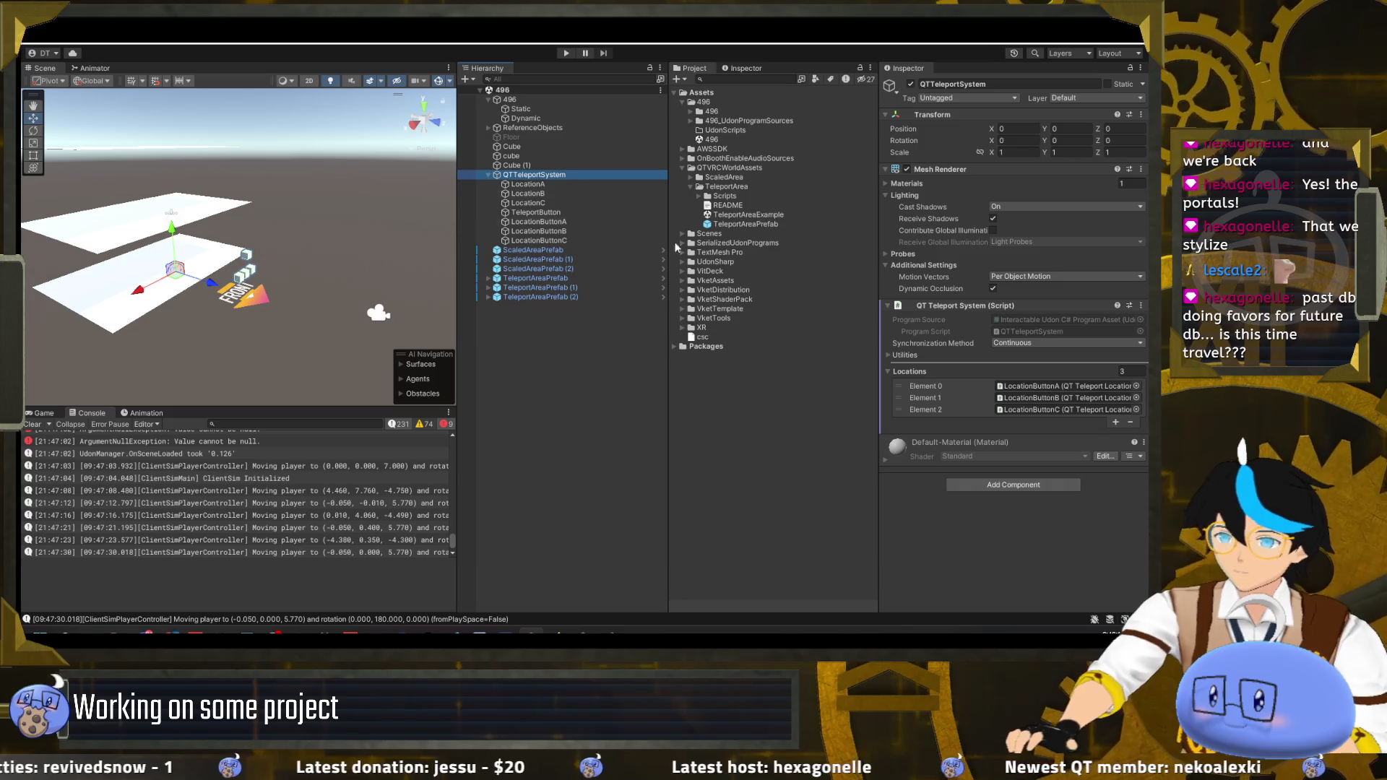
{"action": "left_click", "coordinate": [552, 194]}
{"action": "left_click", "coordinate": [566, 222]}
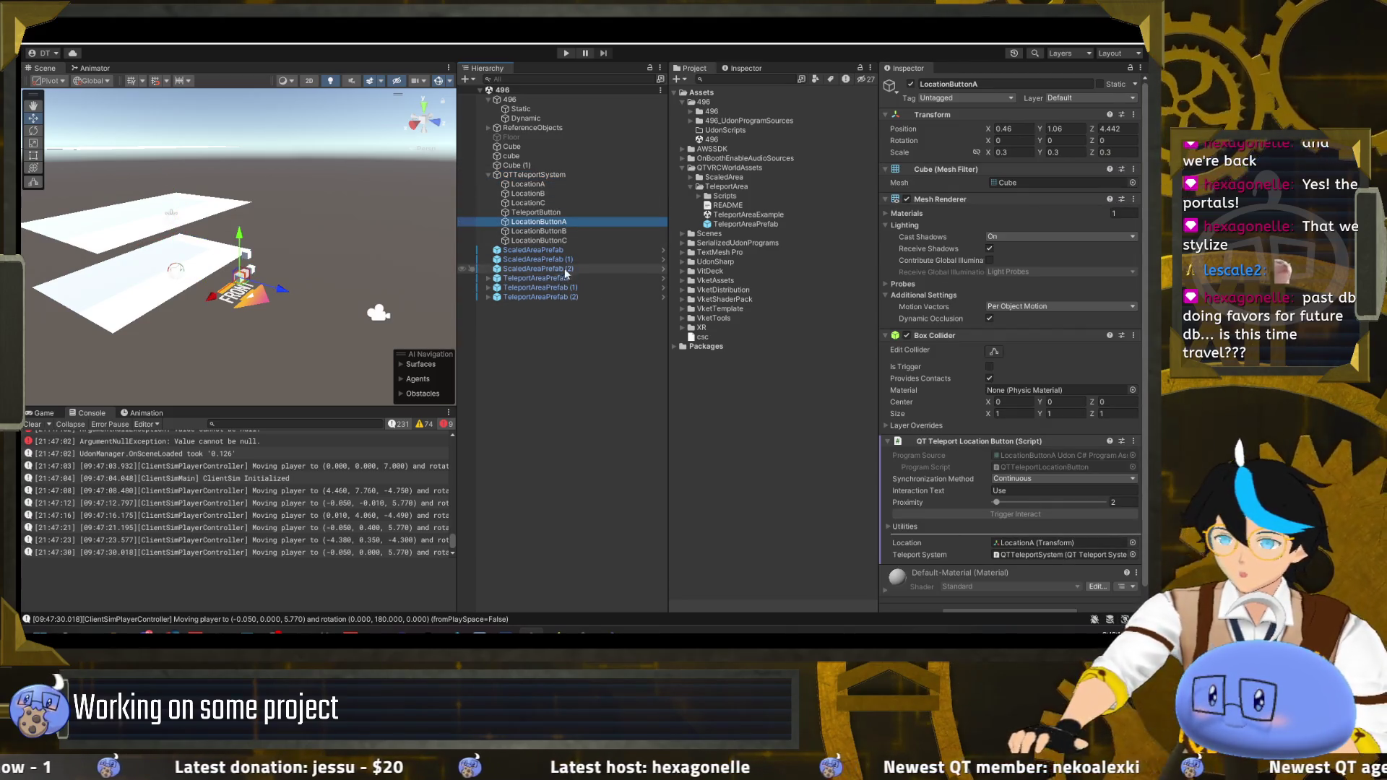
{"action": "left_click", "coordinate": [570, 334]}
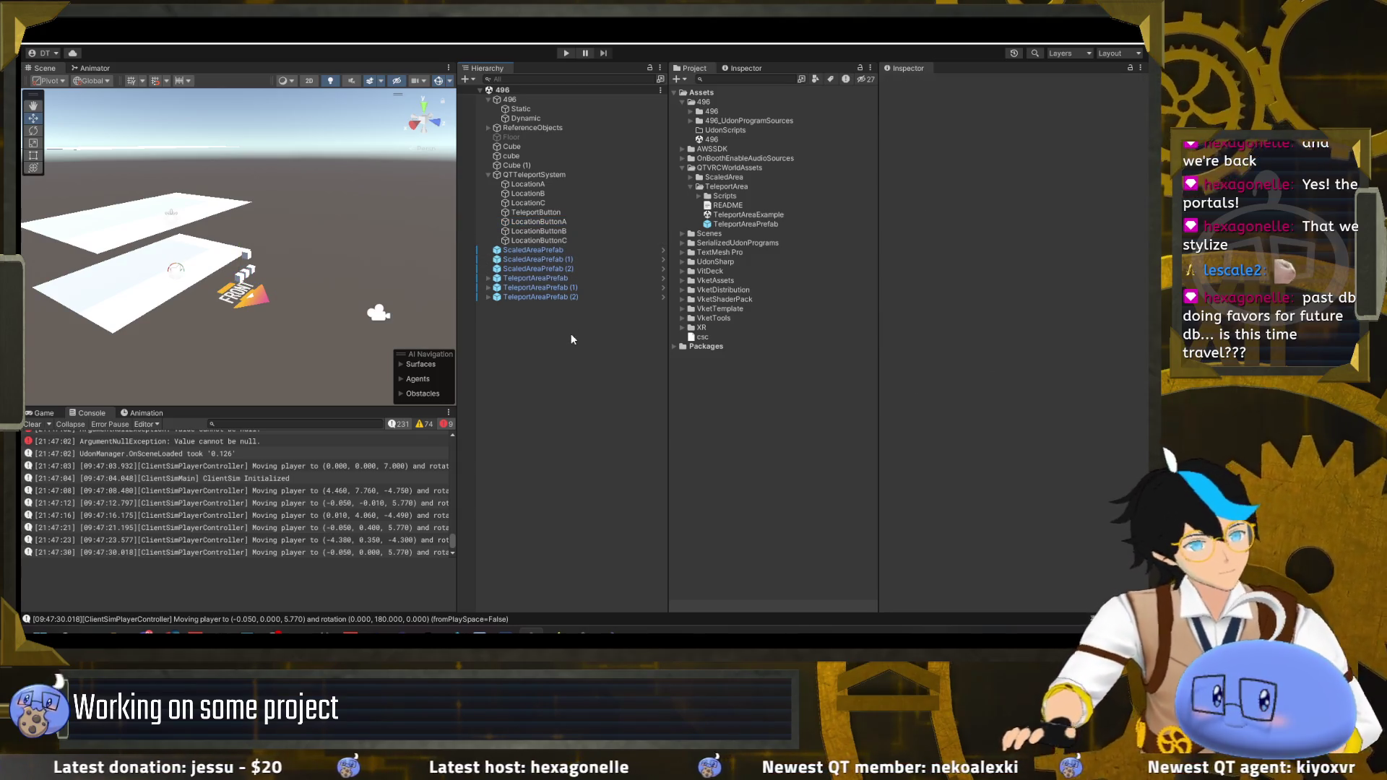
{"action": "left_click", "coordinate": [487, 174]}
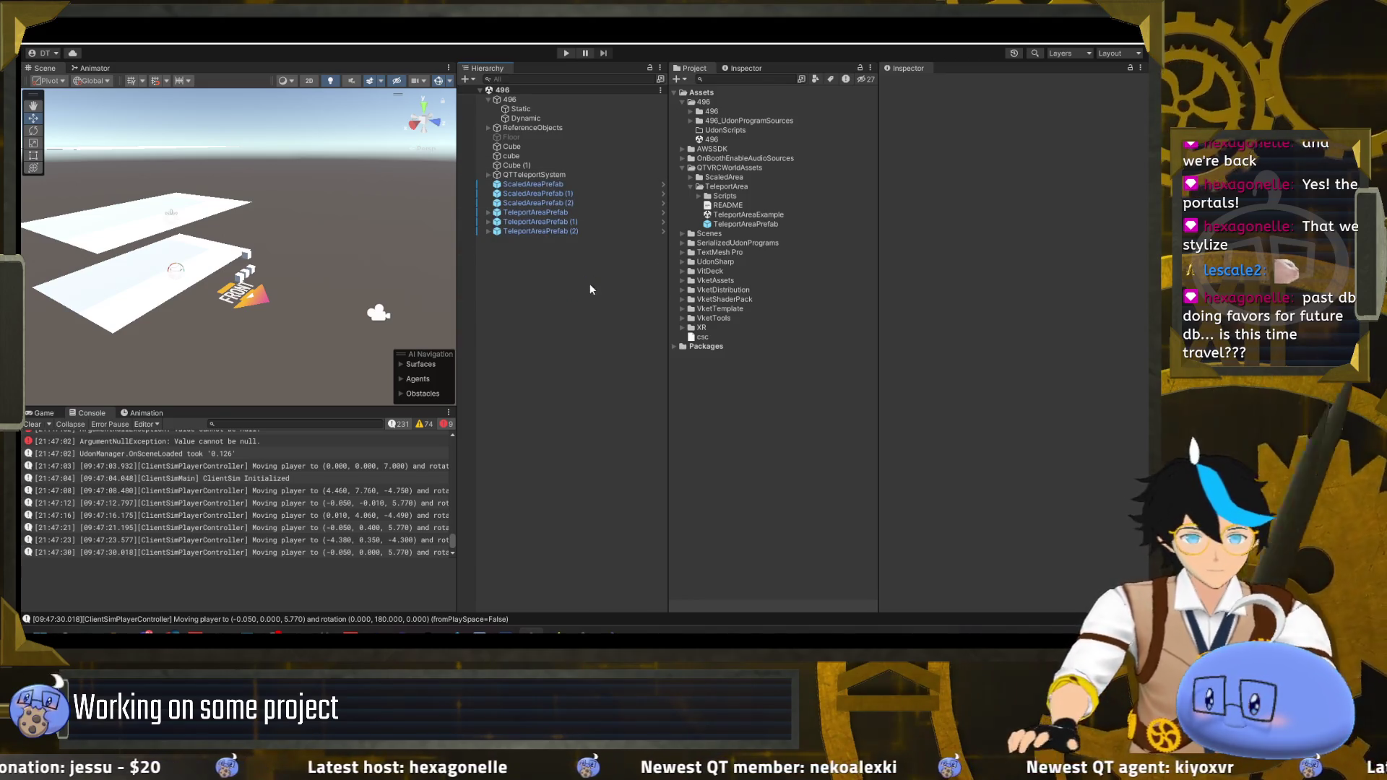
- Rename the first program asset in 496_UdonProgramSources to QTTeleportSystemProgramAsset
{"action": "left_click", "coordinate": [691, 121]}
{"action": "left_click", "coordinate": [692, 112]}
{"action": "left_click", "coordinate": [729, 150]}
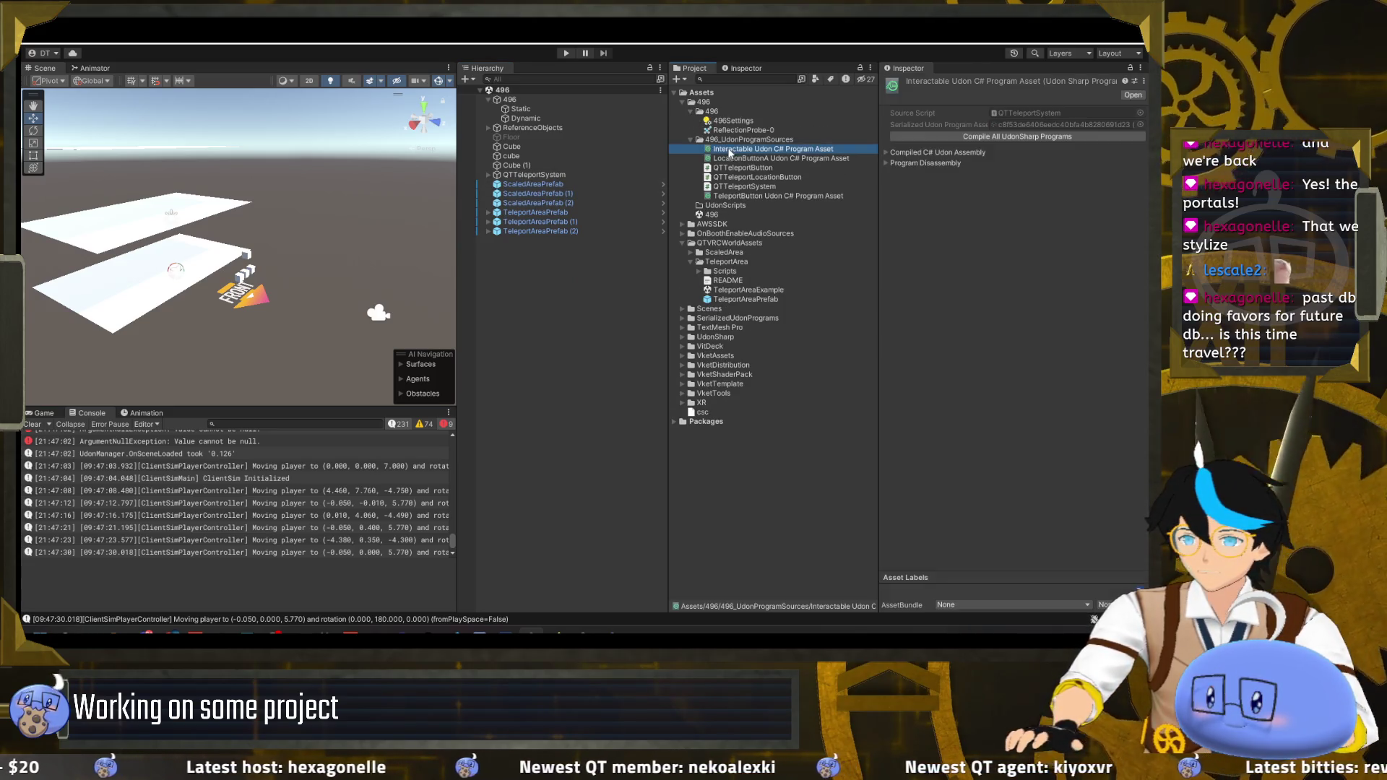
{"action": "left_click", "coordinate": [766, 150]}
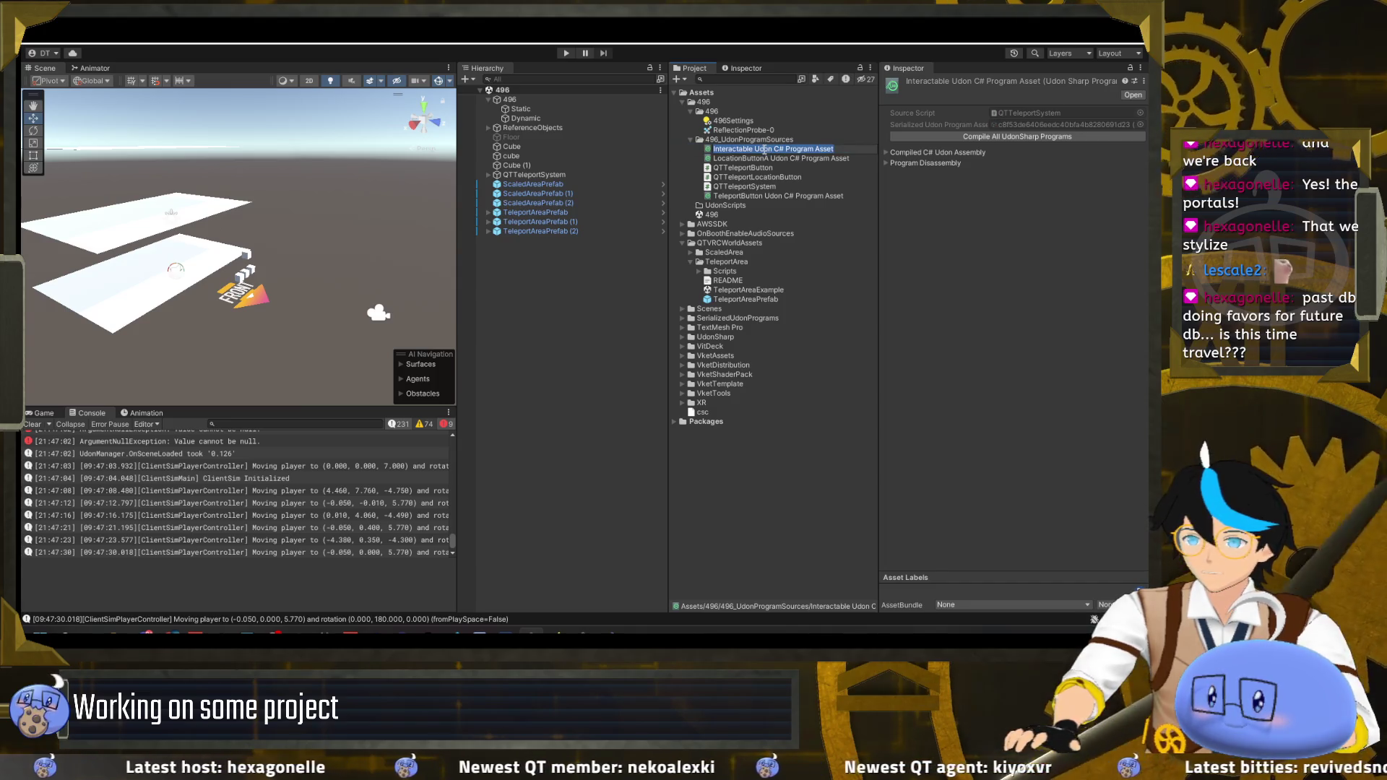
{"action": "left_click", "coordinate": [793, 152]}
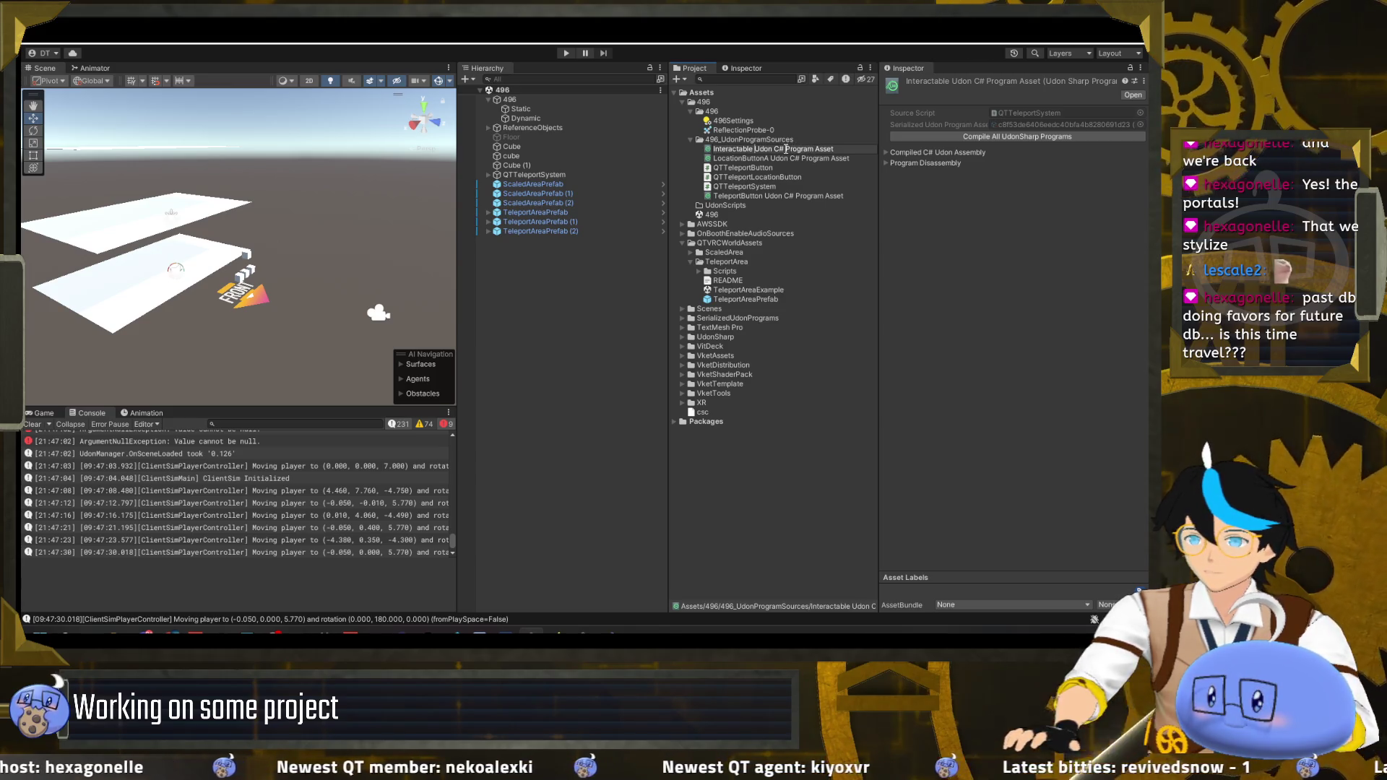
{"action": "left_click_drag", "start_coordinate": [786, 148], "coordinate": [714, 149]}
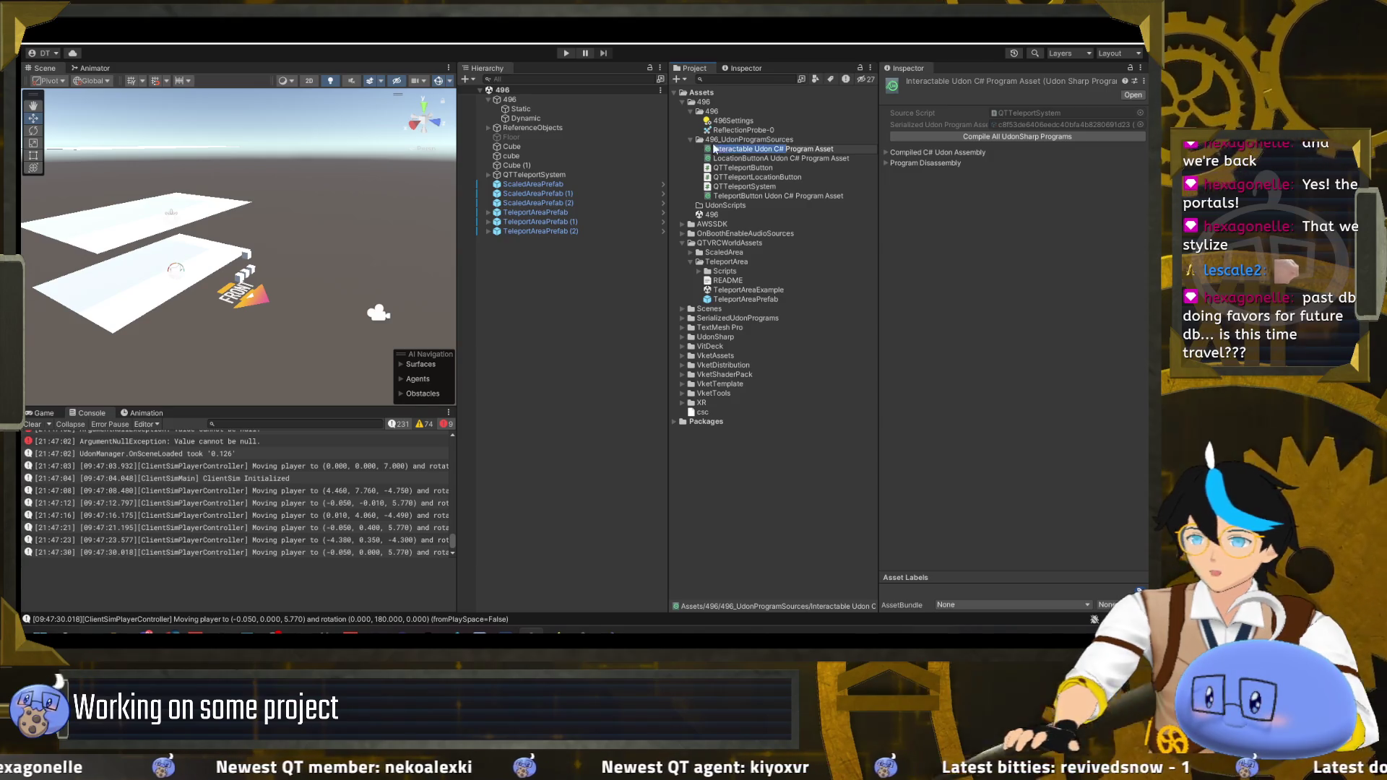
{"action": "type", "text": "QTTProgram"}
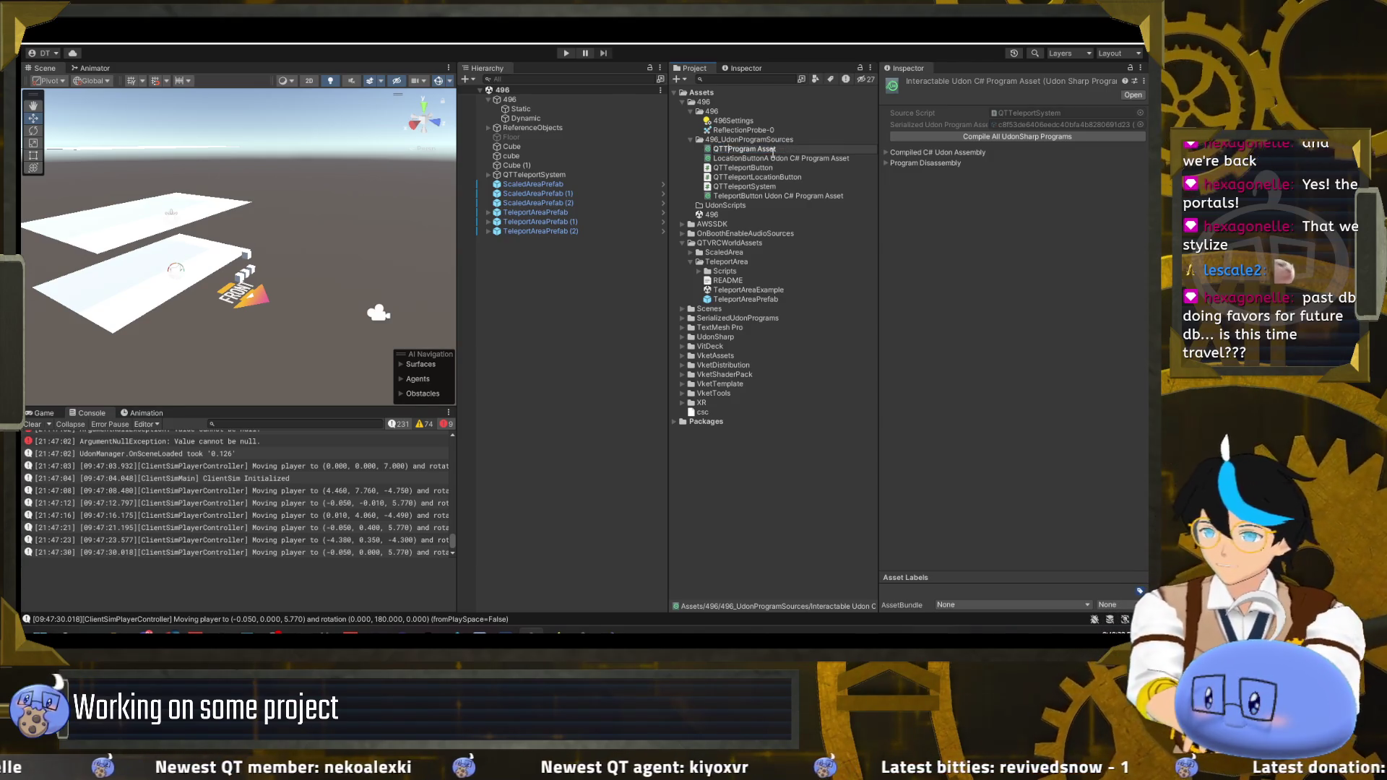
{"action": "type", "text": "portSystem"}
{"action": "key", "text": "BackSpace"}
{"action": "key", "text": "Return"}
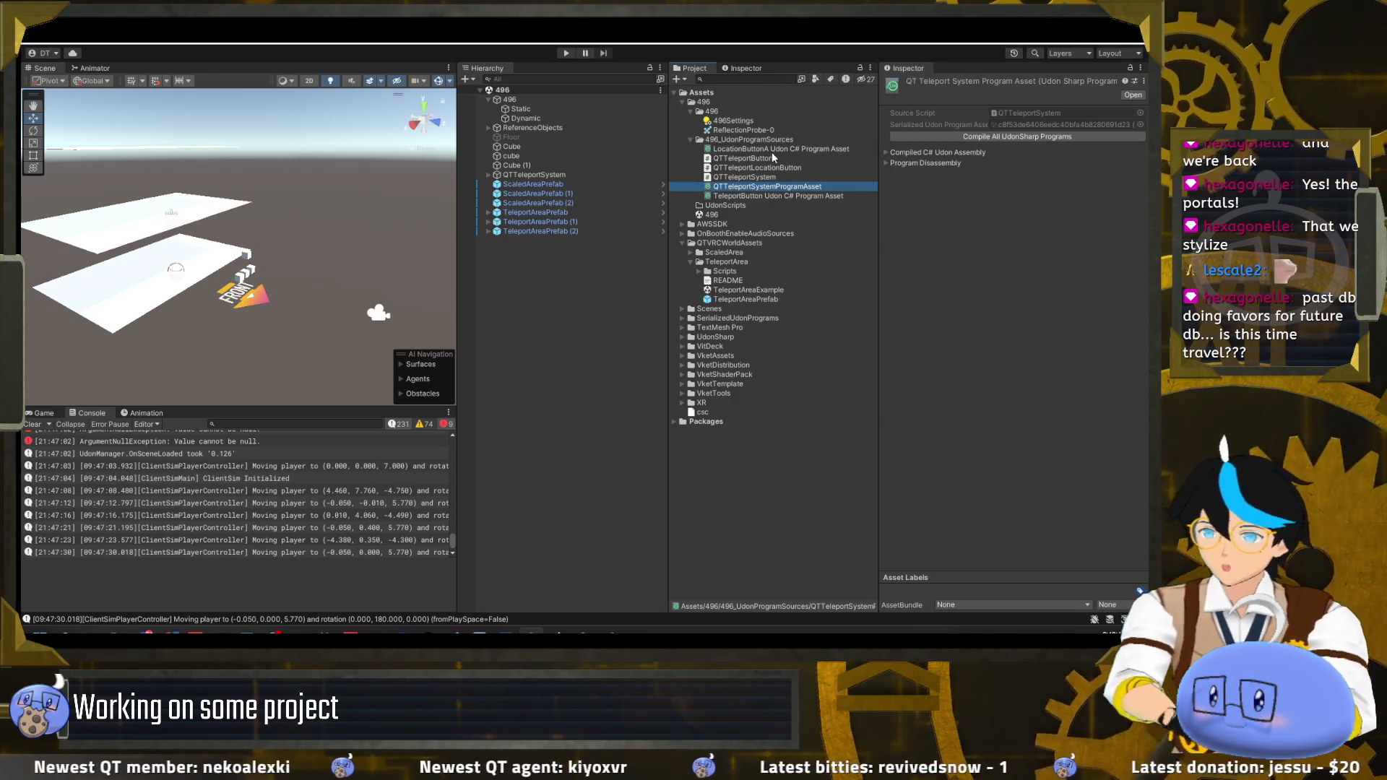
- Rename the LocationButtonA program asset to QTTeleportLocationProgramAsset
{"action": "left_click", "coordinate": [753, 150]}
{"action": "left_click", "coordinate": [751, 152]}
{"action": "left_click", "coordinate": [805, 149]}
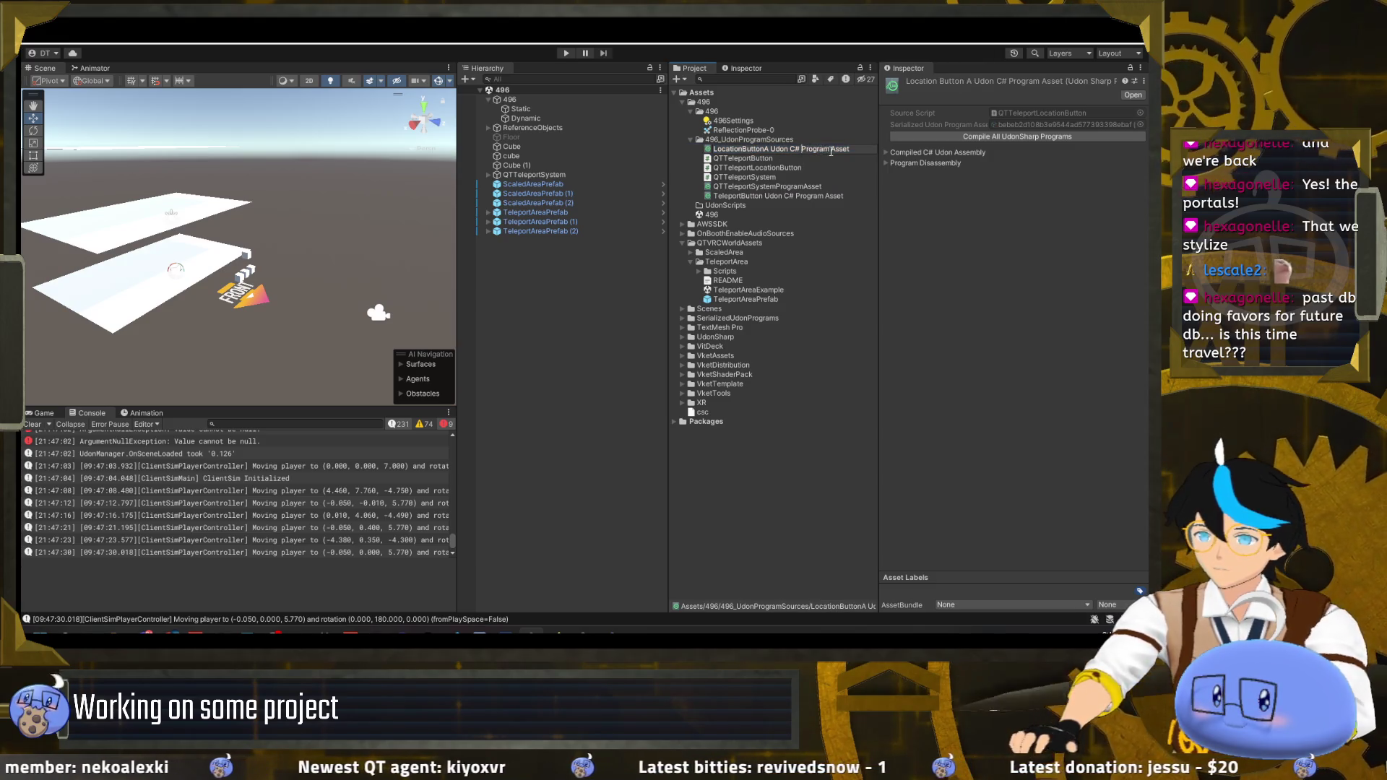
{"action": "left_click_drag", "start_coordinate": [801, 148], "coordinate": [709, 152]}
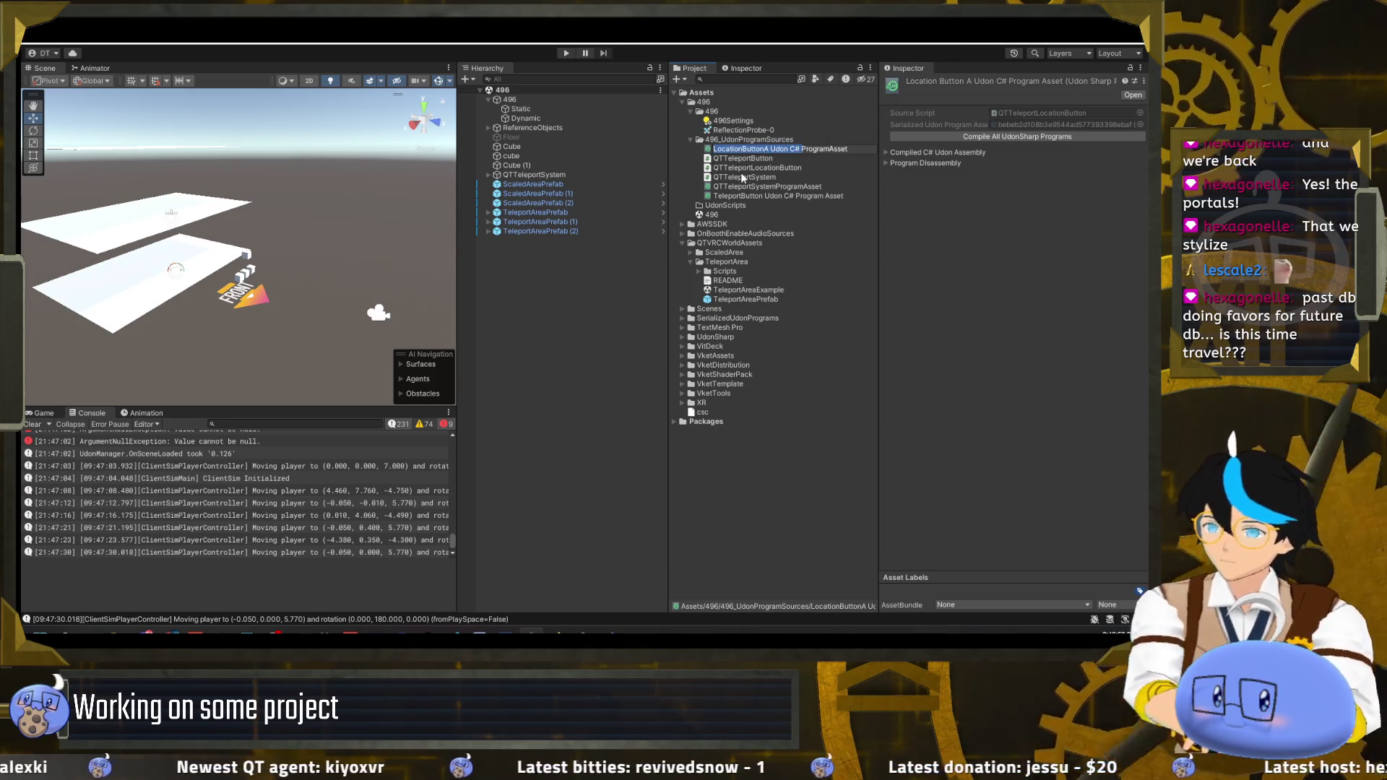
{"action": "type", "text": "QTTeProgramAsset"}
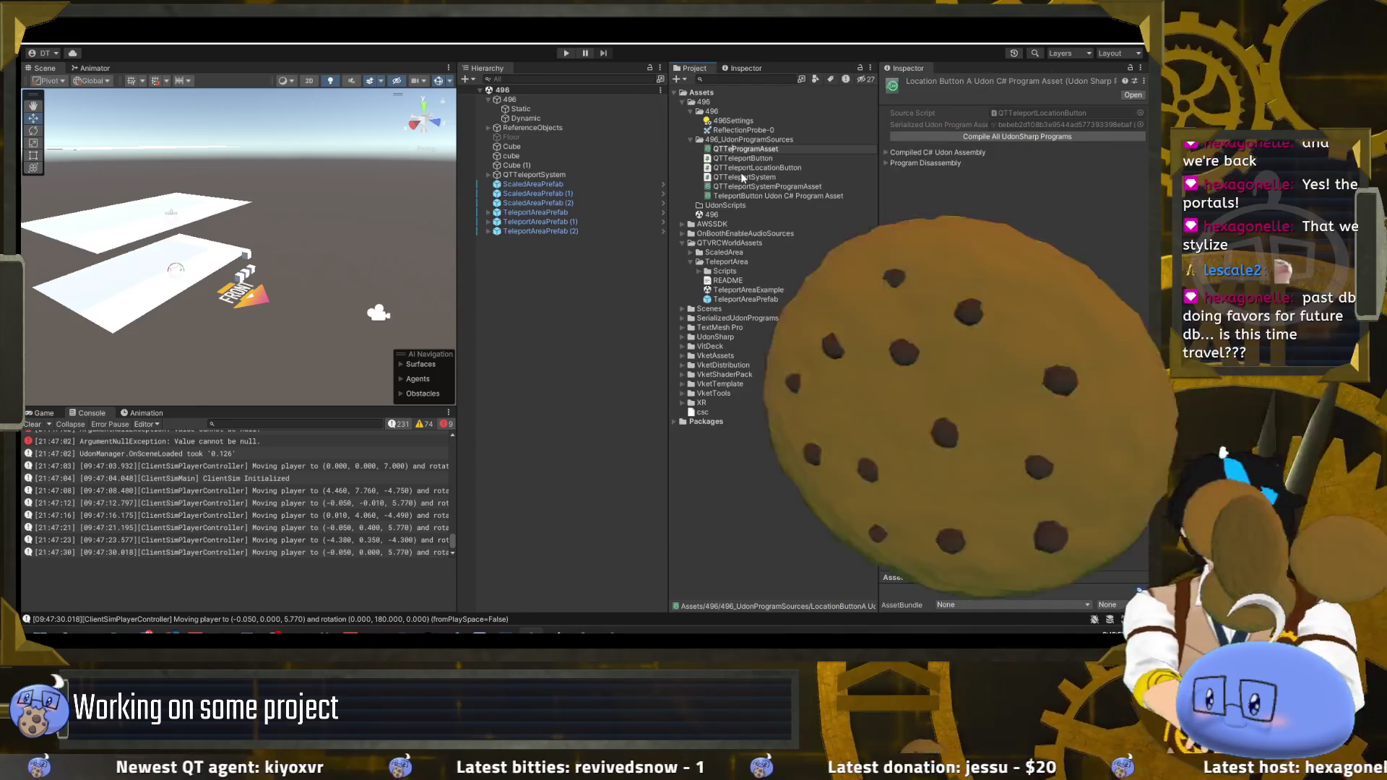
{"action": "type", "text": "Tel"}
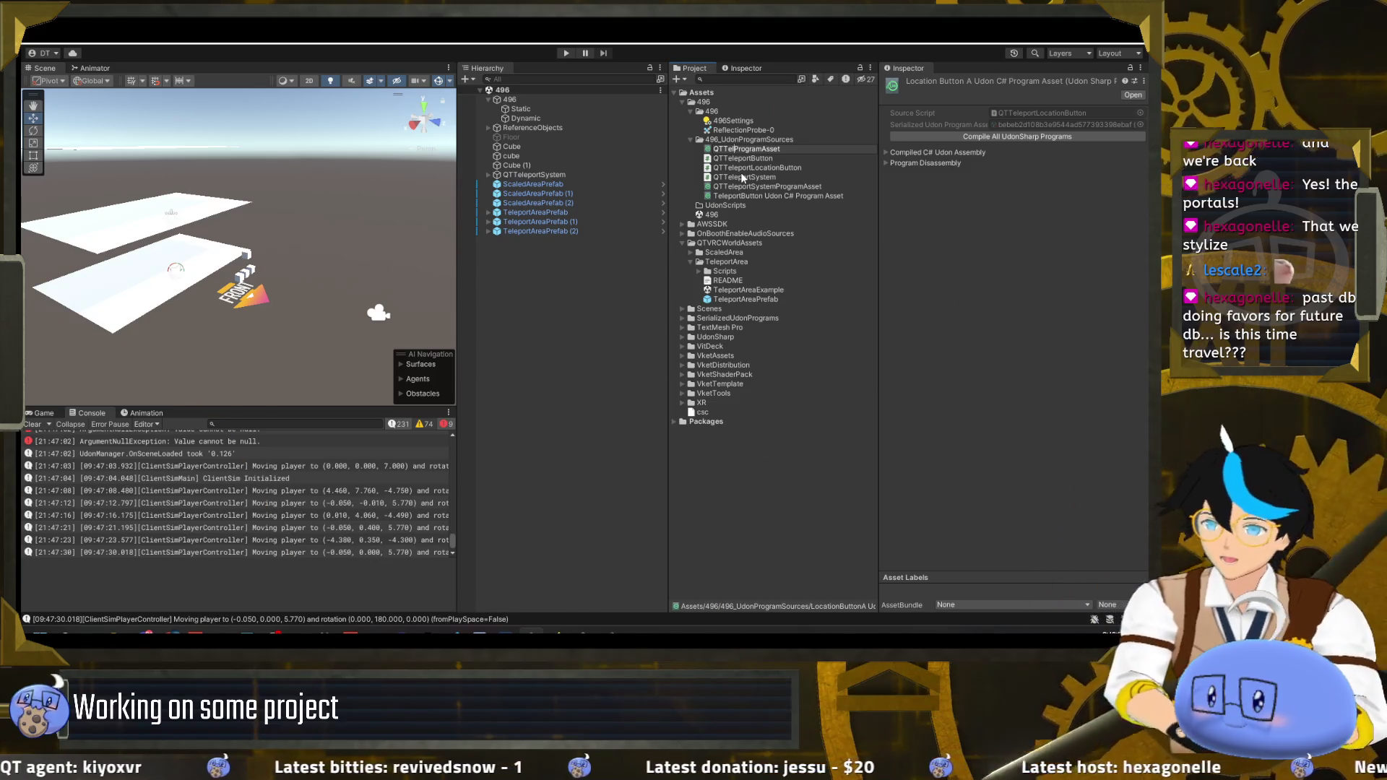
{"action": "type", "text": "portLocal"}
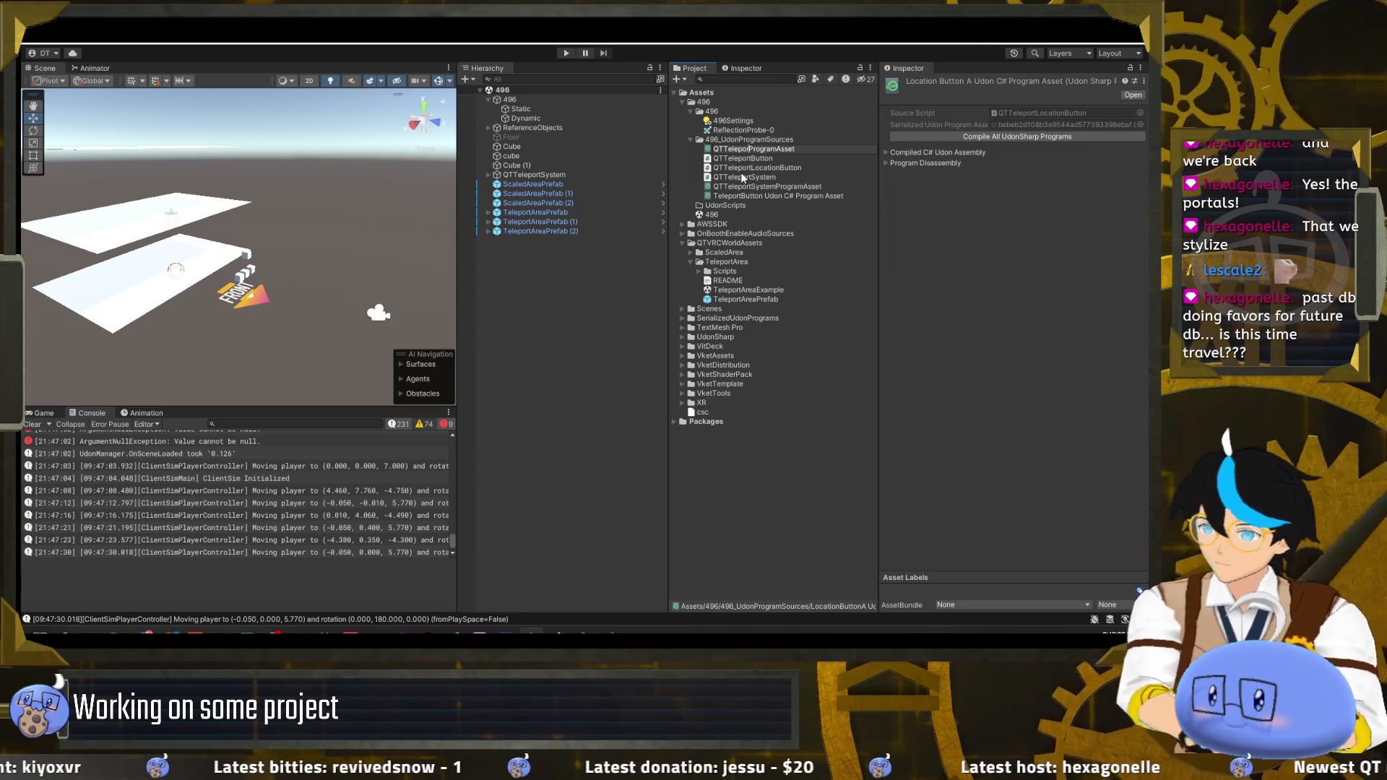
{"action": "type", "text": "ion"}
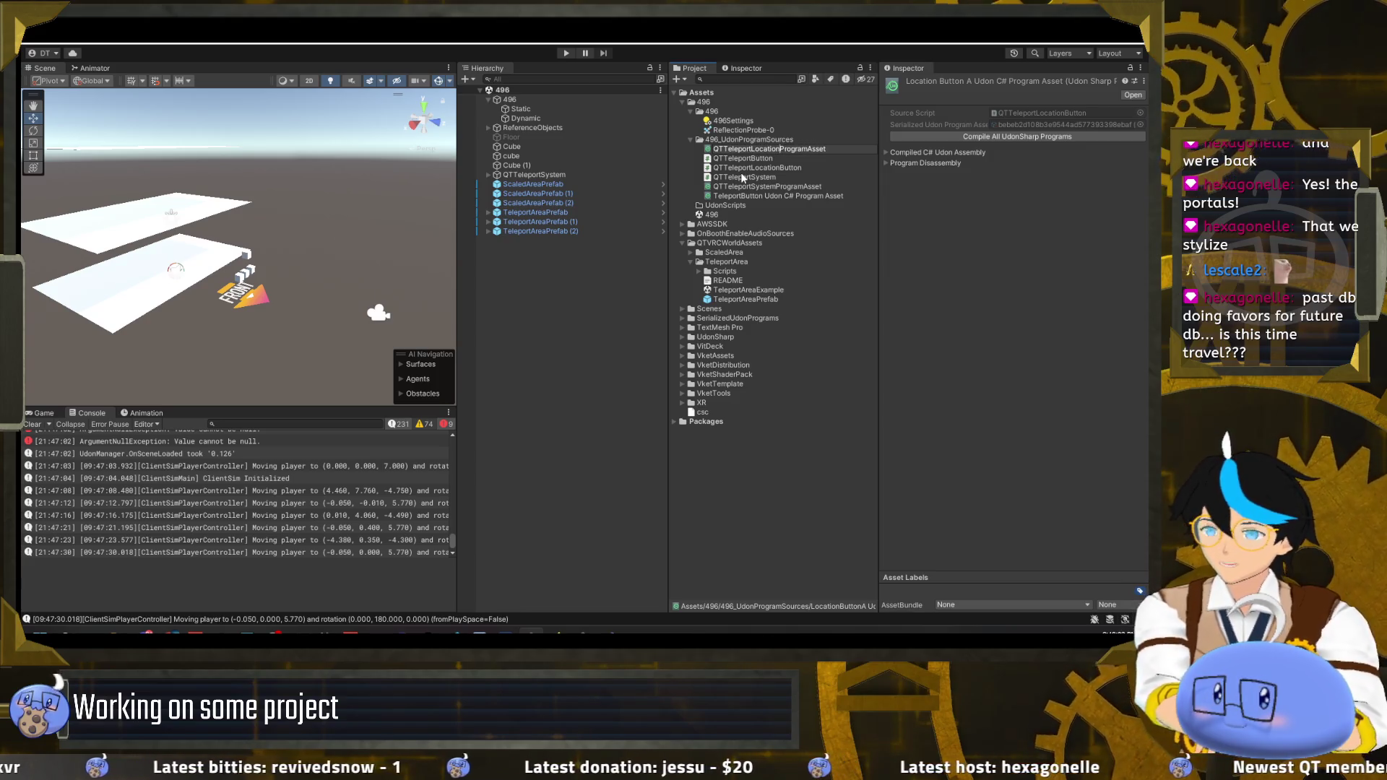
{"action": "key", "text": "Return"}
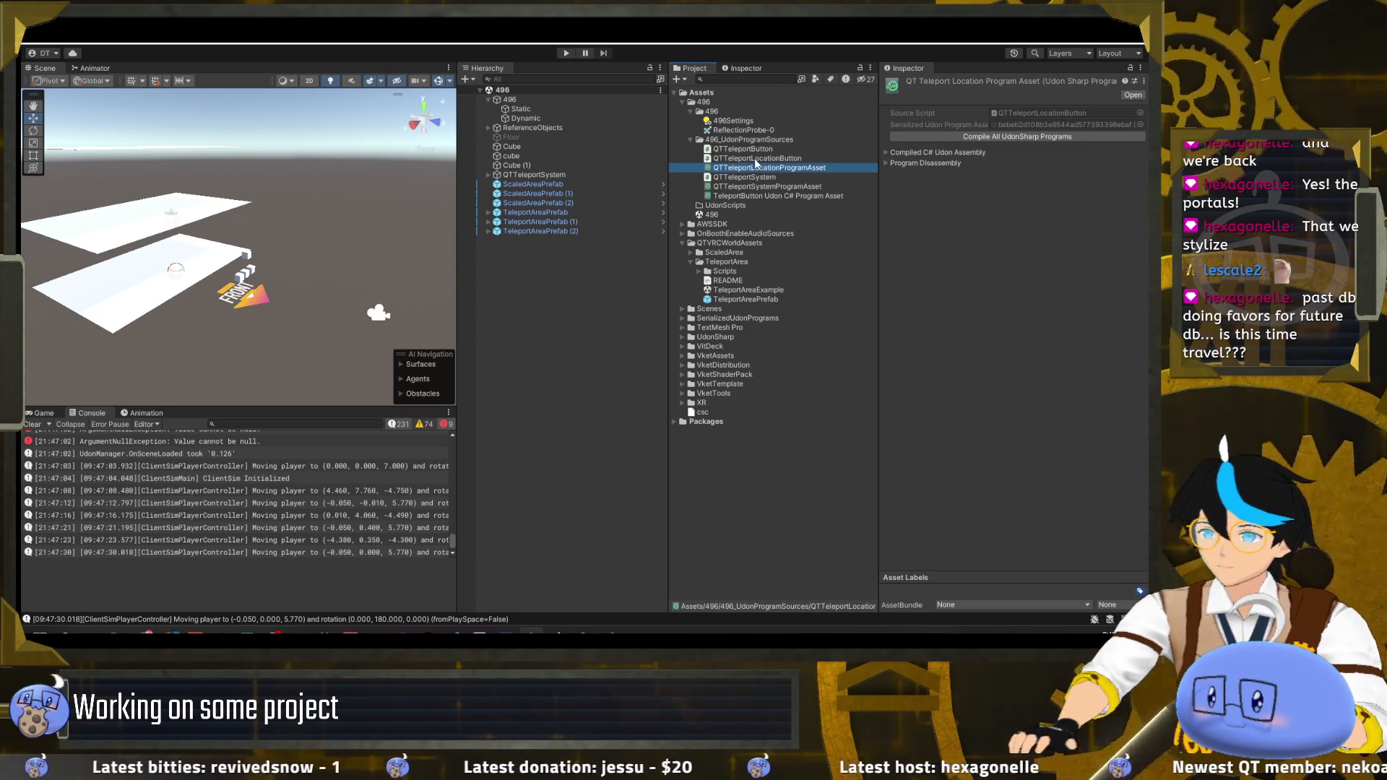
- Rename the TeleportButton program asset to QTTeleportButtonProgramAsset
{"action": "left_click", "coordinate": [752, 196]}
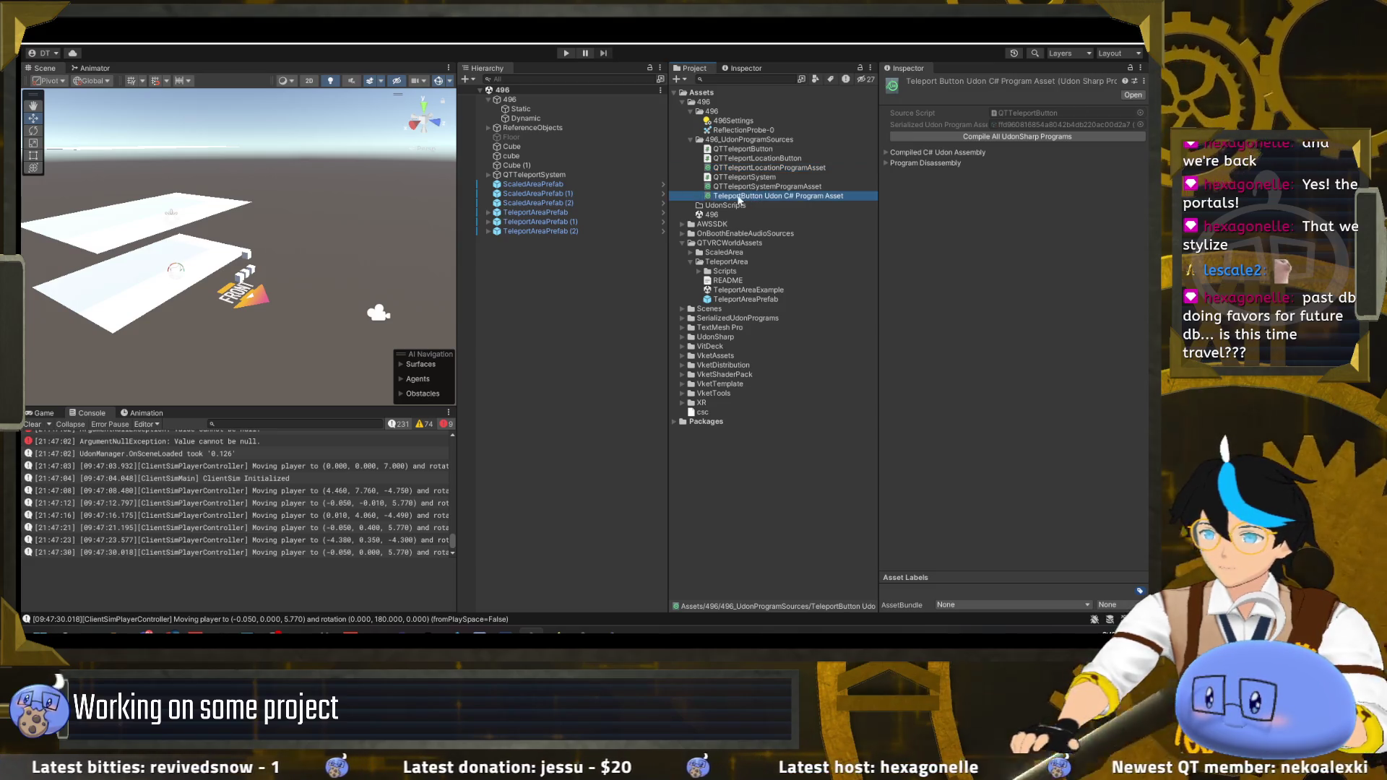
{"action": "left_click", "coordinate": [819, 198]}
{"action": "left_click_drag", "start_coordinate": [824, 196], "coordinate": [683, 186]}
{"action": "type", "text": "QTTeleportButtonProgram"}
{"action": "key", "text": "Return"}
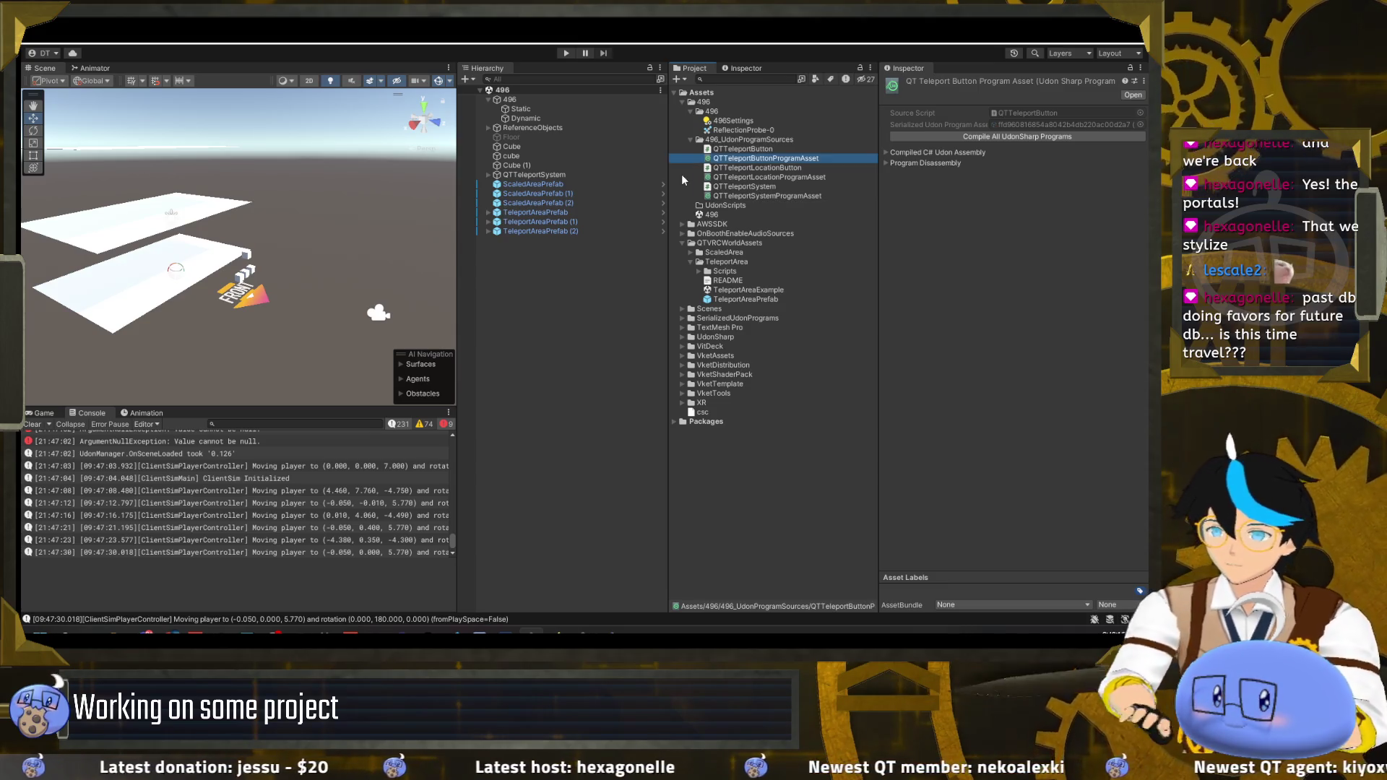
{"action": "left_click", "coordinate": [750, 195]}
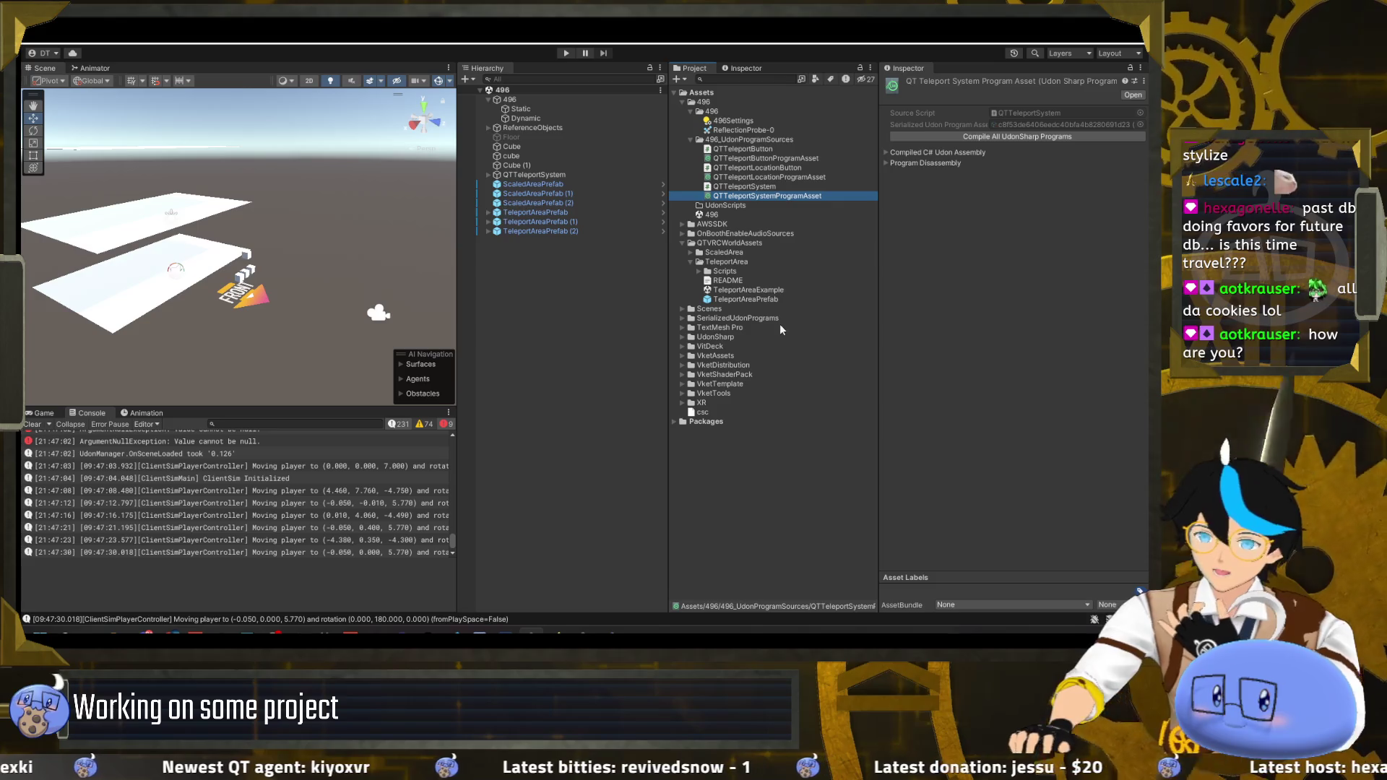
- Collapse the TeleportArea folder, toggle QTVRCWorldAssets, and pan to show all three floors
{"action": "left_click", "coordinate": [690, 261]}
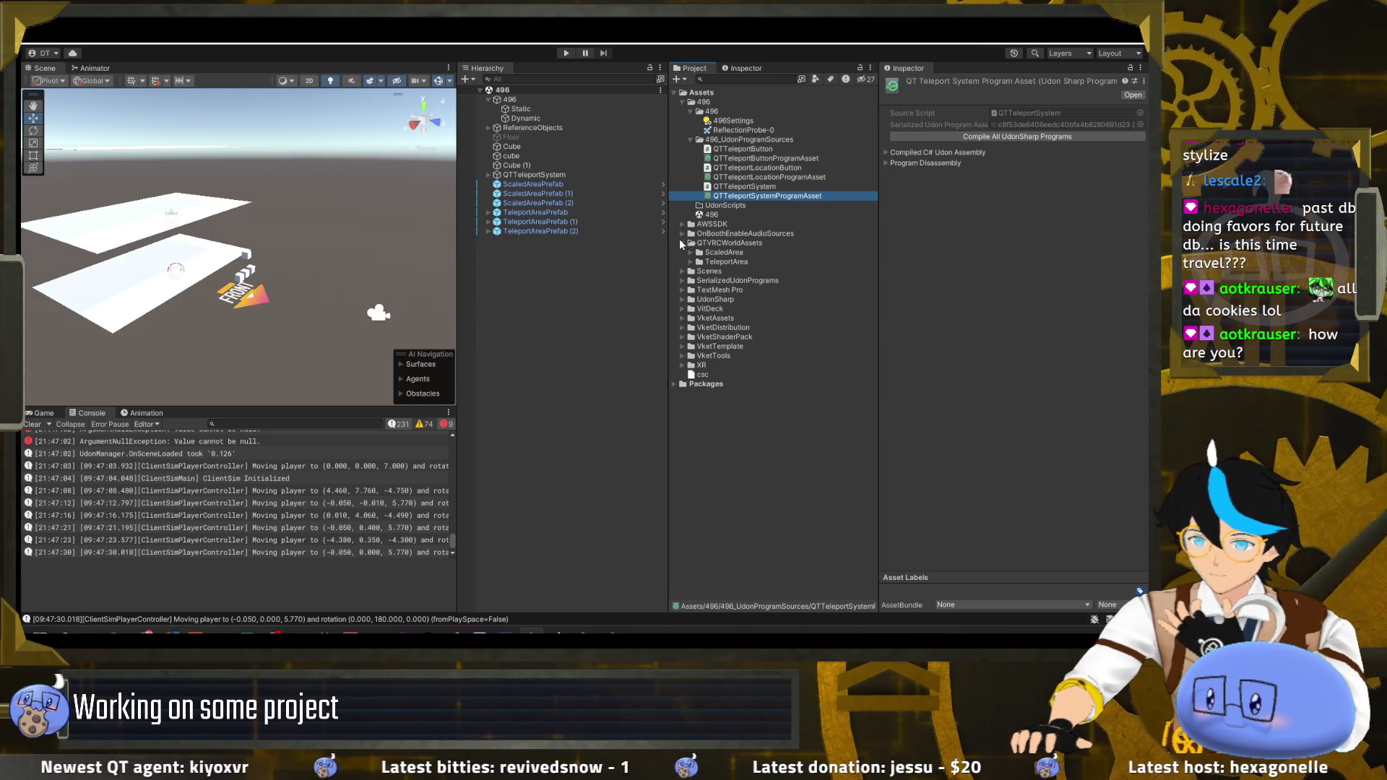
{"action": "left_click", "coordinate": [681, 244]}
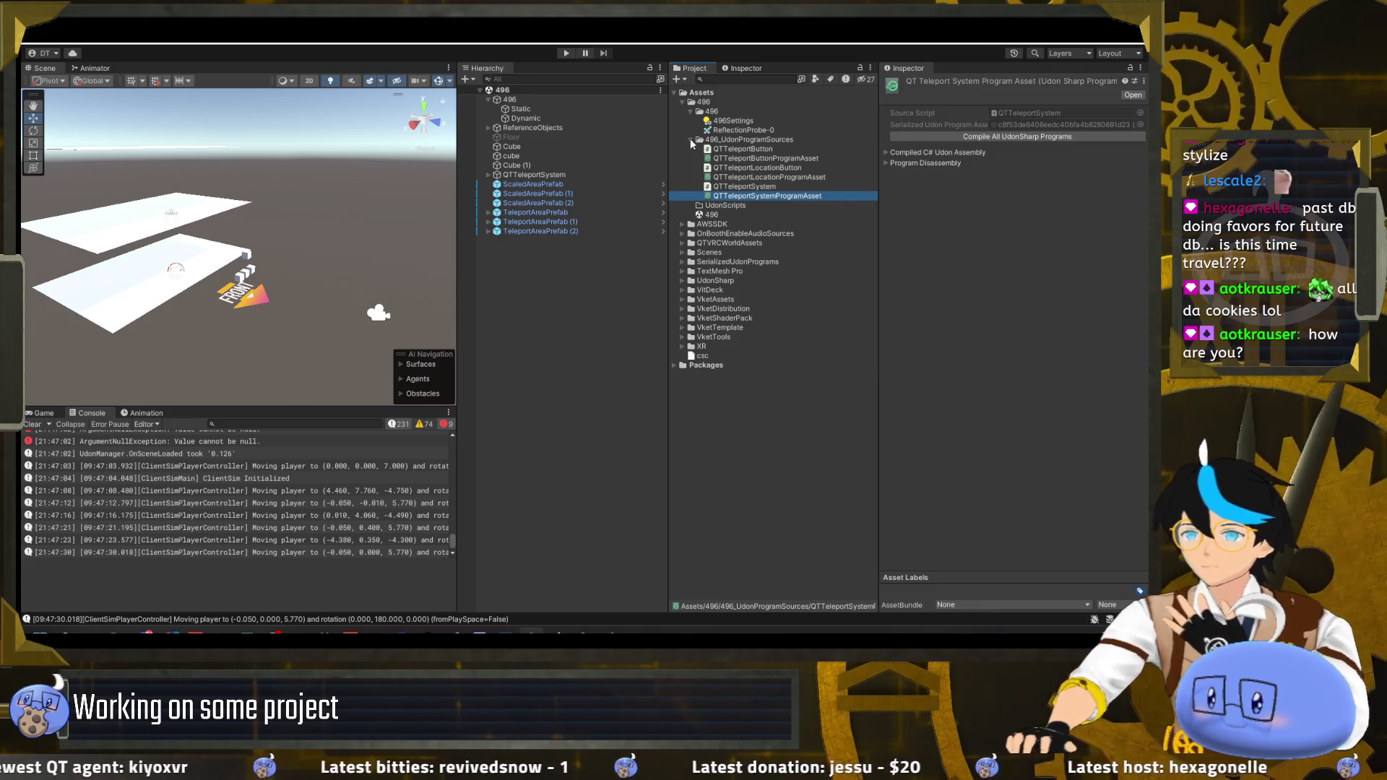
{"action": "left_click", "coordinate": [681, 243]}
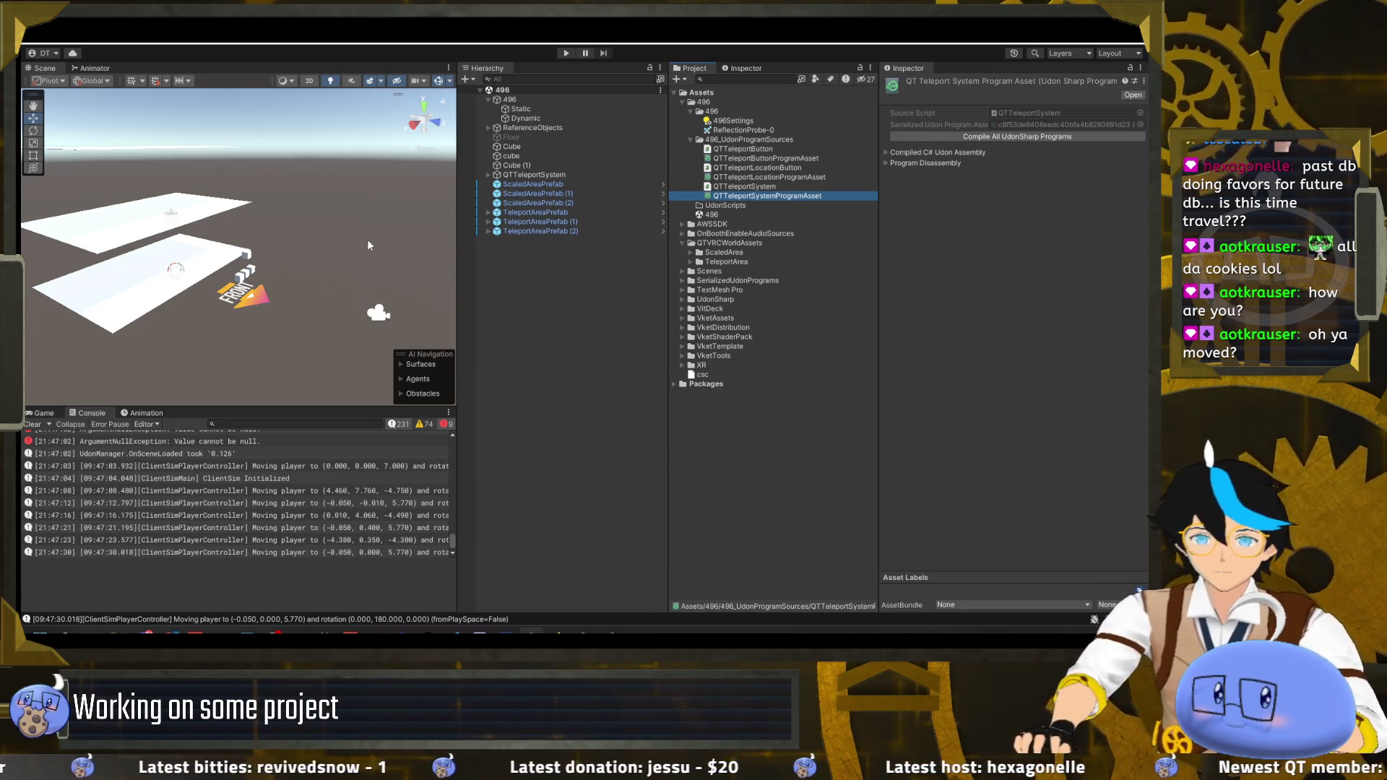
{"action": "mouse_move", "coordinate": [309, 267]}
{"action": "left_mouse_down"}
{"action": "mouse_move", "coordinate": [205, 252]}
{"action": "mouse_move", "coordinate": [165, 229]}
{"action": "left_mouse_up"}
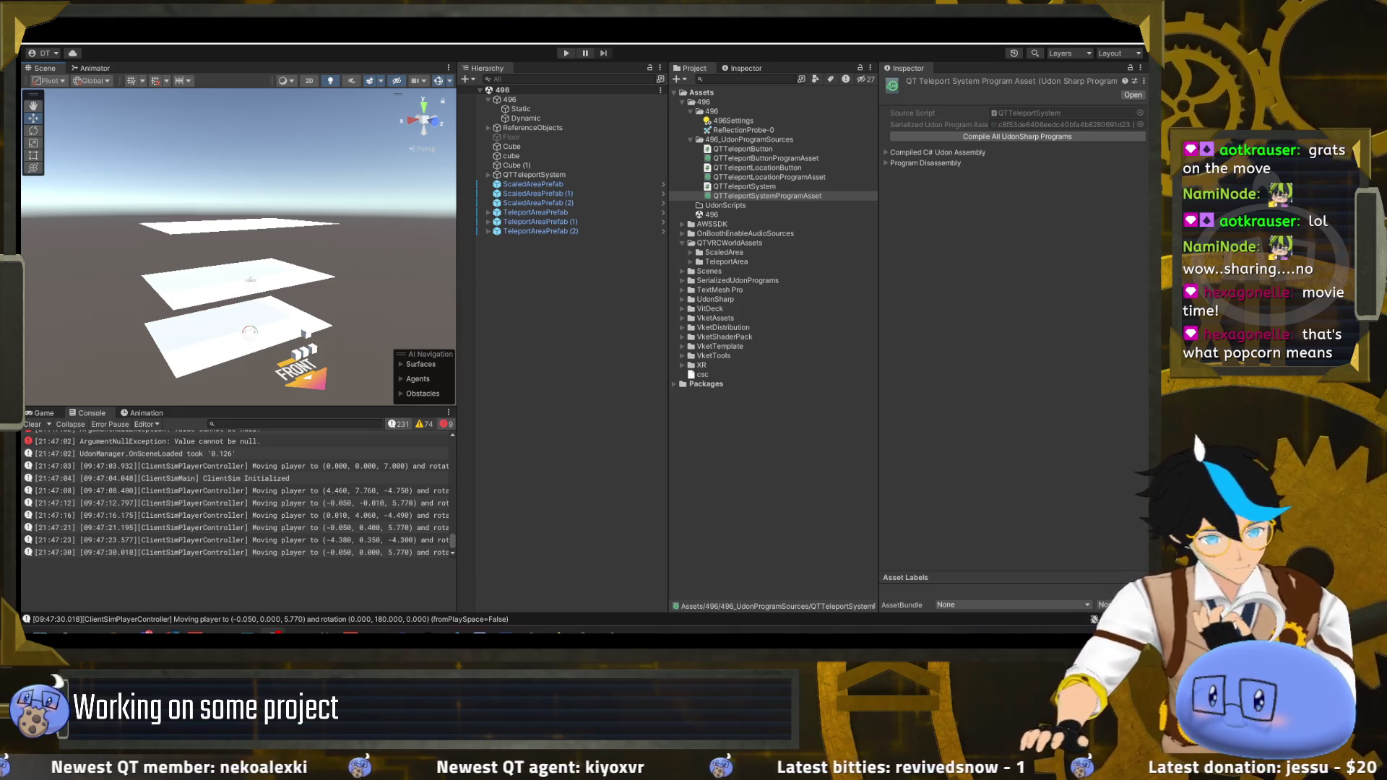
- Clear the Console, select Cube through TeleportAreaPrefab (2), and drag them toward a new parent
{"action": "left_click", "coordinate": [31, 424]}
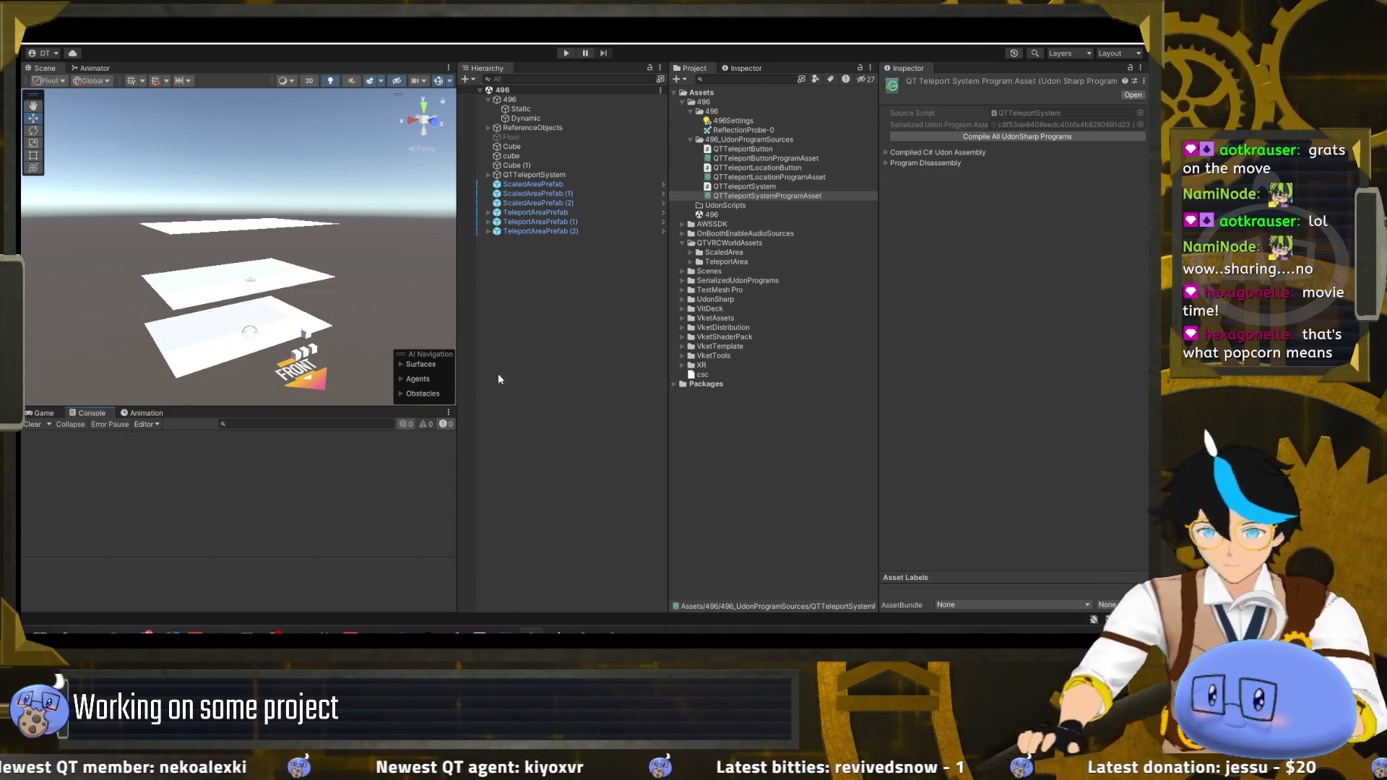
{"action": "left_click", "coordinate": [531, 231]}
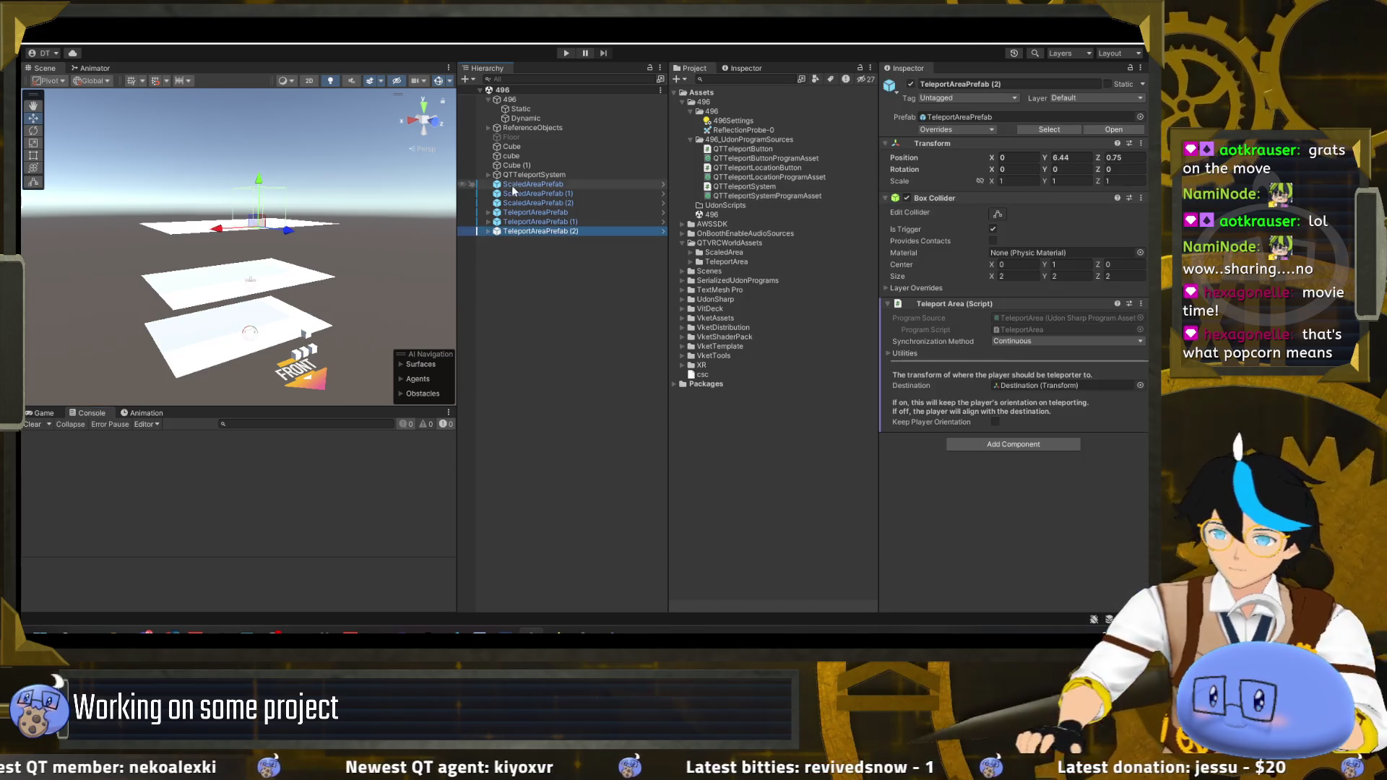
{"action": "left_click", "coordinate": [490, 99]}
{"action": "left_click", "coordinate": [555, 242]}
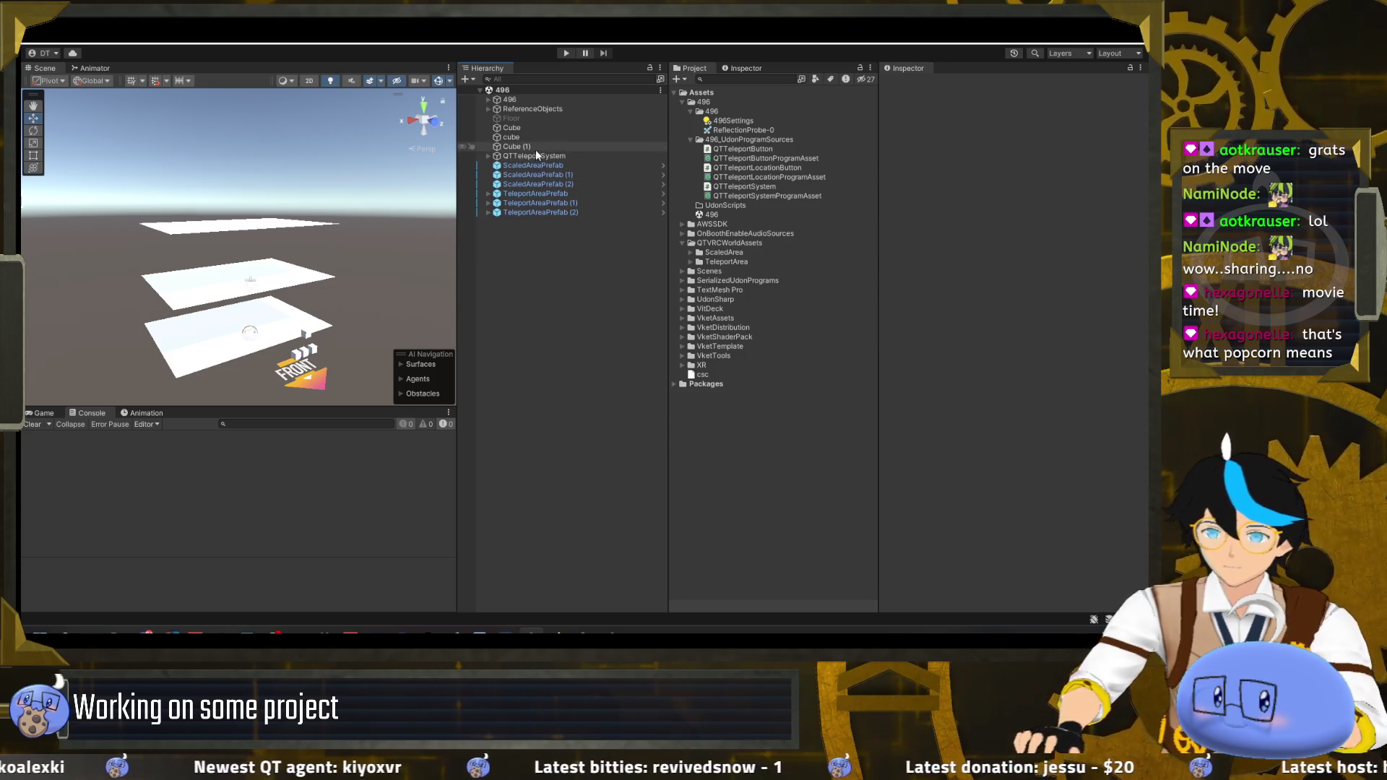
{"action": "left_click", "coordinate": [538, 165]}
{"action": "left_click", "coordinate": [541, 203]}
{"action": "left_click", "coordinate": [542, 212]}
{"action": "left_click", "coordinate": [521, 128], "text": "shift"}
{"action": "left_click_drag", "start_coordinate": [522, 128], "coordinate": [525, 118]}
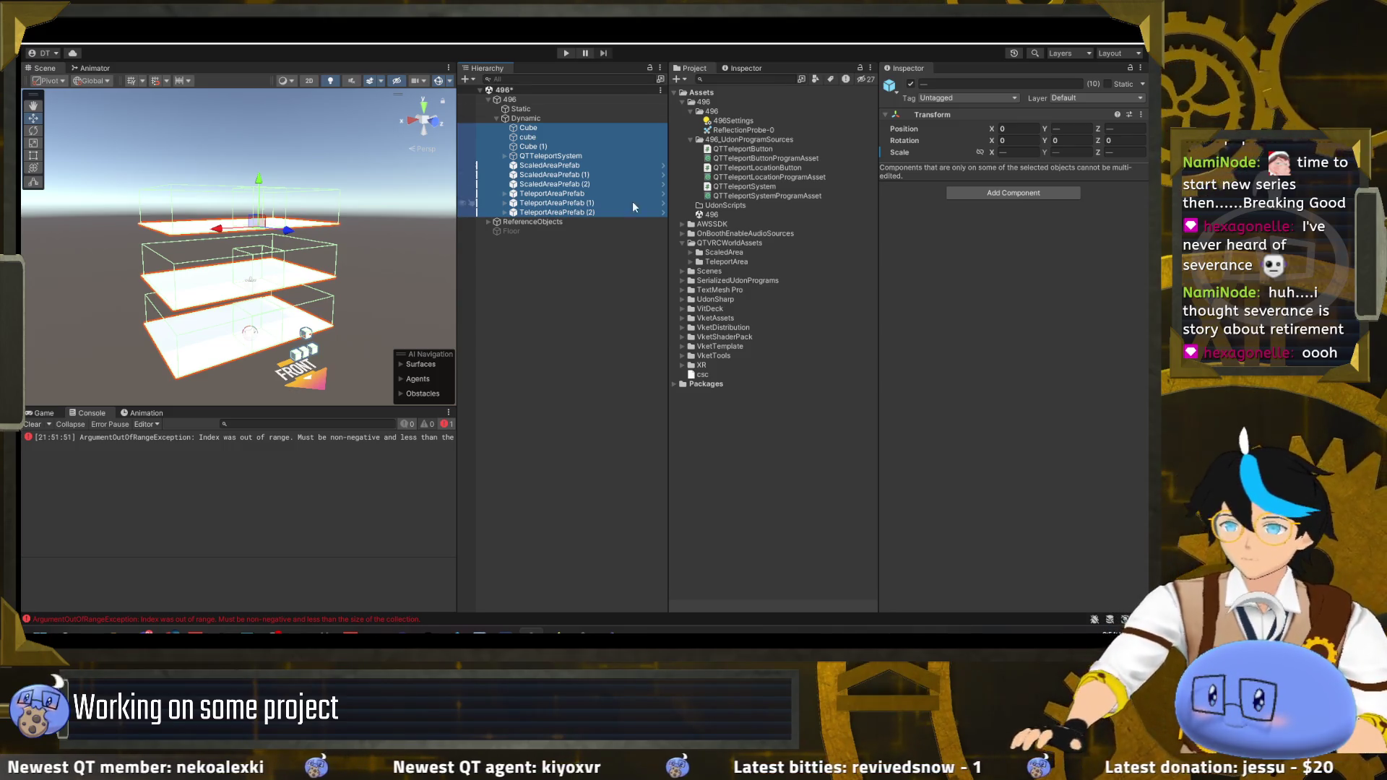
- Verify the cubes and area prefabs now sit under the Dynamic group
{"action": "left_click", "coordinate": [578, 245]}
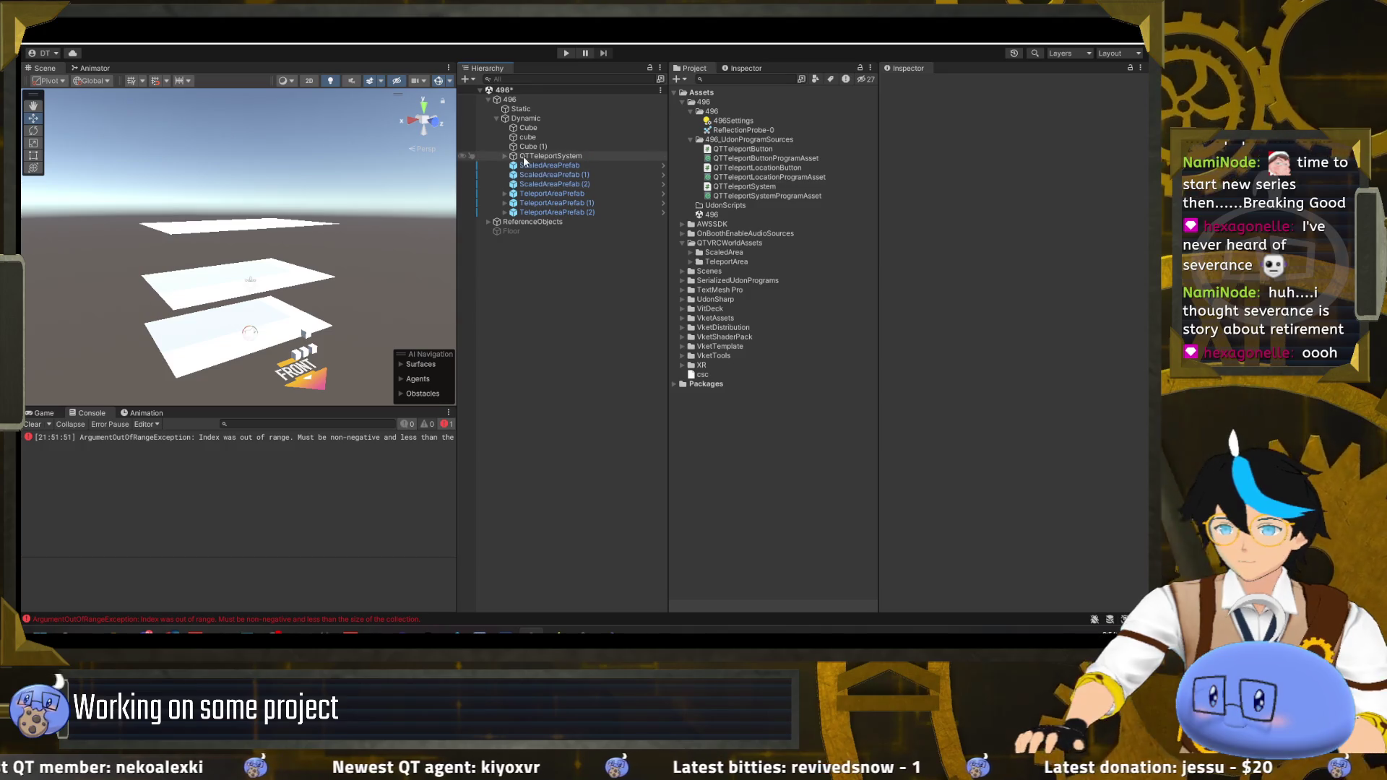
{"action": "left_click", "coordinate": [497, 118]}
{"action": "left_click", "coordinate": [496, 119]}
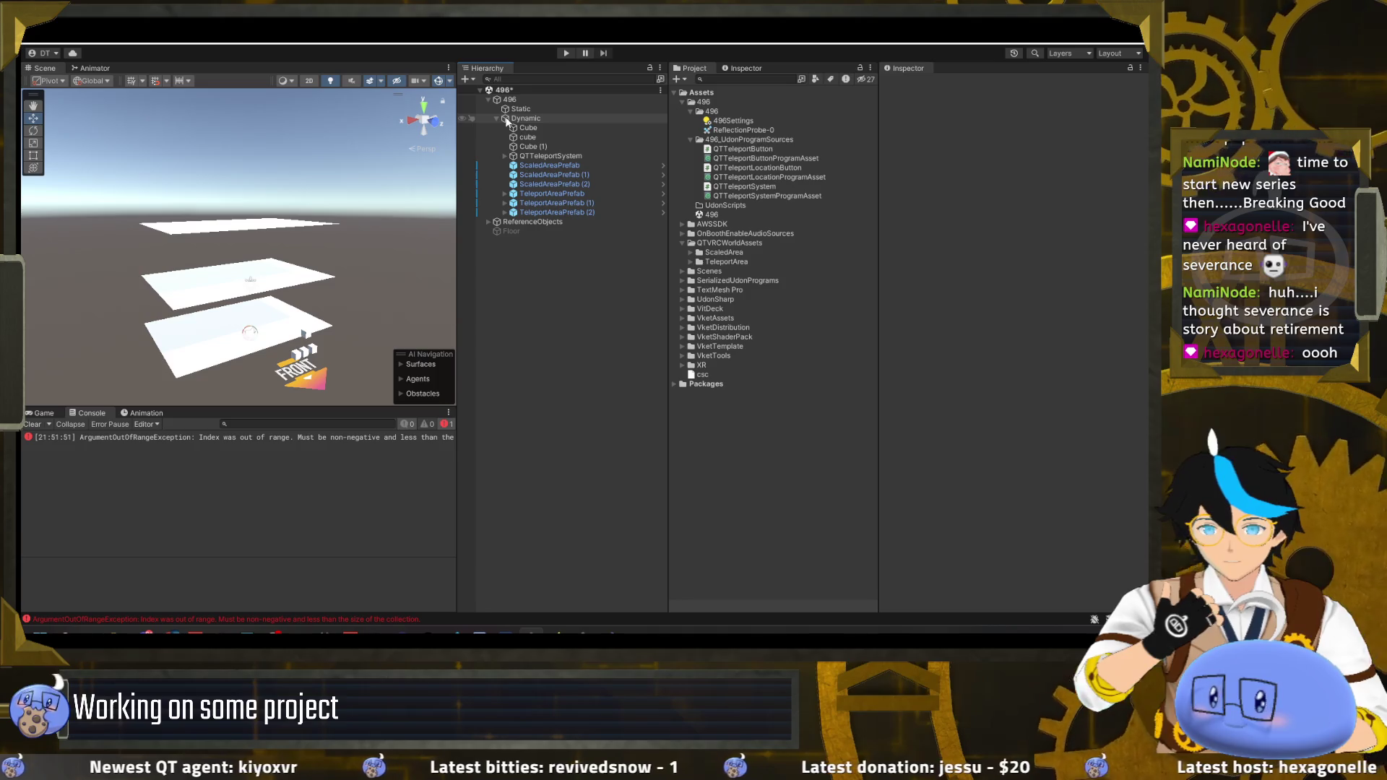
{"action": "left_click", "coordinate": [545, 130]}
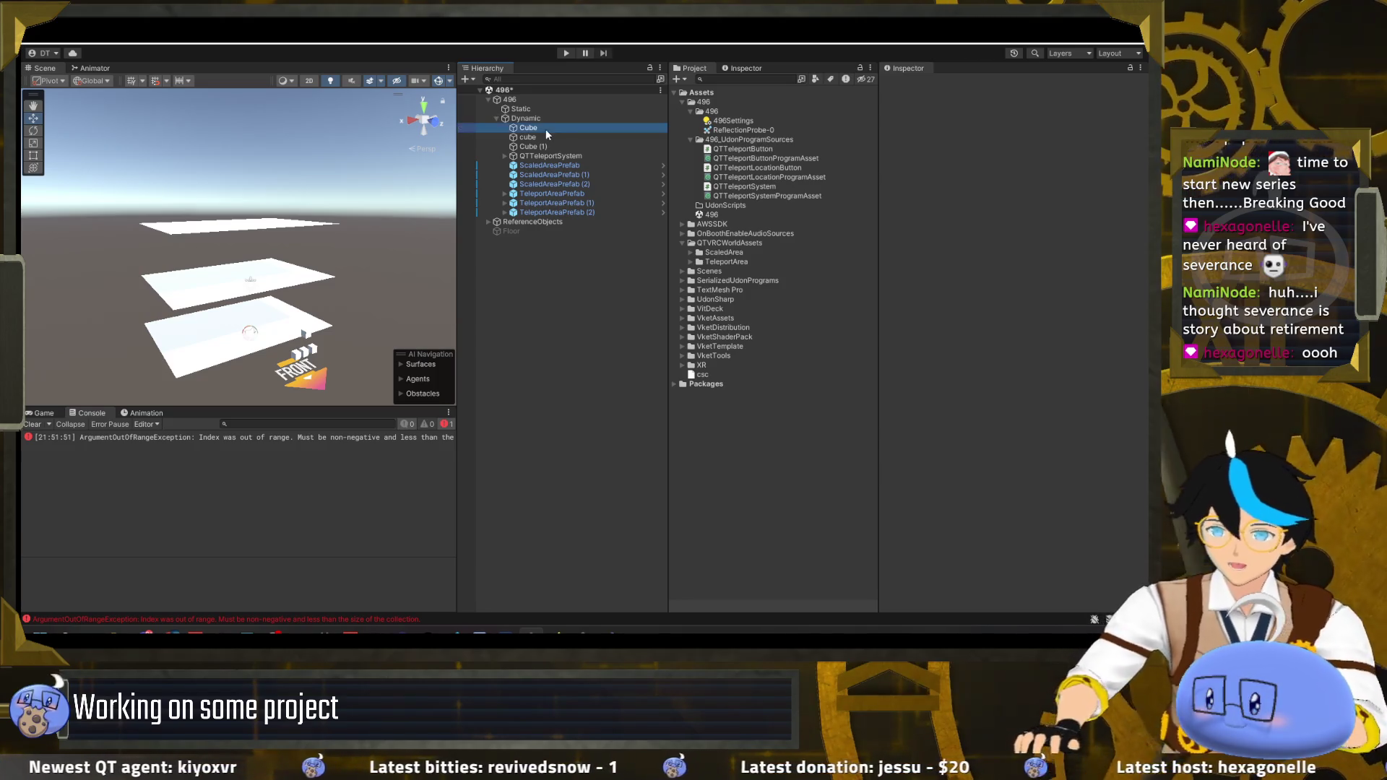
{"action": "left_click", "coordinate": [545, 118]}
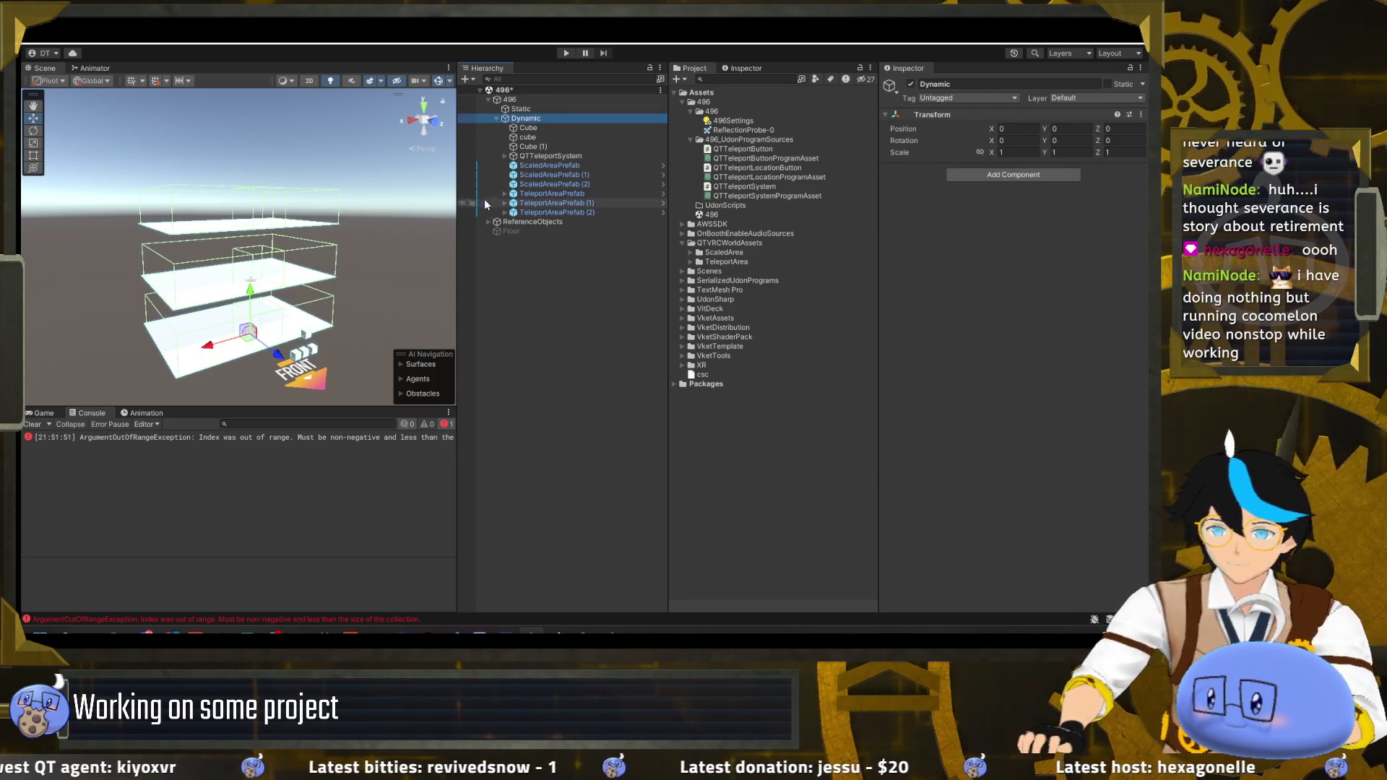
- Clear the Console error, save the scene and launch the VRChat SDK panels
{"action": "left_click", "coordinate": [31, 424]}
{"action": "key", "text": "ctrl+s"}
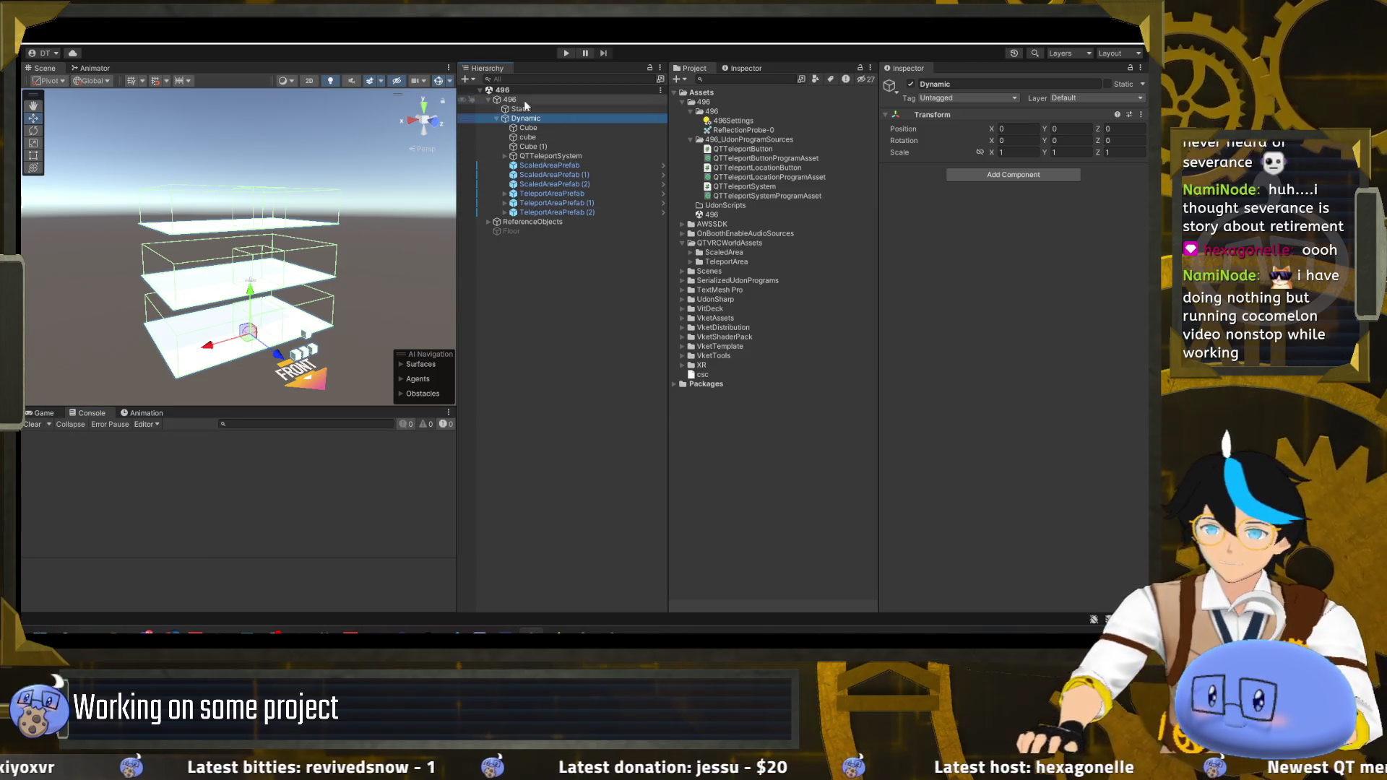
{"action": "left_click", "coordinate": [361, 35]}
{"action": "left_click", "coordinate": [385, 52]}
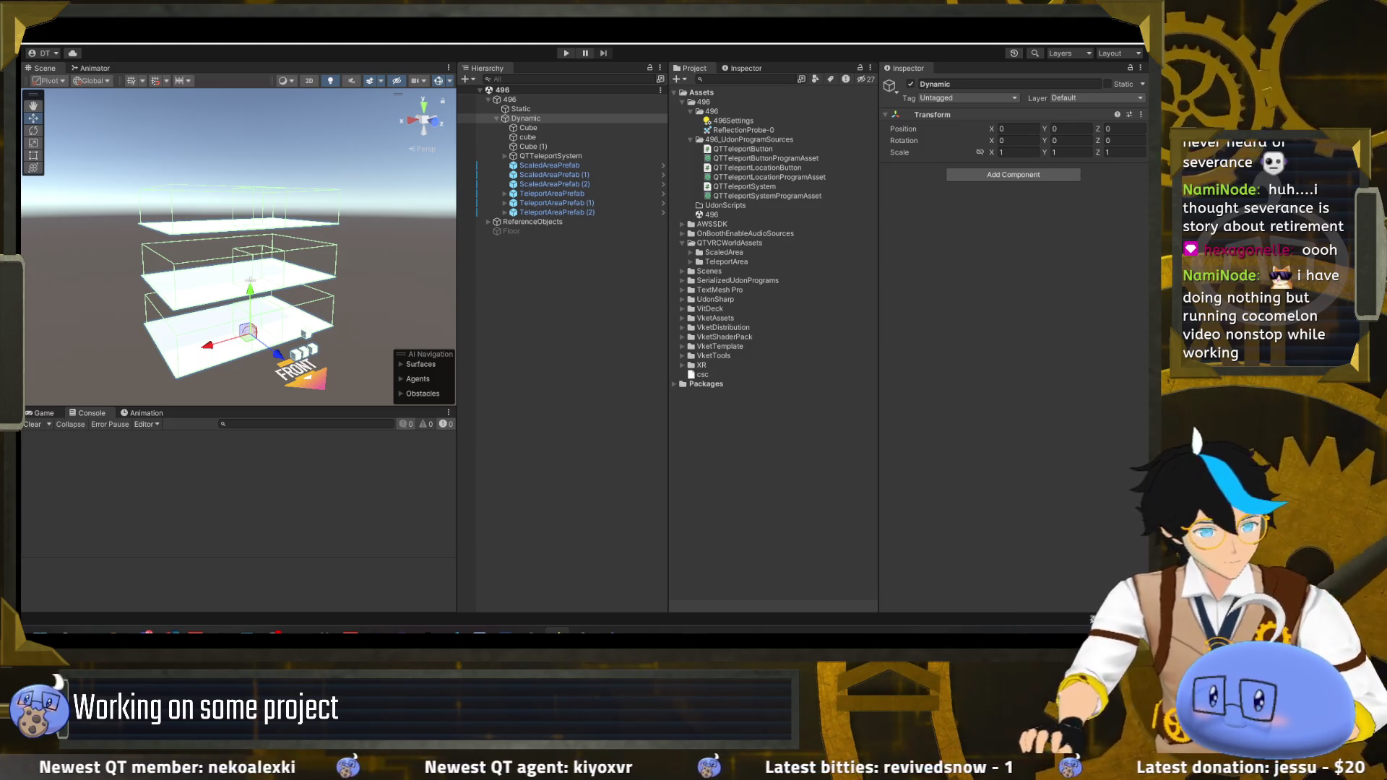
{"action": "right_click", "coordinate": [1007, 612]}
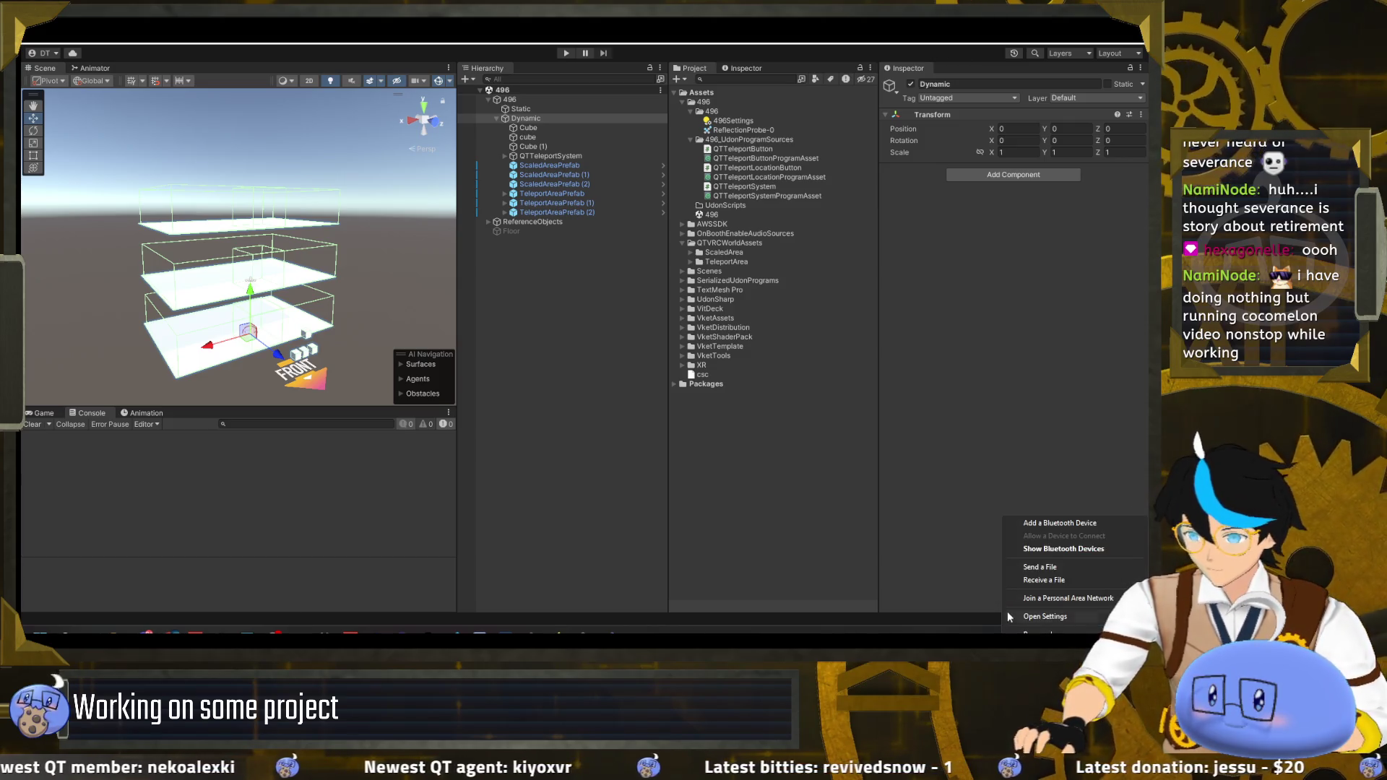
{"action": "left_click", "coordinate": [1051, 549]}
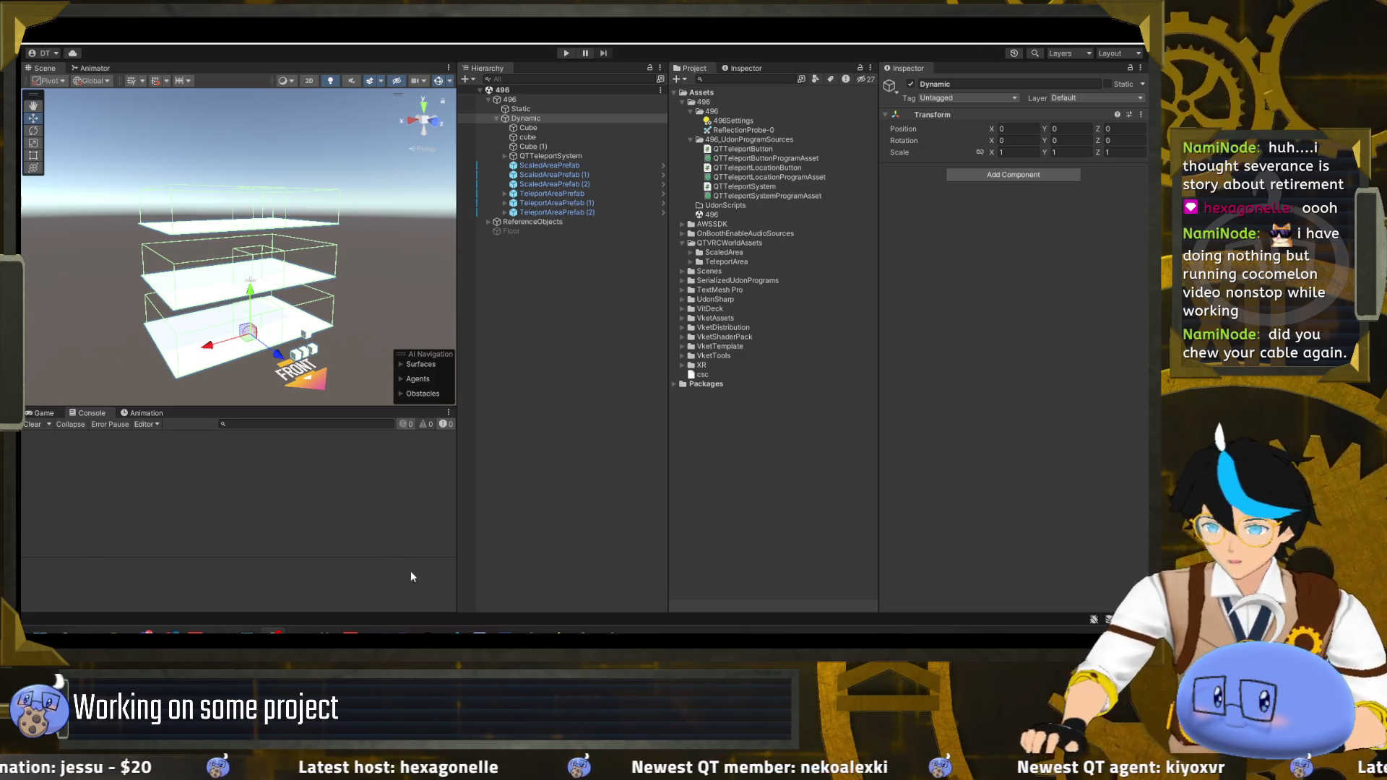
{"action": "mouse_move", "coordinate": [479, 630]}
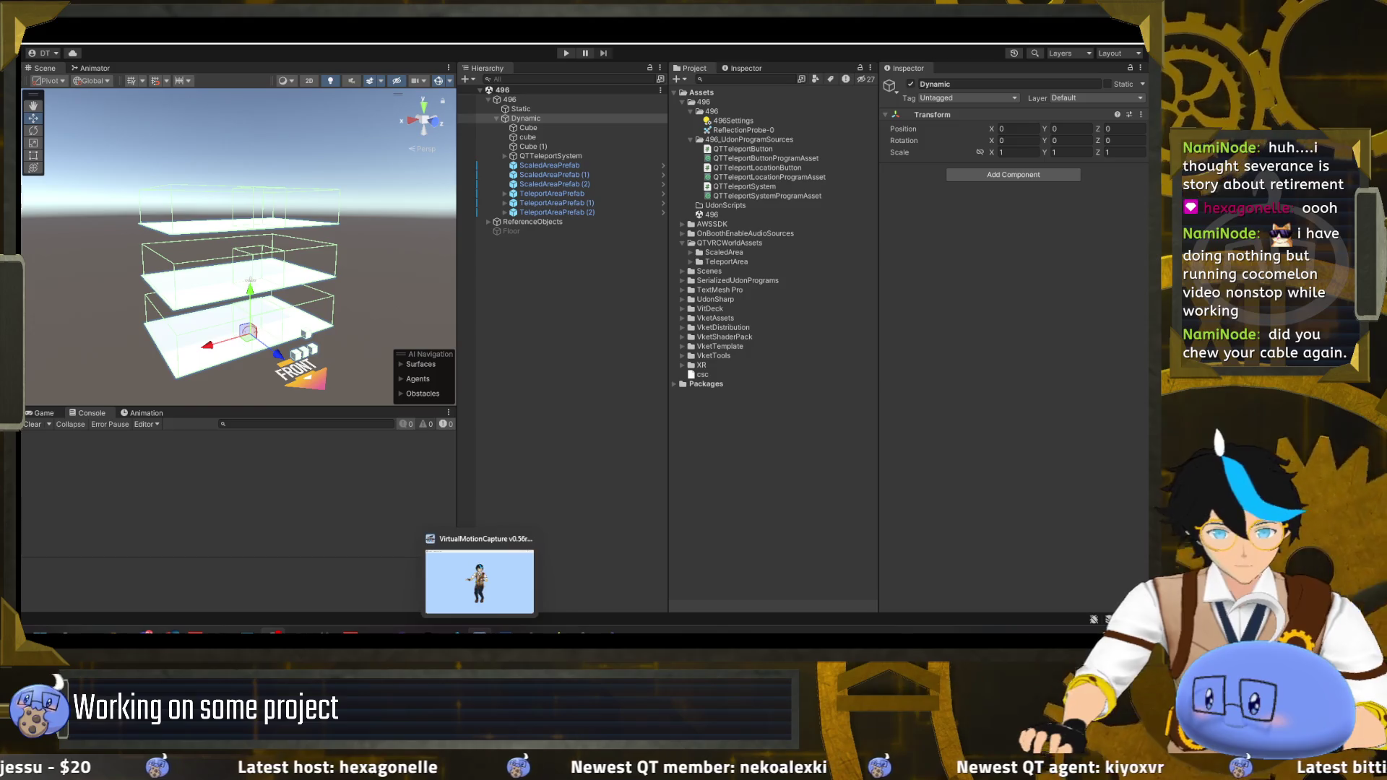
- Reassign Voicemeeter's A2 output to Headphones (8- Float Run), then return to Unity
{"action": "mouse_move", "coordinate": [351, 631]}
{"action": "left_click", "coordinate": [350, 582]}
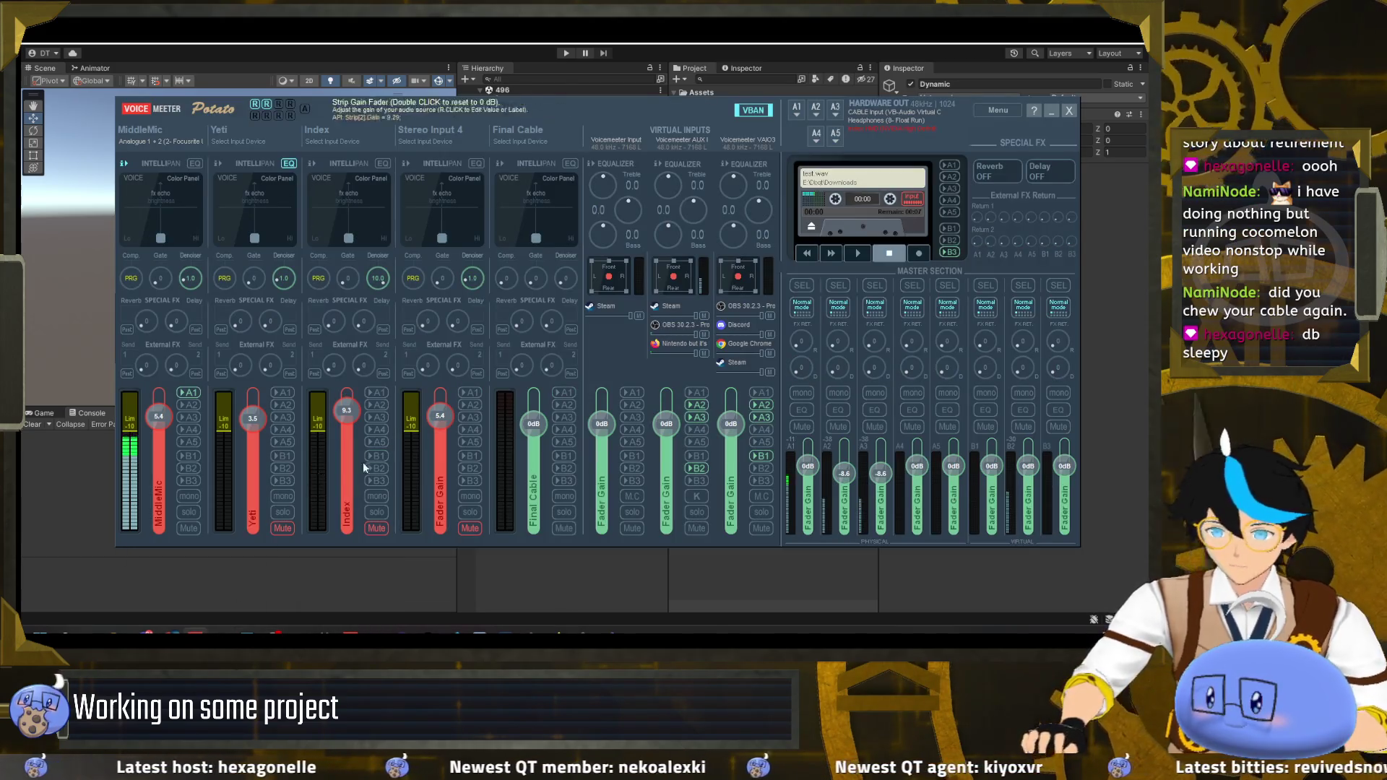
{"action": "left_click", "coordinate": [816, 114]}
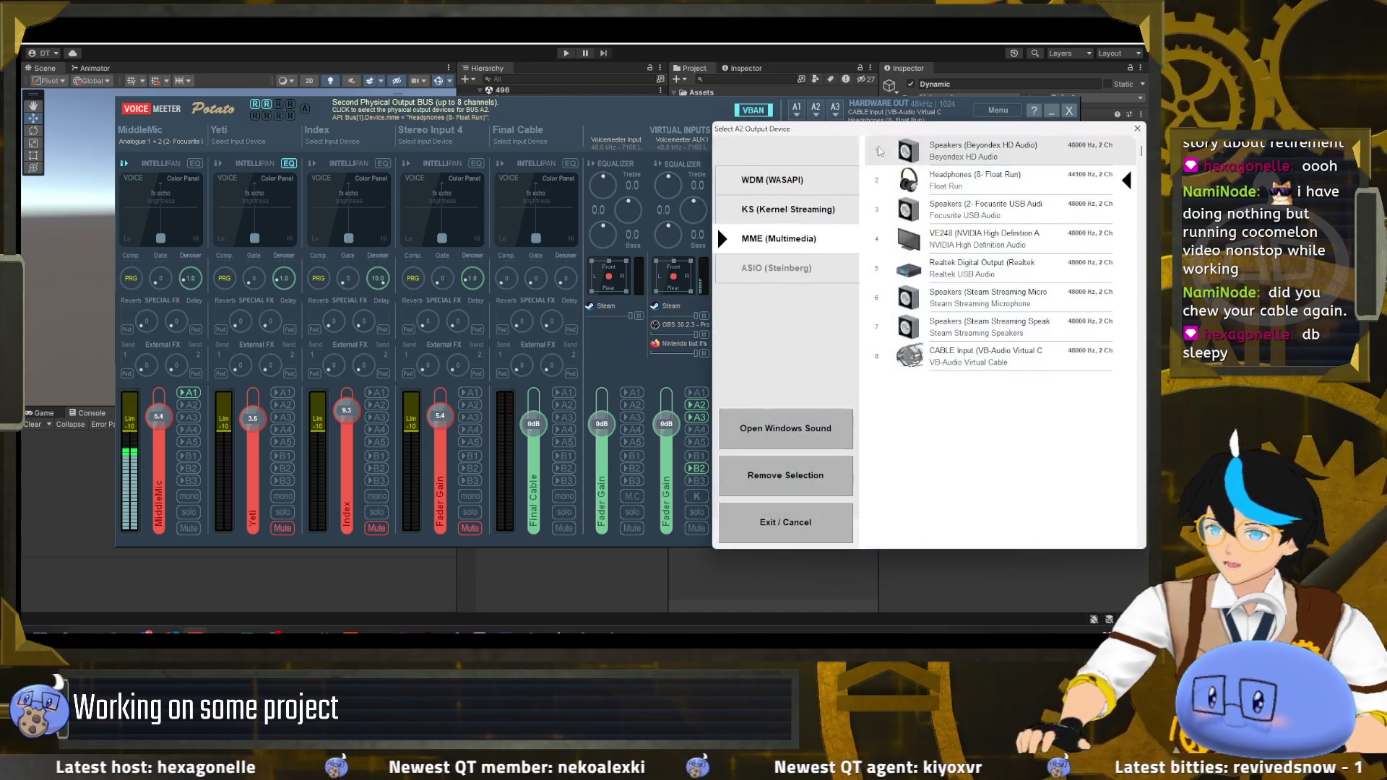
{"action": "left_click", "coordinate": [976, 180]}
{"action": "left_click", "coordinate": [606, 380]}
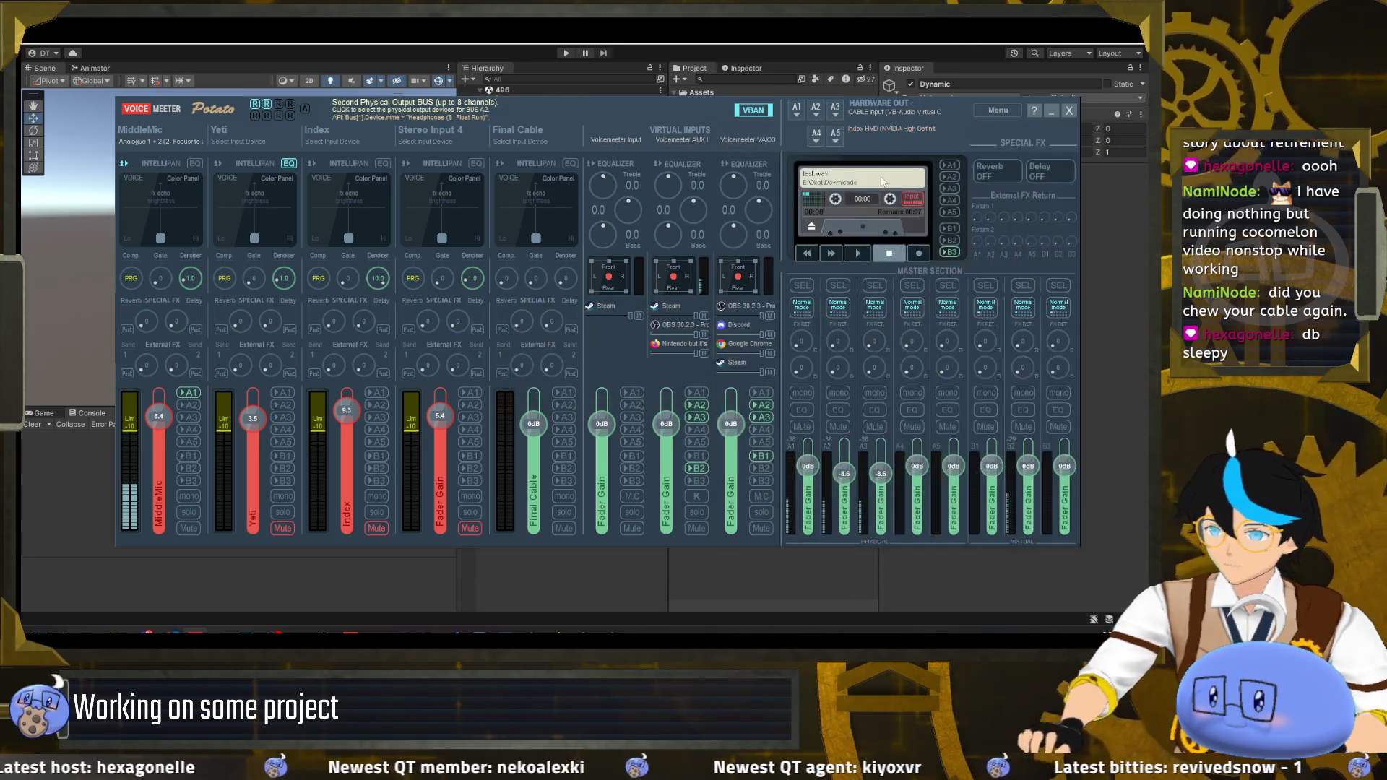
{"action": "left_click", "coordinate": [816, 116]}
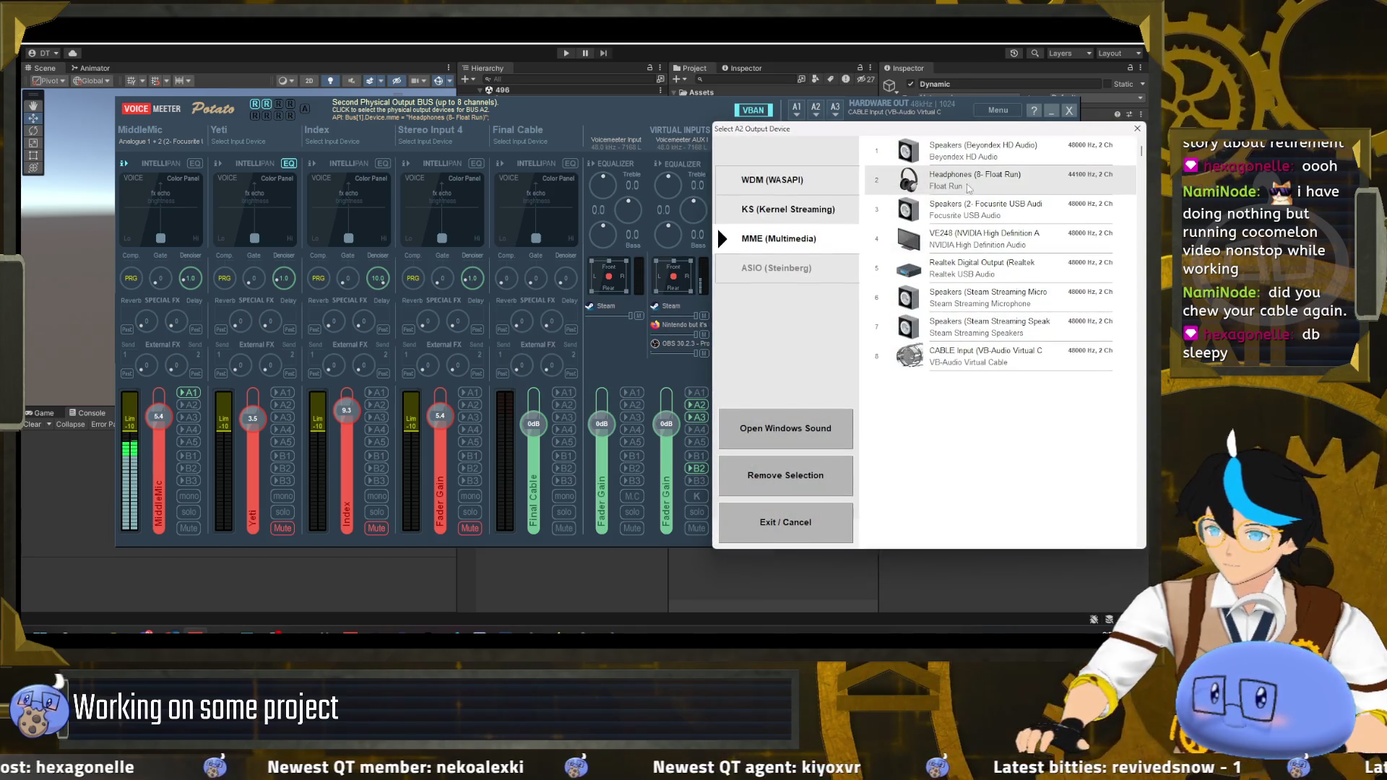
{"action": "left_click", "coordinate": [966, 184]}
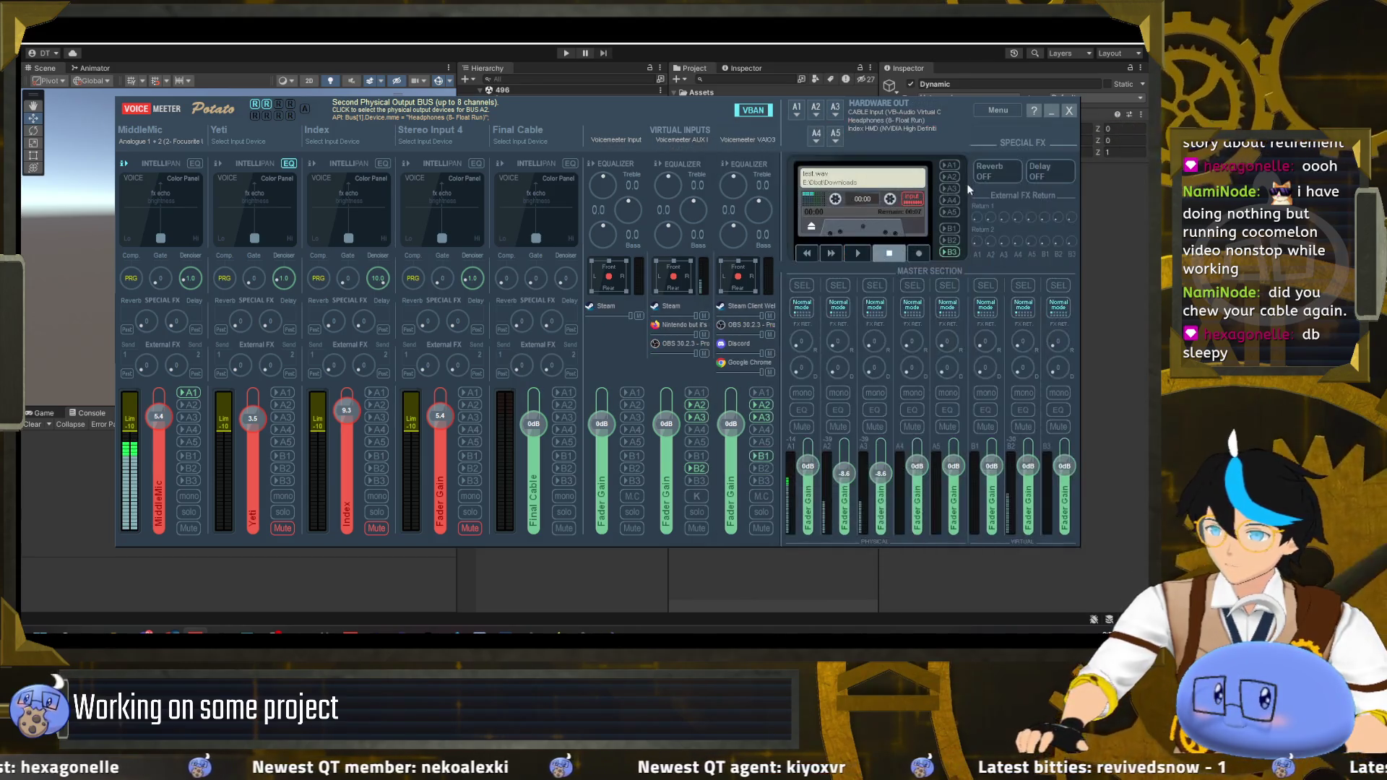
{"action": "left_click", "coordinate": [1051, 110]}
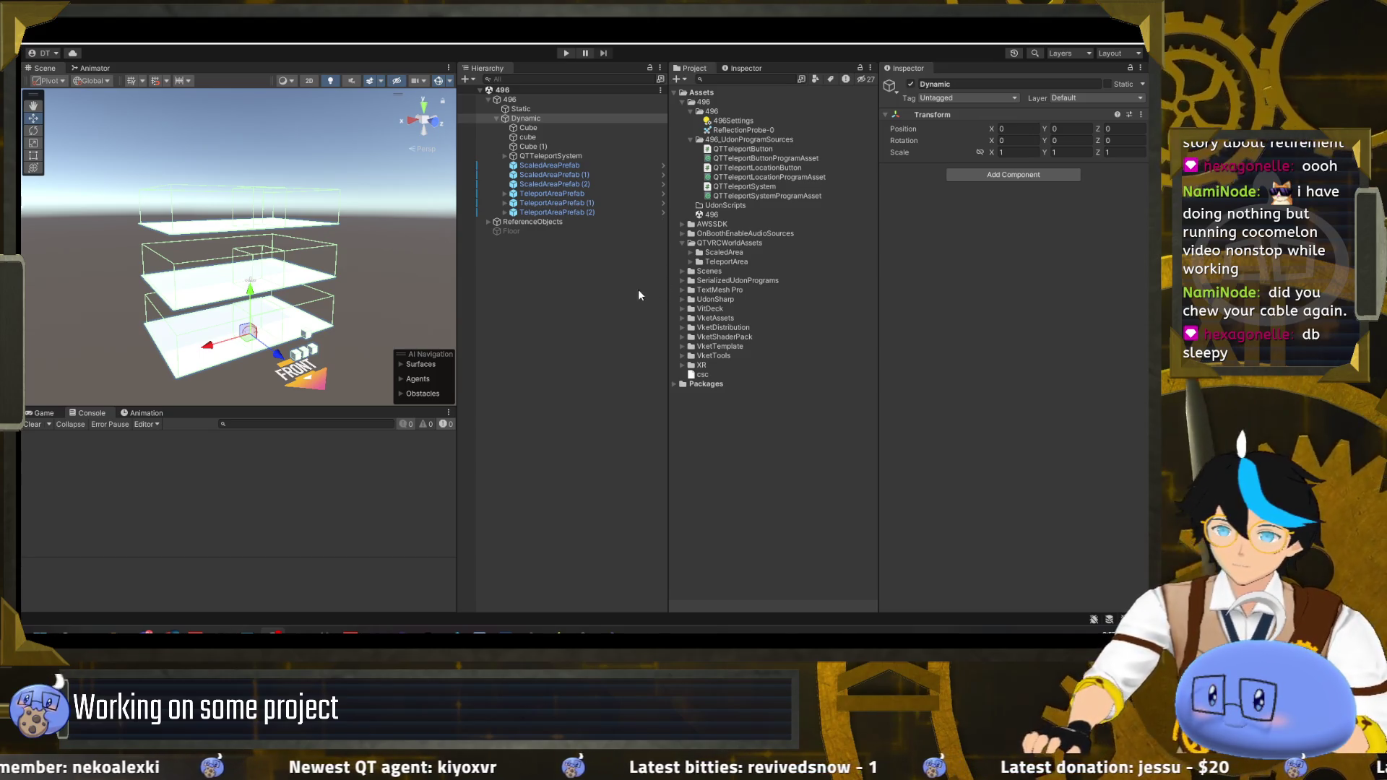
- Deselect the Dynamic group and run the booth rule check, which reports 89 errors
{"action": "left_click", "coordinate": [590, 609]}
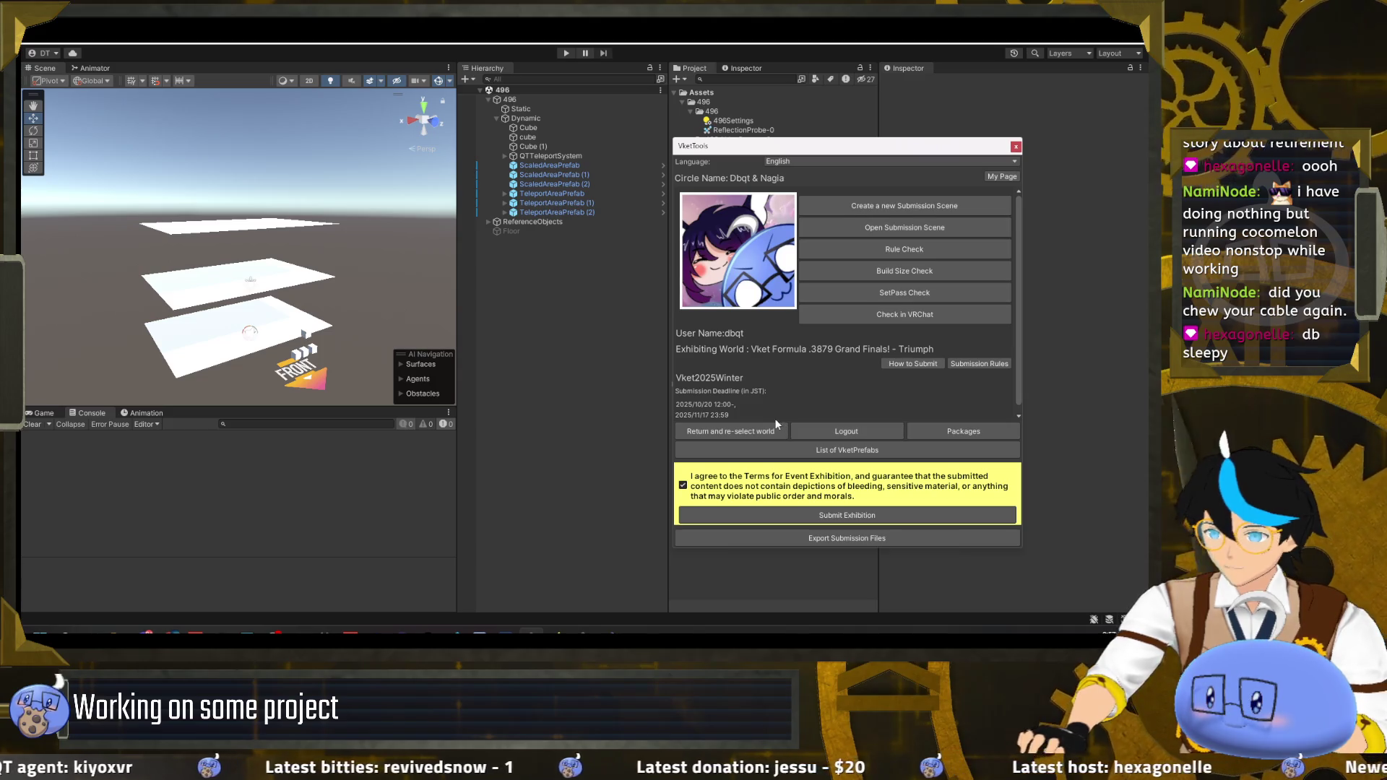
{"action": "left_click", "coordinate": [914, 250]}
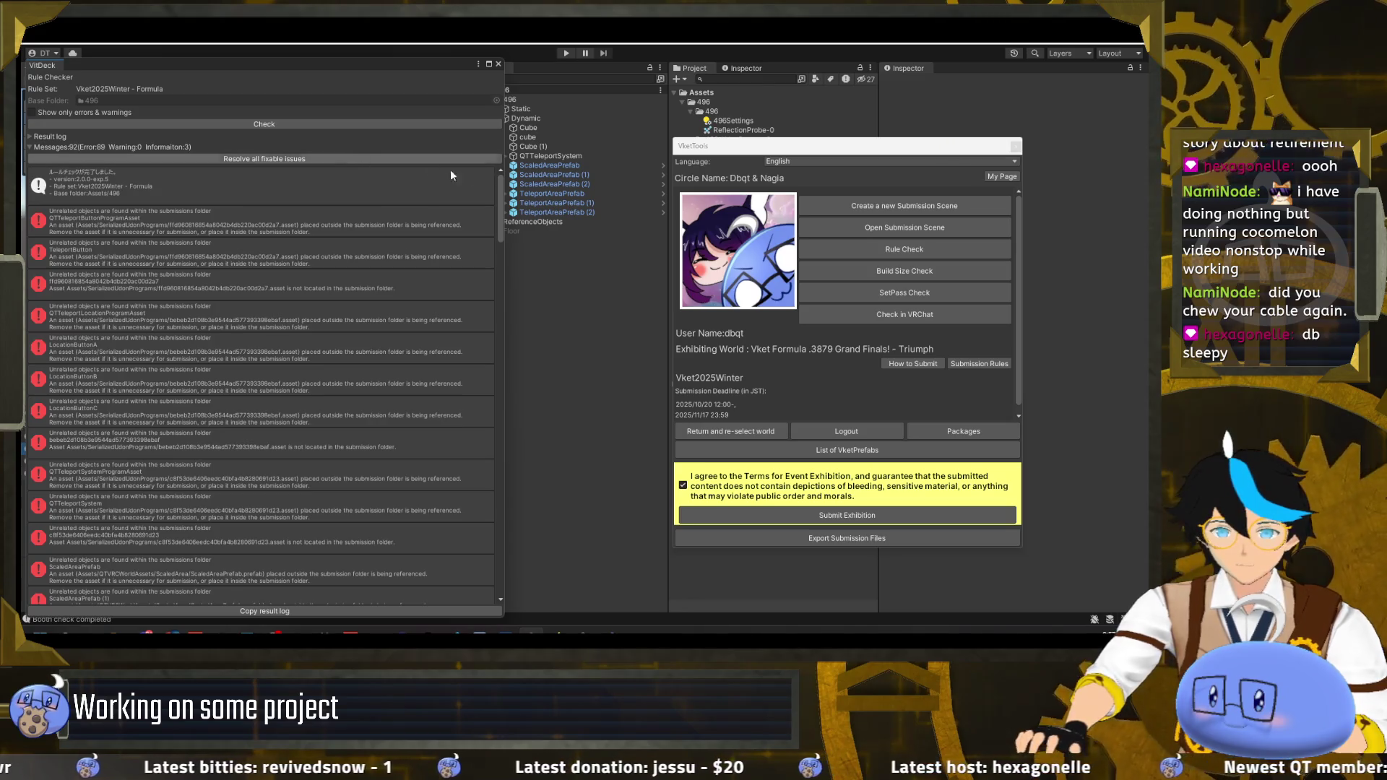
- Dock the VitDeck rule-check results beside the scene and close the VketTools window
{"action": "mouse_move", "coordinate": [504, 195]}
{"action": "left_mouse_down"}
{"action": "mouse_move", "coordinate": [311, 202]}
{"action": "mouse_move", "coordinate": [356, 203]}
{"action": "left_mouse_up"}
{"action": "mouse_move", "coordinate": [258, 69]}
{"action": "left_mouse_down"}
{"action": "mouse_move", "coordinate": [260, 180]}
{"action": "mouse_move", "coordinate": [304, 329]}
{"action": "left_mouse_up"}
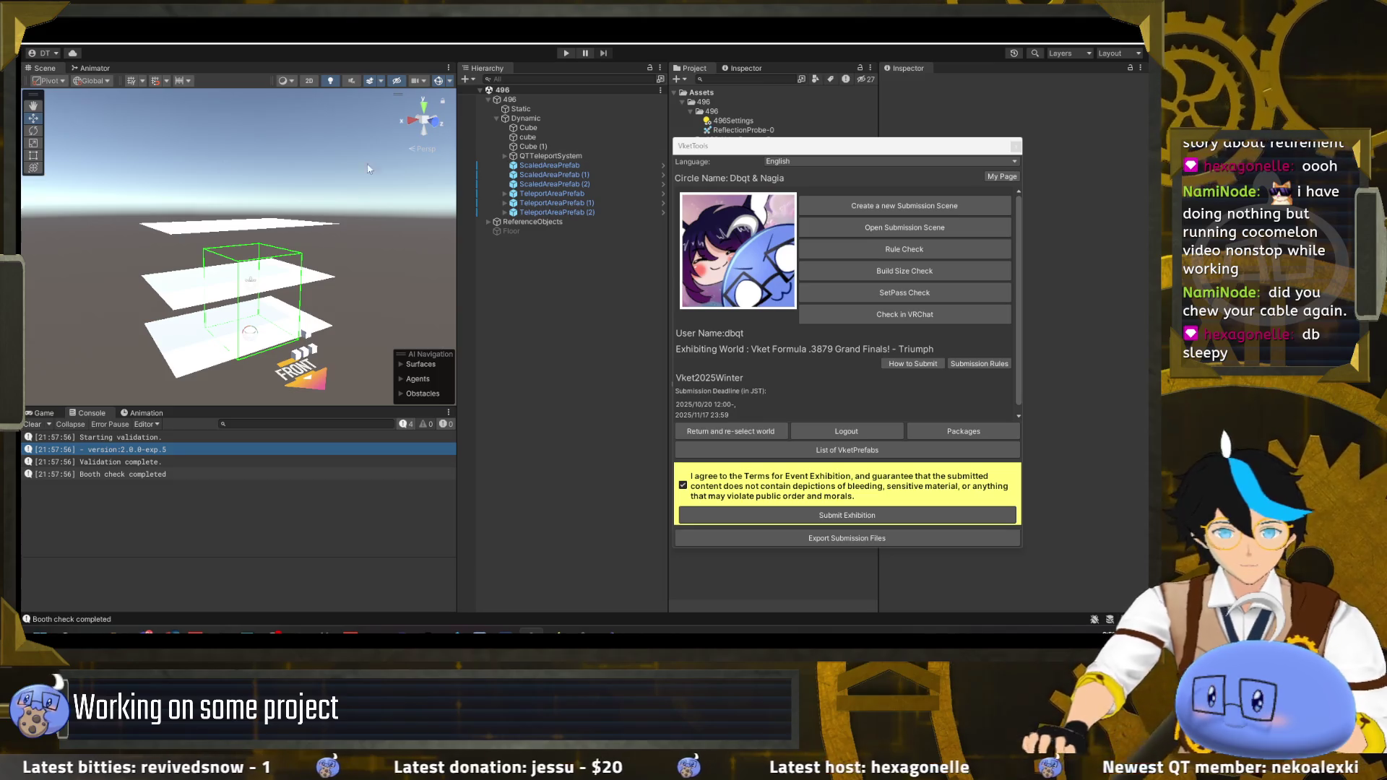
{"action": "left_click", "coordinate": [870, 153]}
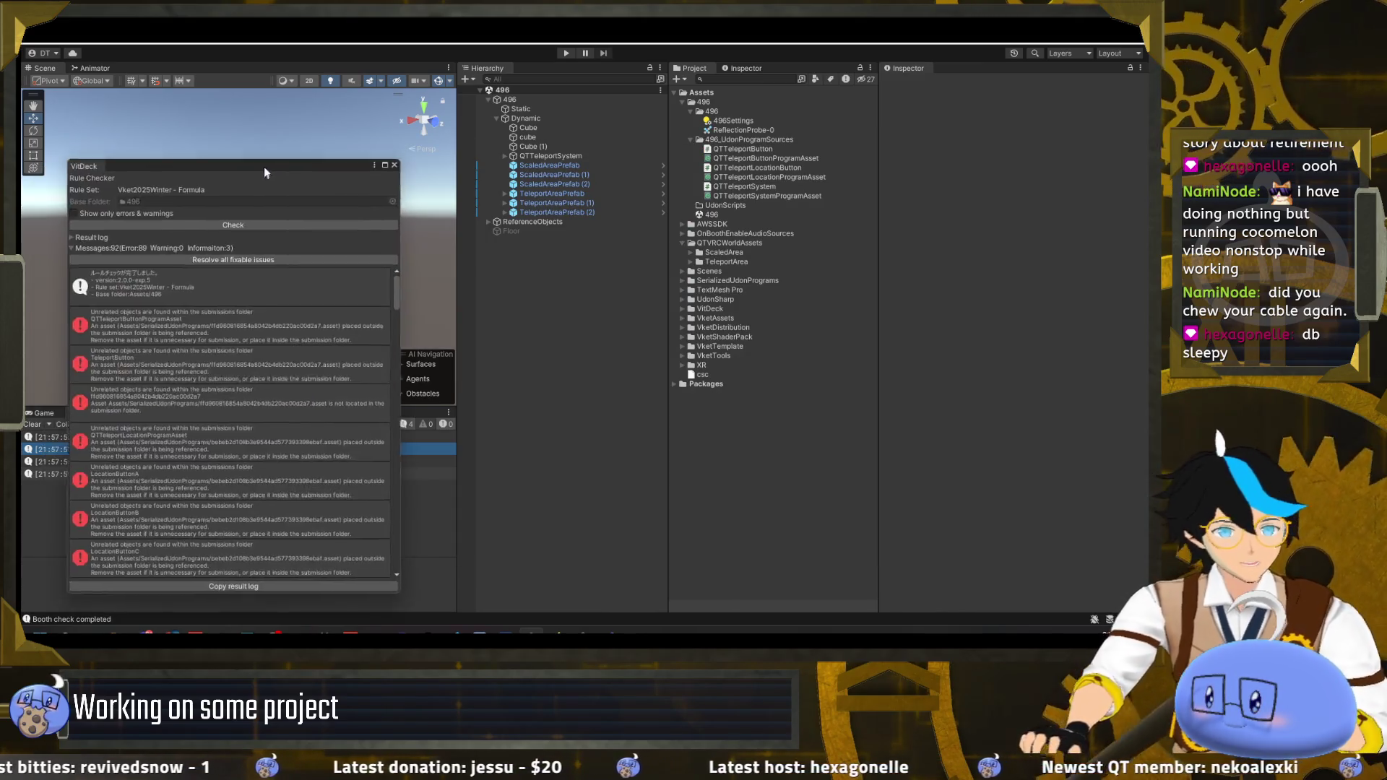
{"action": "scroll", "coordinate": [171, 293], "scroll_direction": "down", "scroll_amount": 3}
{"action": "scroll", "coordinate": [171, 293], "scroll_direction": "up", "scroll_amount": 3}
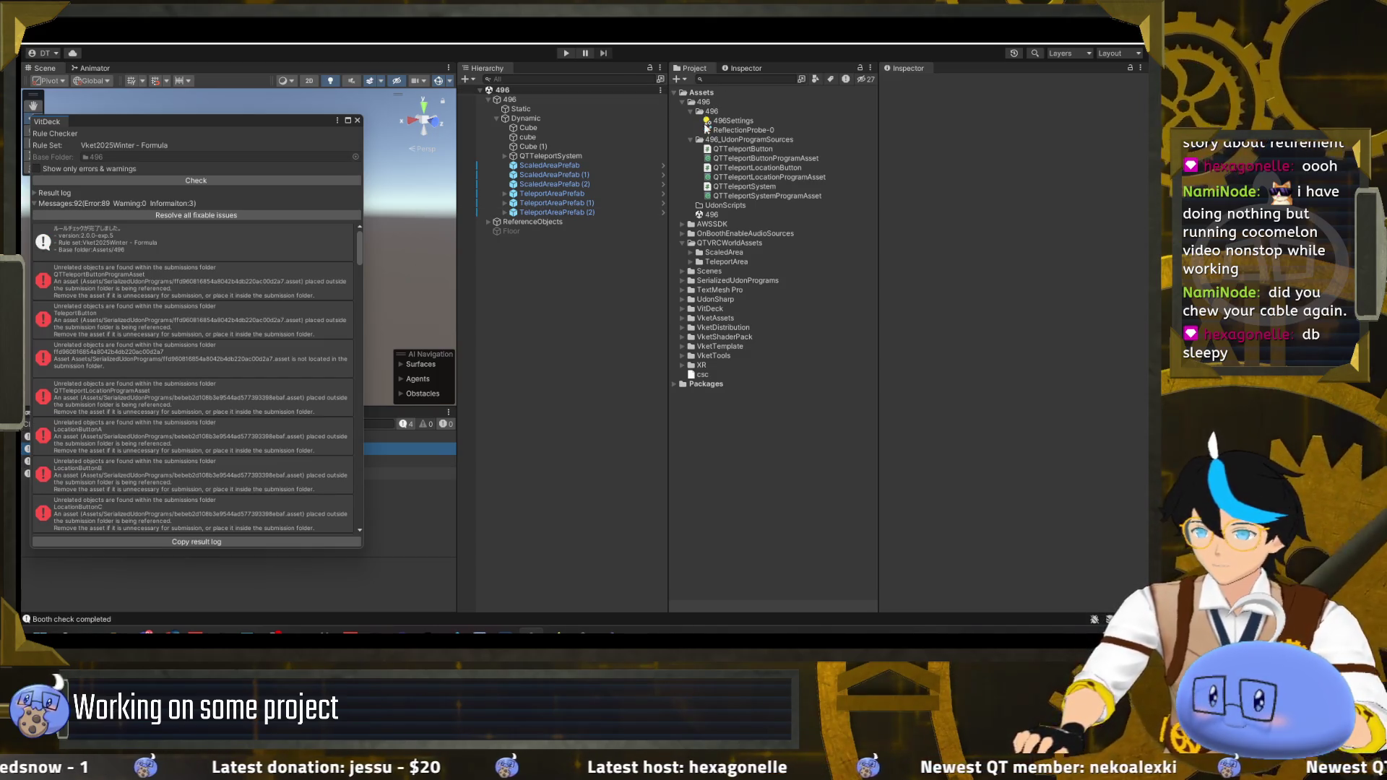
- Expand the QTVRCWorldAssets ScaledArea and TeleportArea folders in the Project window
{"action": "left_click", "coordinate": [691, 252]}
{"action": "left_click", "coordinate": [691, 300]}
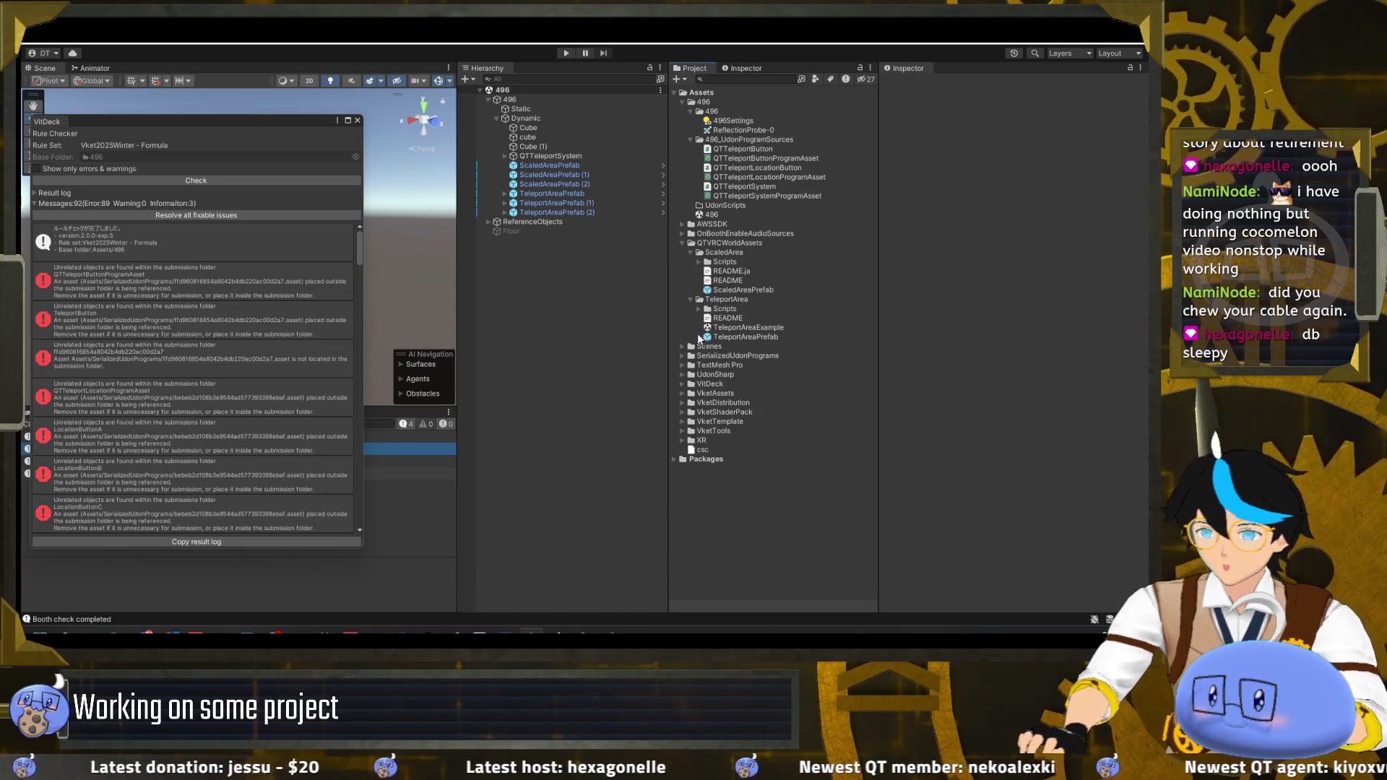
{"action": "left_click", "coordinate": [698, 308]}
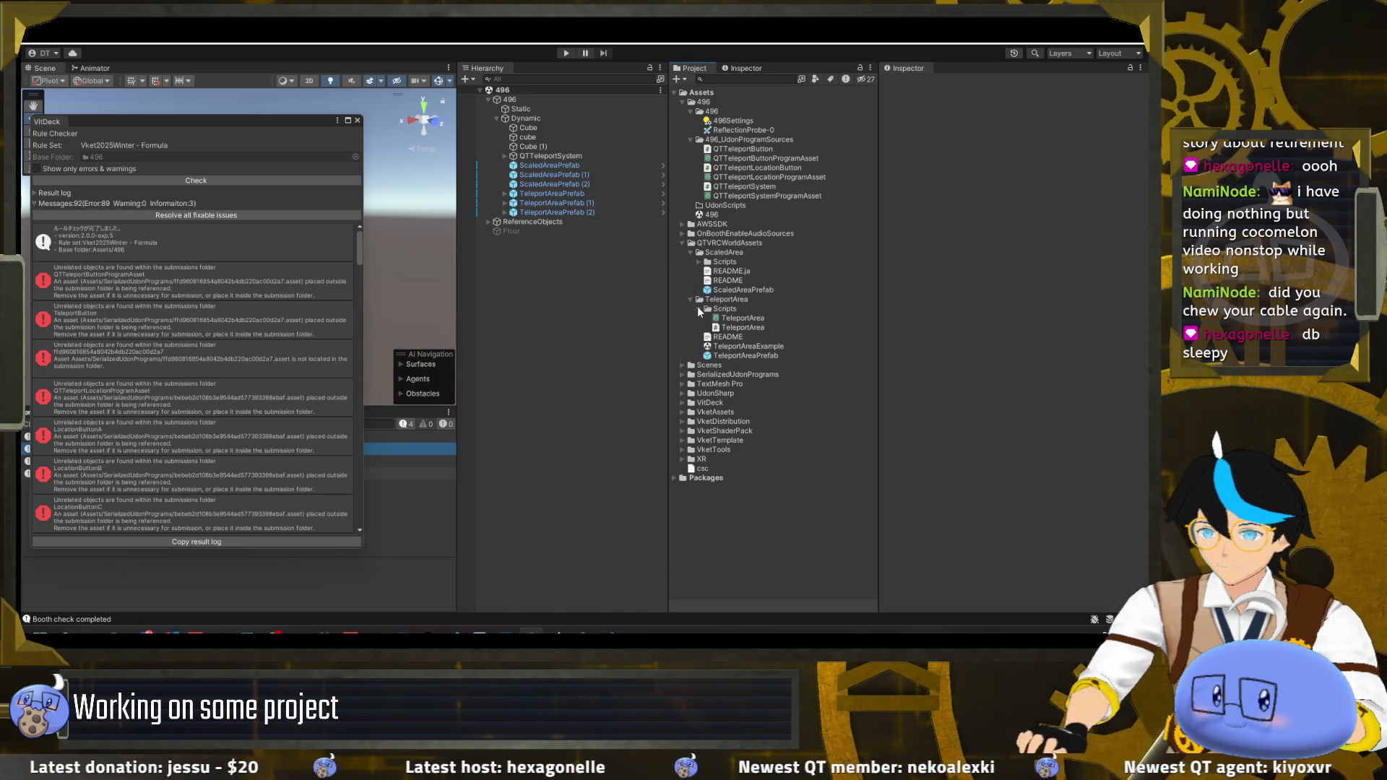
{"action": "left_click", "coordinate": [698, 308]}
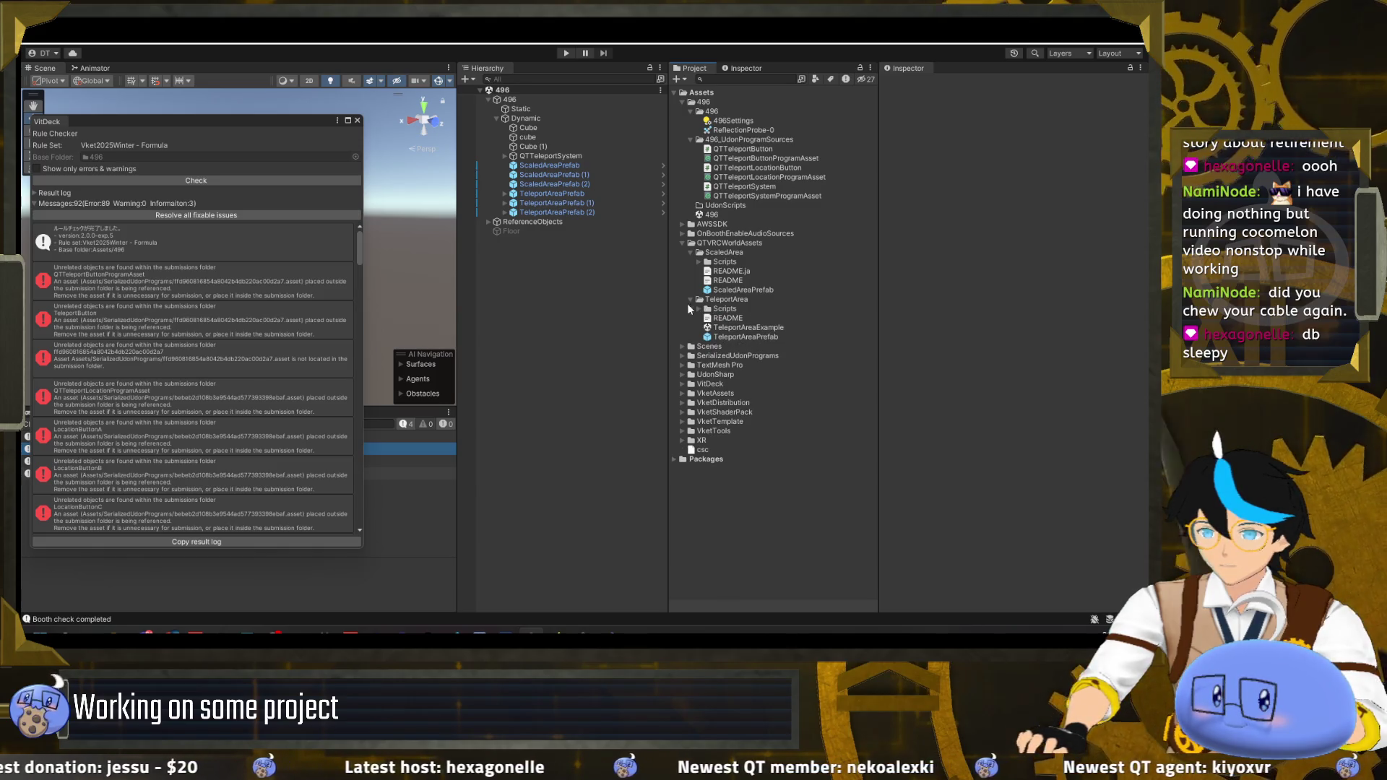
- Select all six scaled and teleport area prefabs in the Hierarchy, leaving them unchanged
{"action": "left_click", "coordinate": [574, 164]}
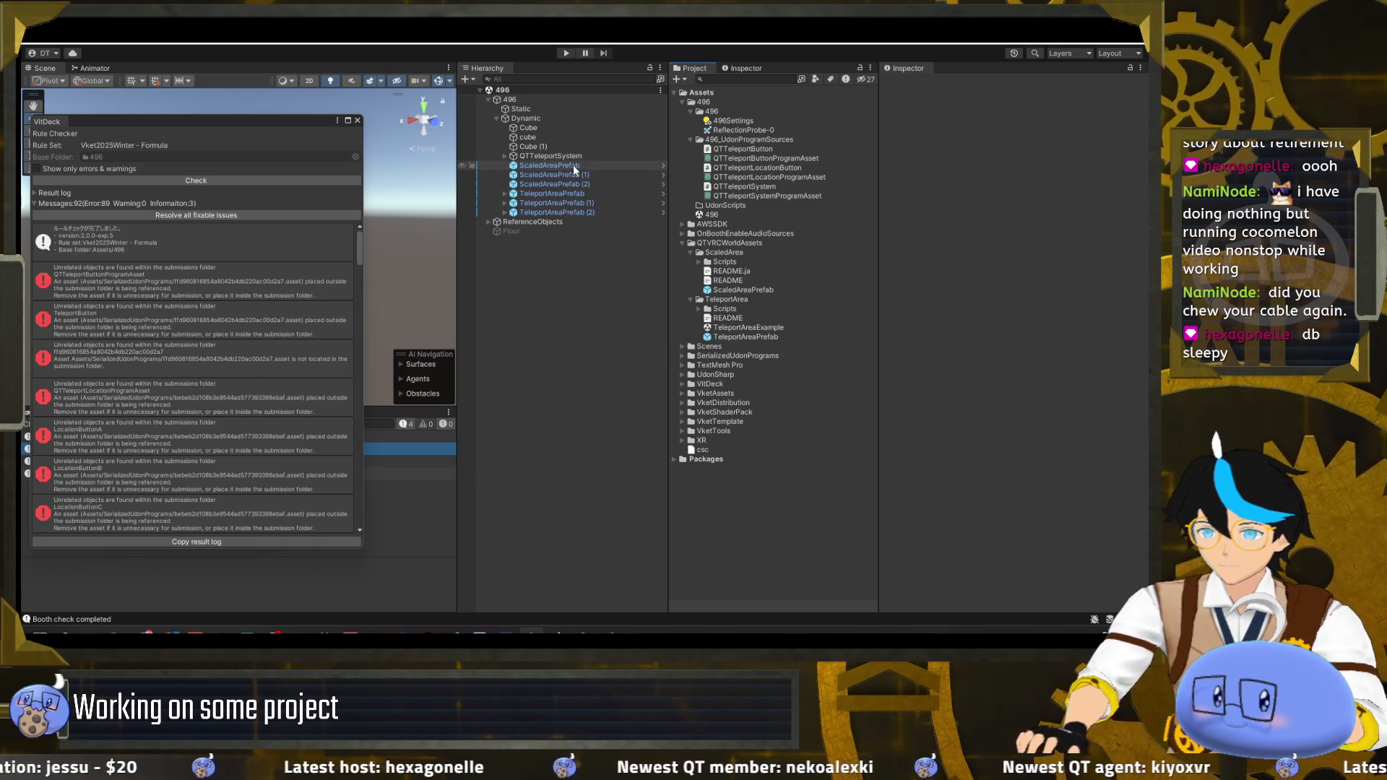
{"action": "left_click", "coordinate": [583, 212], "text": "shift"}
{"action": "right_click", "coordinate": [591, 216]}
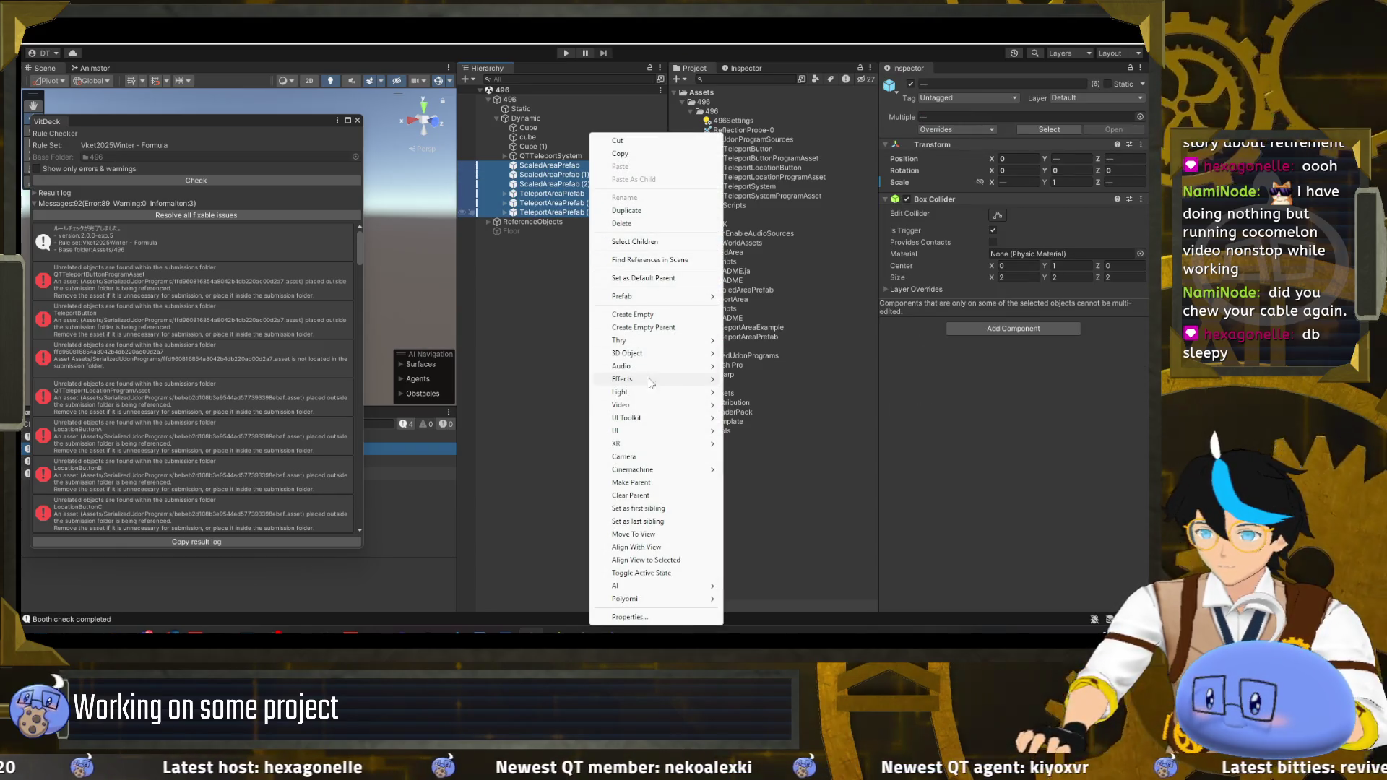
{"action": "mouse_move", "coordinate": [665, 298]}
{"action": "left_click", "coordinate": [904, 388]}
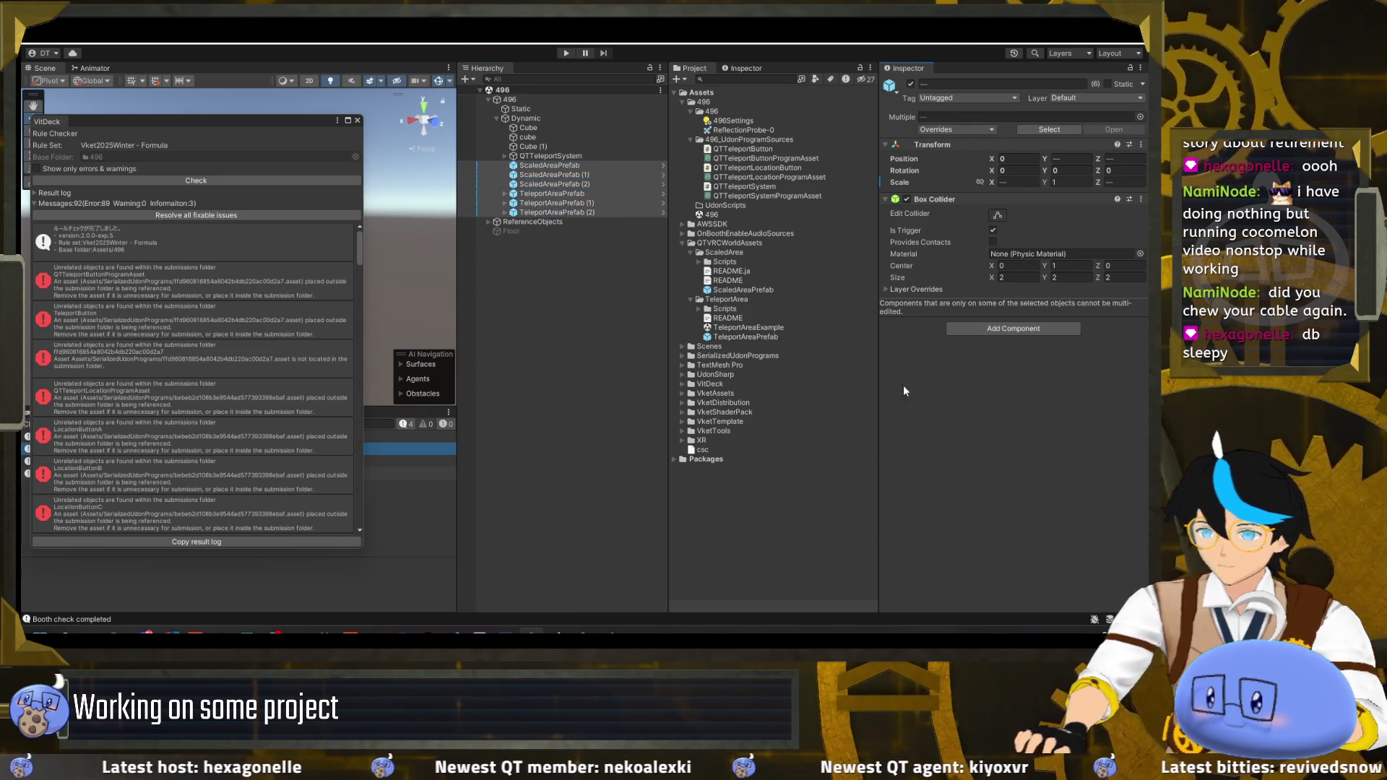
- Select the ScaledAreaPrefab and TeleportAreaPrefab assets and collapse 496_UdonProgramSources
{"action": "left_click", "coordinate": [756, 289]}
{"action": "left_click", "coordinate": [749, 337], "text": "ctrl"}
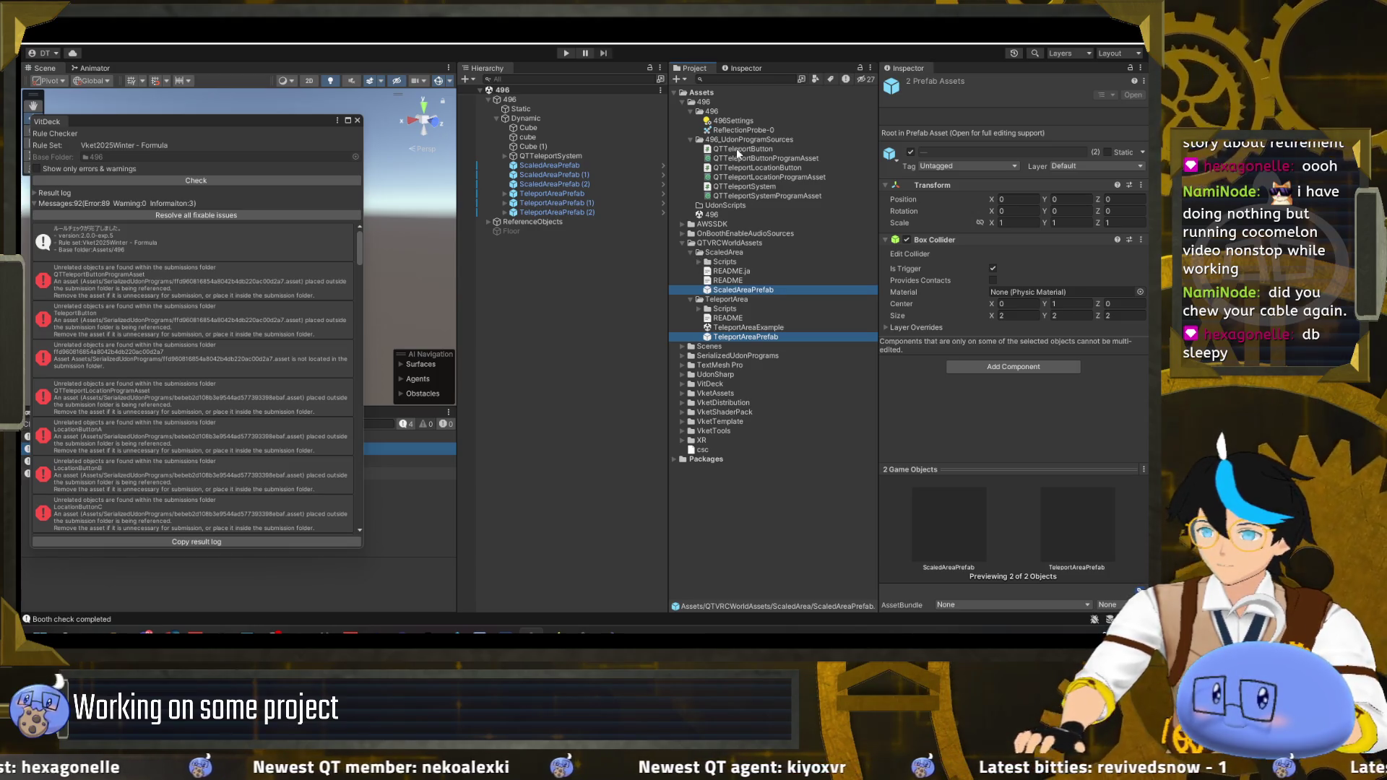
{"action": "left_click", "coordinate": [691, 139]}
{"action": "right_click", "coordinate": [728, 113]}
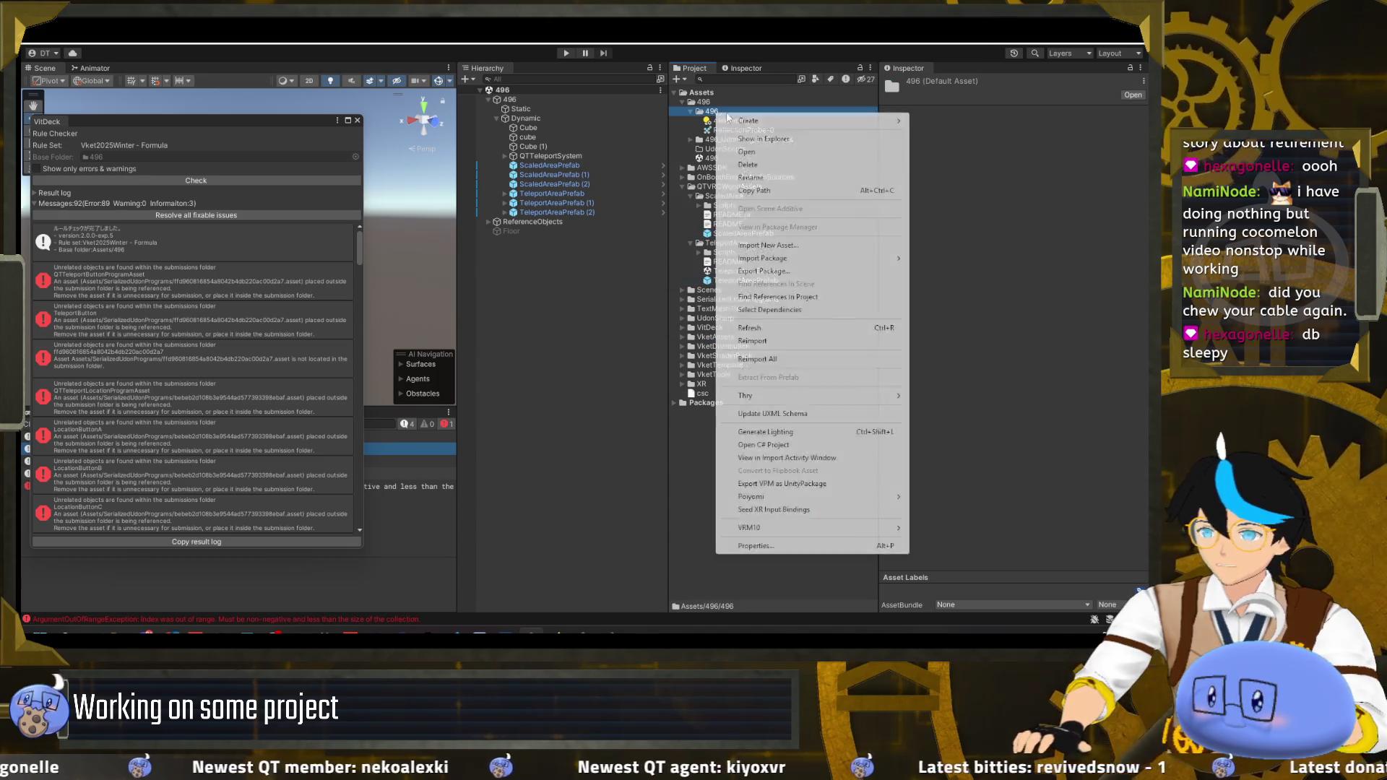
- Create a QTVRCWorldAssets folder inside the 496 folder
{"action": "mouse_move", "coordinate": [745, 121]}
{"action": "left_click", "coordinate": [973, 189]}
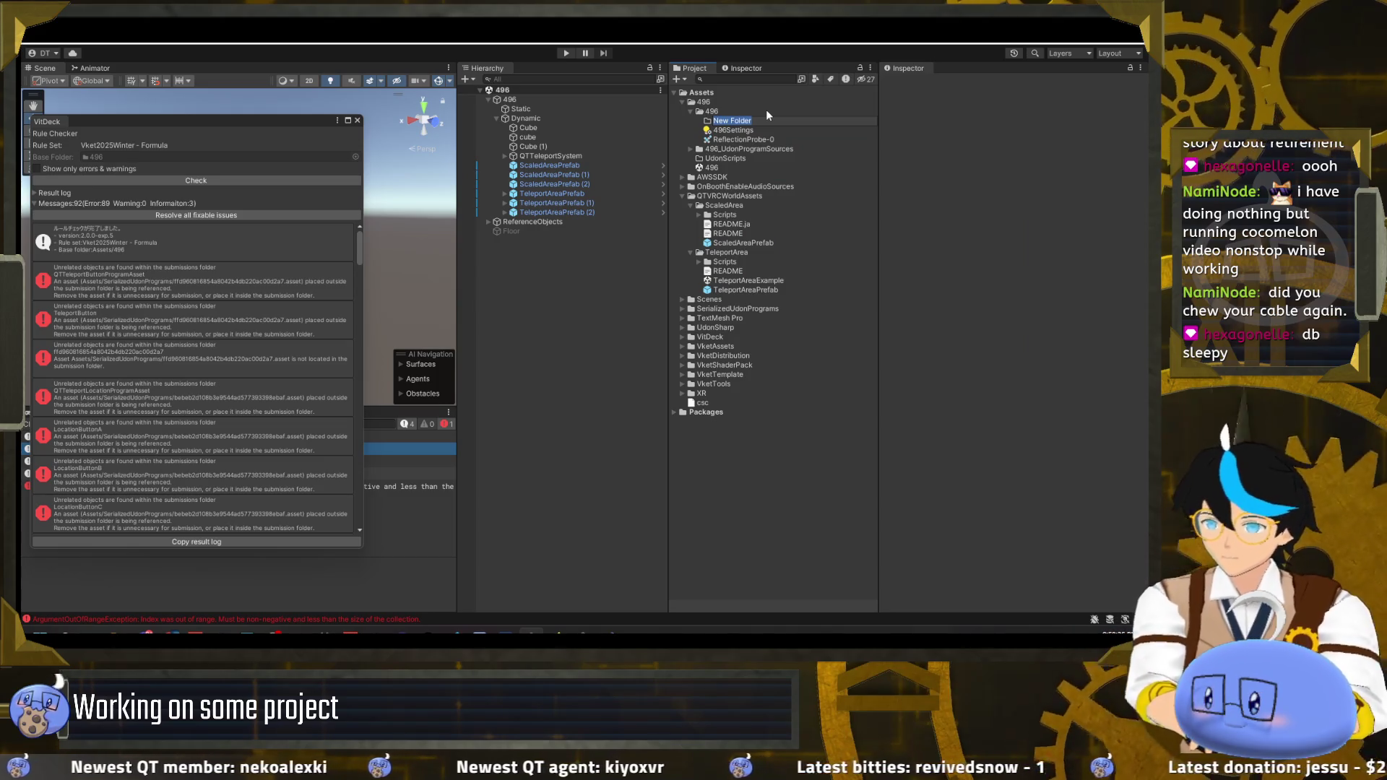
{"action": "type", "text": "QTVRCW"}
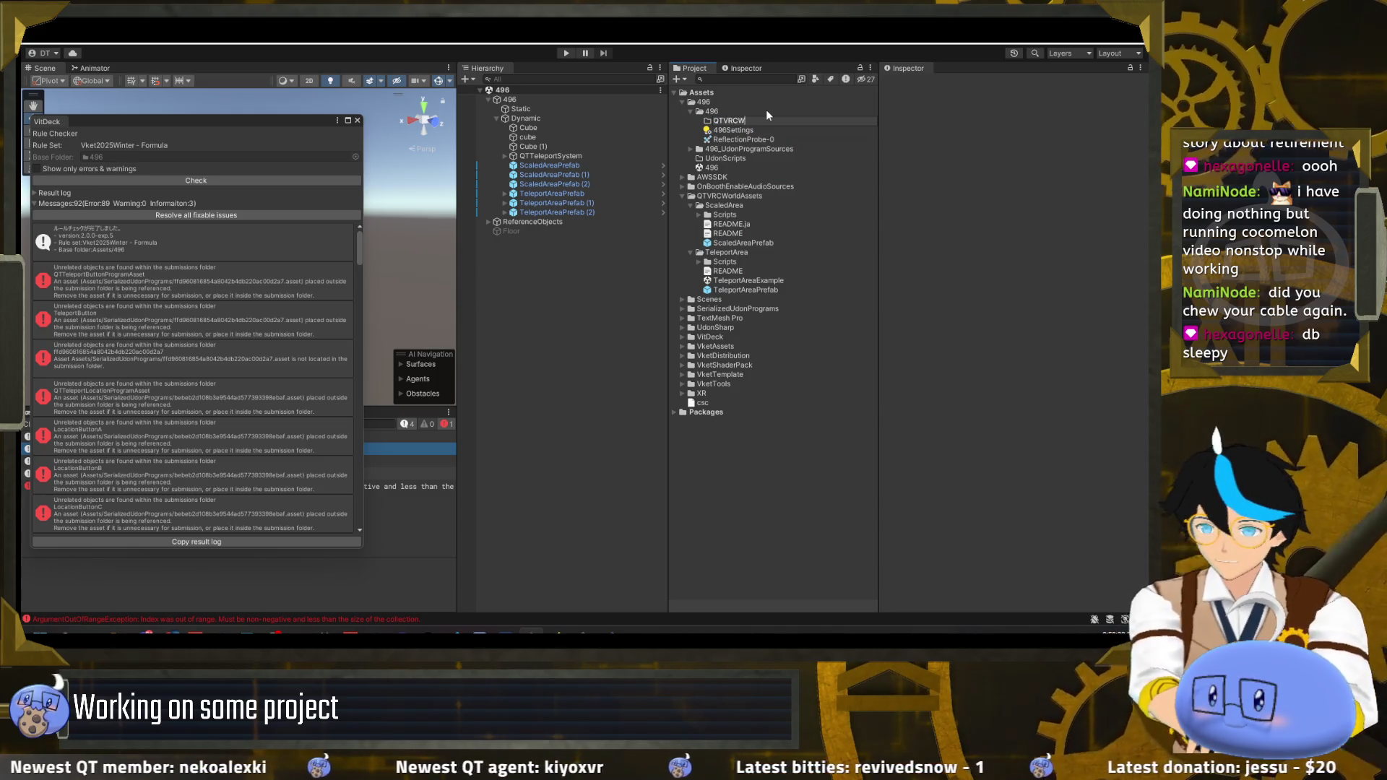
{"action": "type", "text": "orldAssets"}
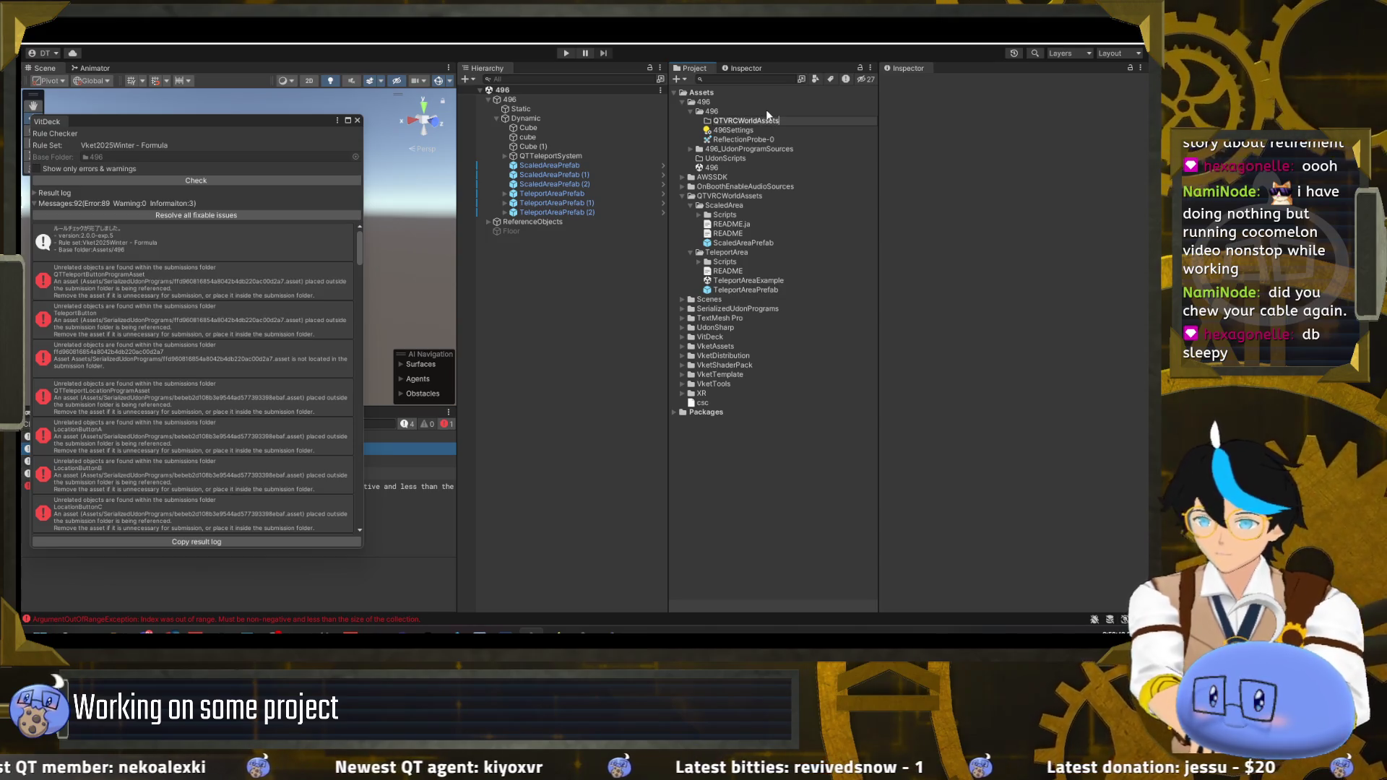
{"action": "key", "text": "Return"}
- Create a ScaledArea subfolder inside QTVRCWorldAssets
{"action": "right_click", "coordinate": [778, 120]}
{"action": "mouse_move", "coordinate": [867, 127]}
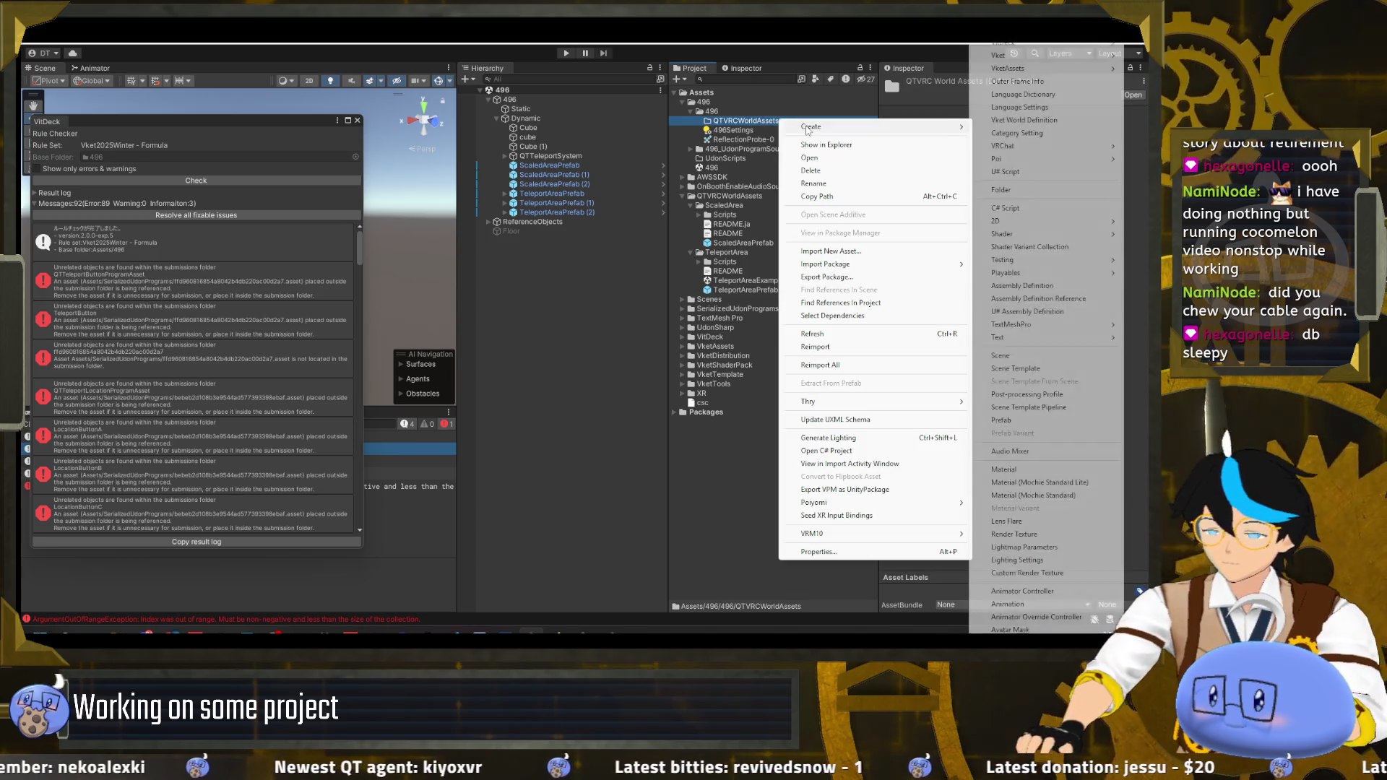
{"action": "left_click", "coordinate": [1025, 189]}
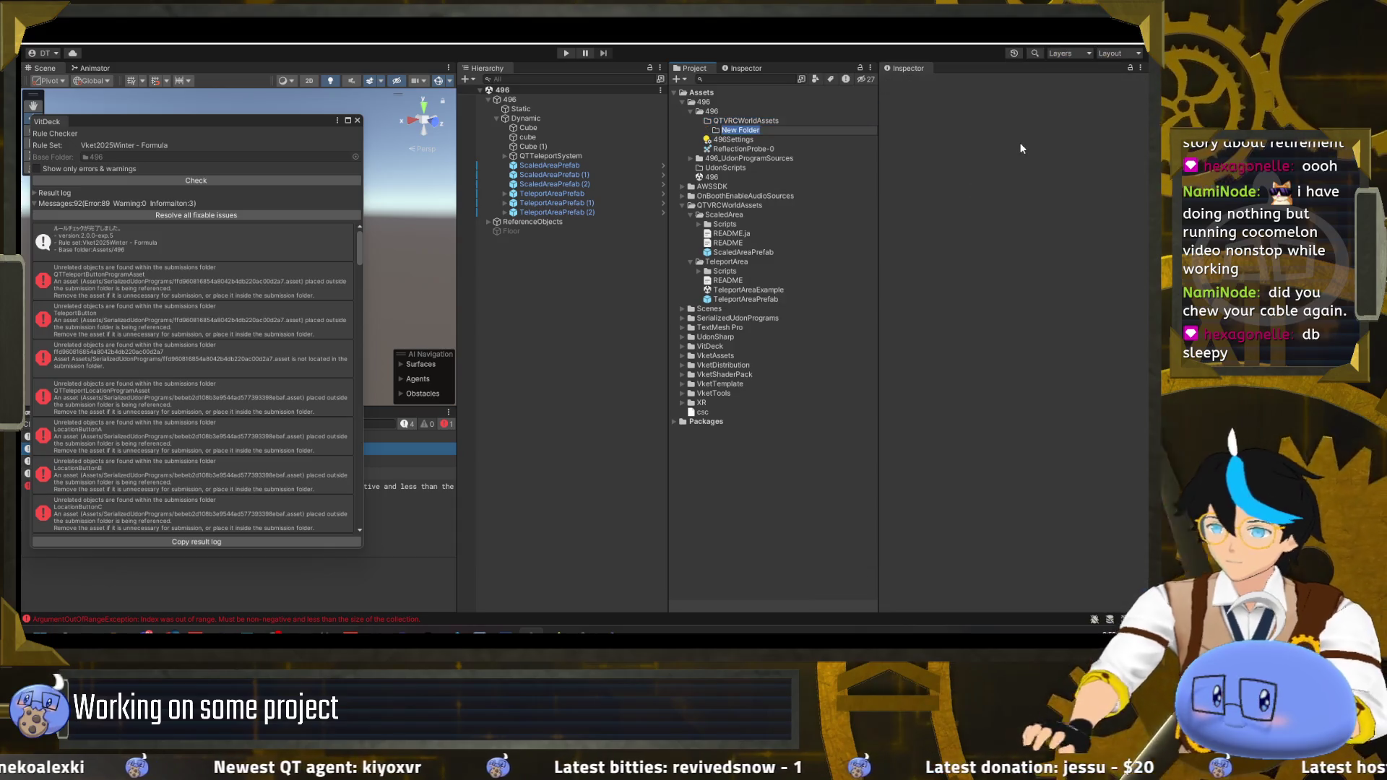
{"action": "type", "text": "Sca"}
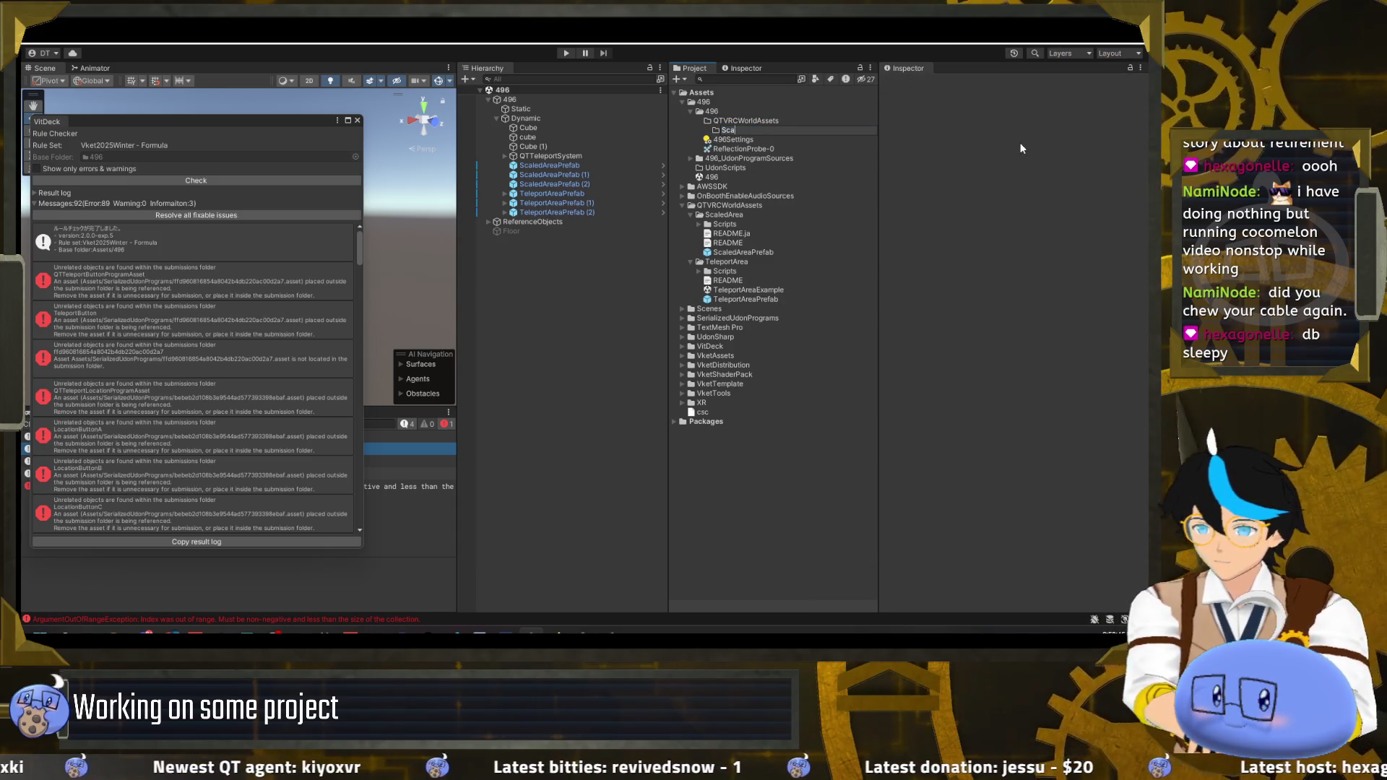
{"action": "type", "text": "ledArea"}
{"action": "key", "text": "Return"}
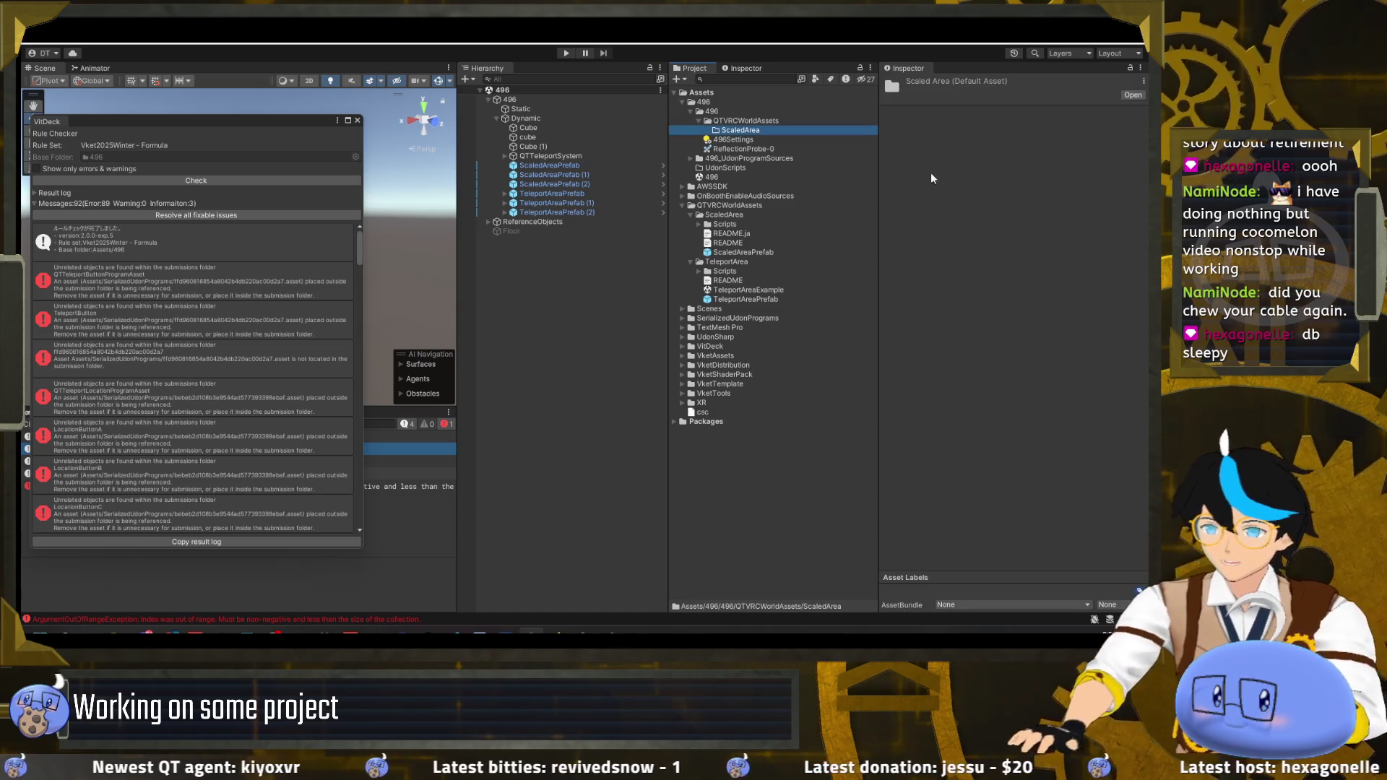
- Move the scaled-area Scripts folder and ScaledAreaPrefab into the new ScaledArea folder
{"action": "left_click", "coordinate": [699, 224]}
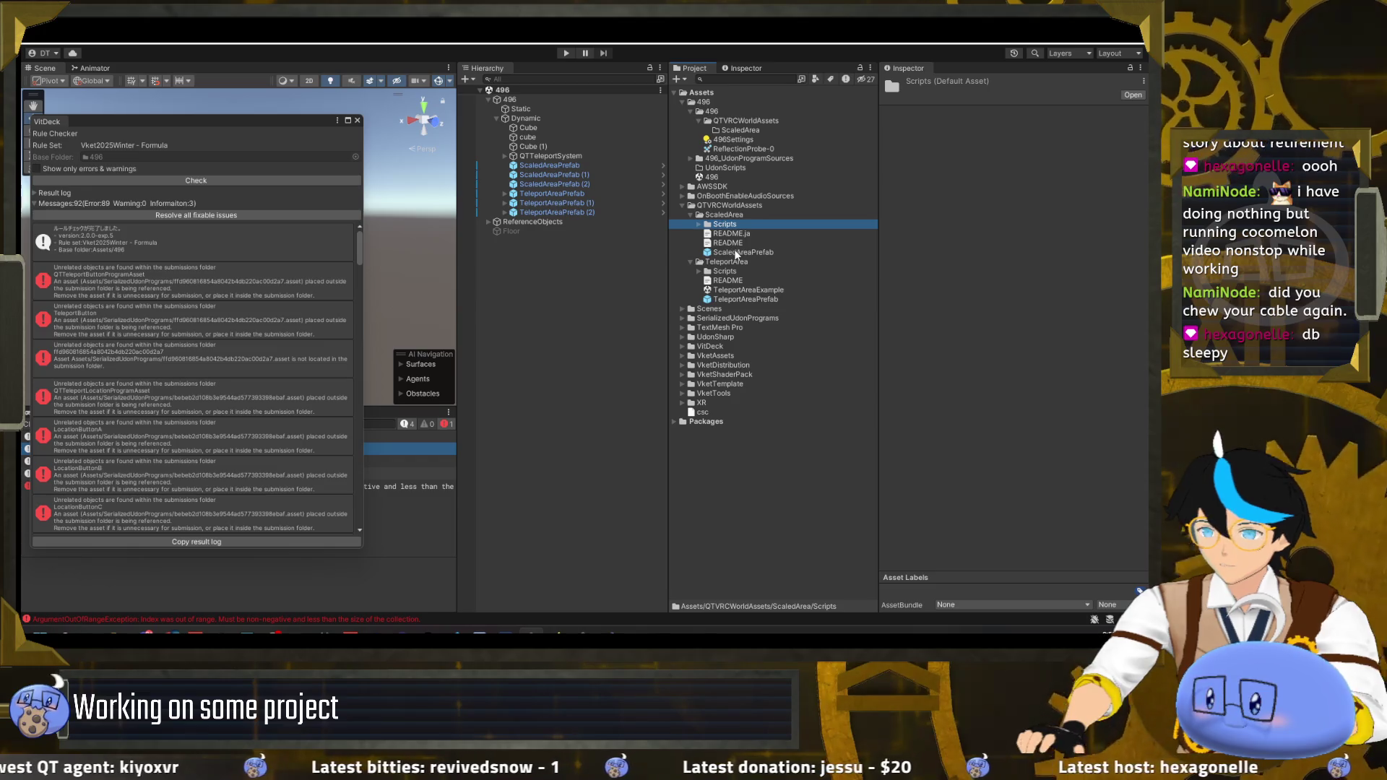
{"action": "left_click", "coordinate": [743, 253], "text": "ctrl"}
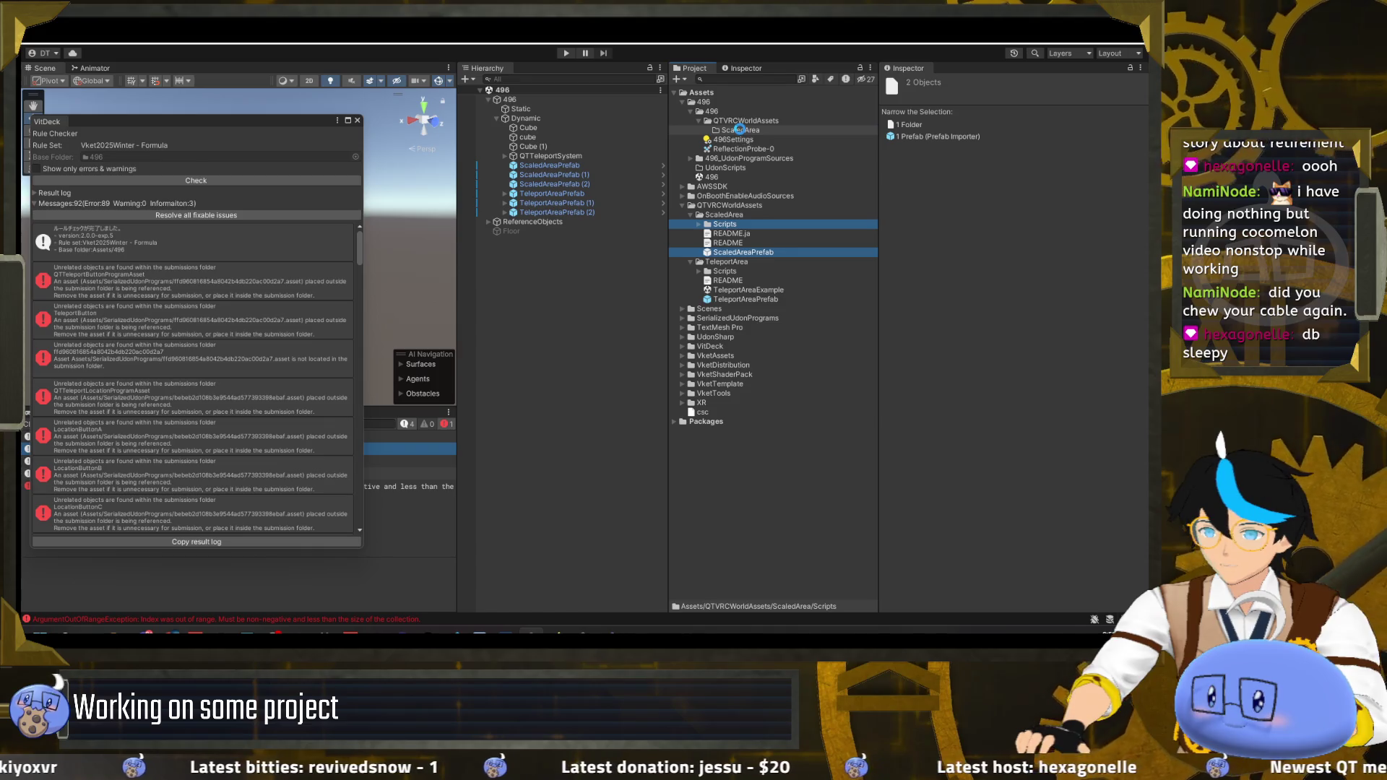
{"action": "left_click_drag", "start_coordinate": [742, 134], "coordinate": [741, 130]}
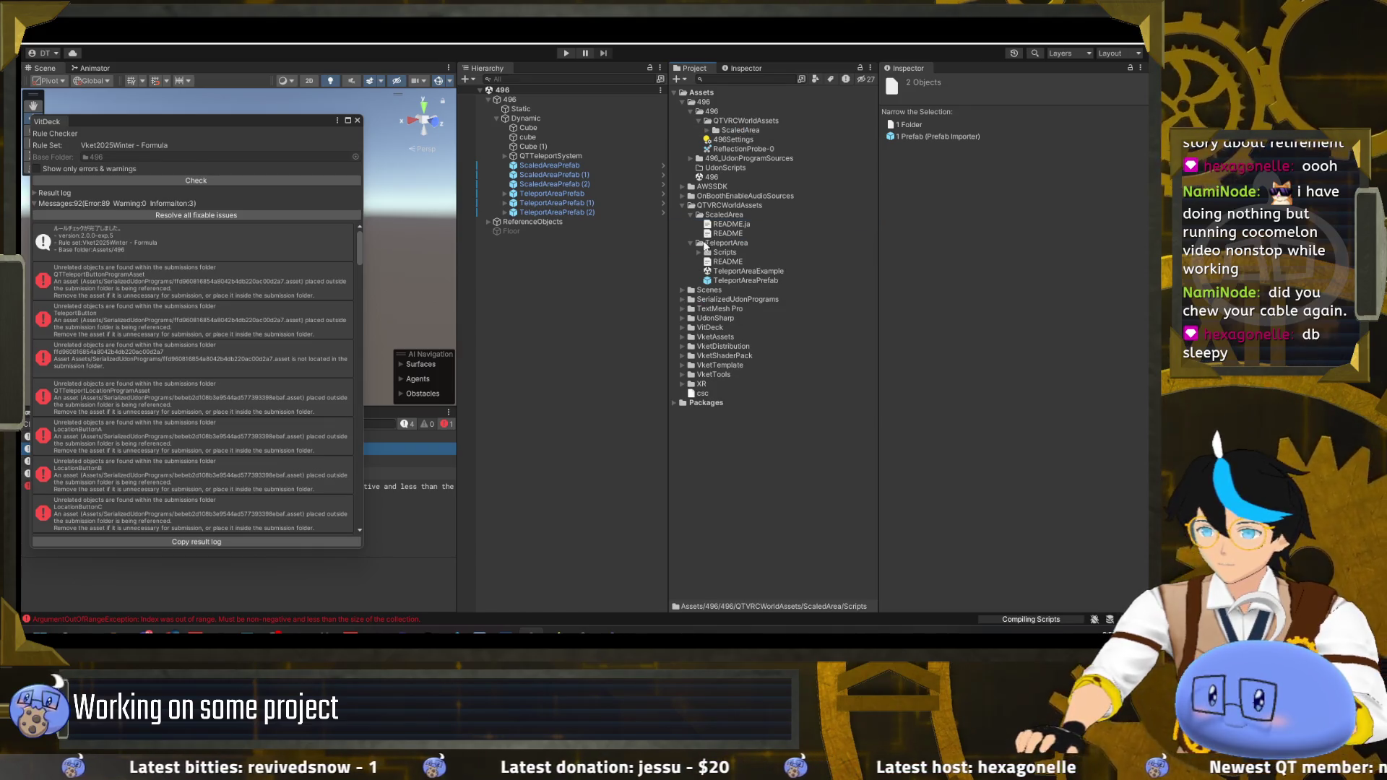
- Move the teleport-area Scripts folder and TeleportAreaPrefab into 496/QTVRCWorldAssets
{"action": "left_click", "coordinate": [709, 253]}
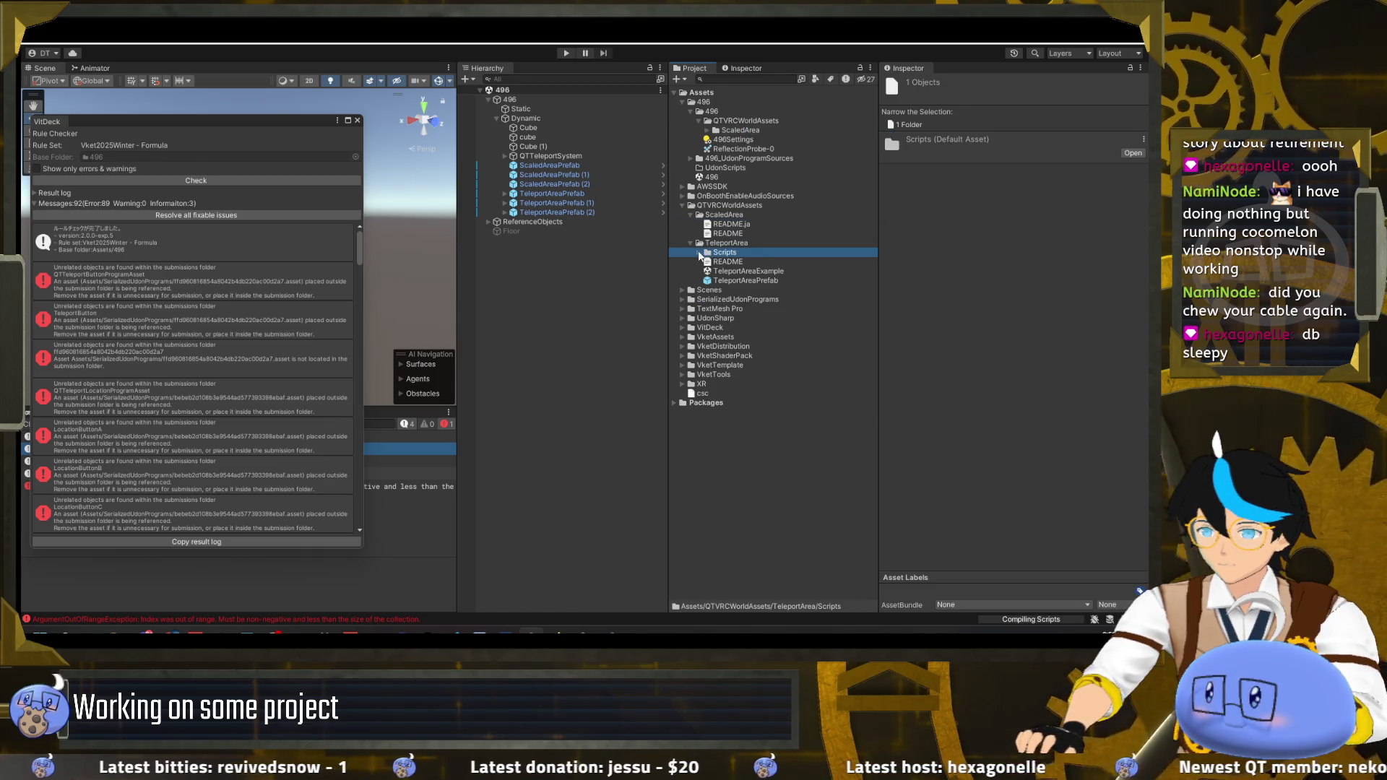
{"action": "left_click", "coordinate": [727, 280], "text": "ctrl"}
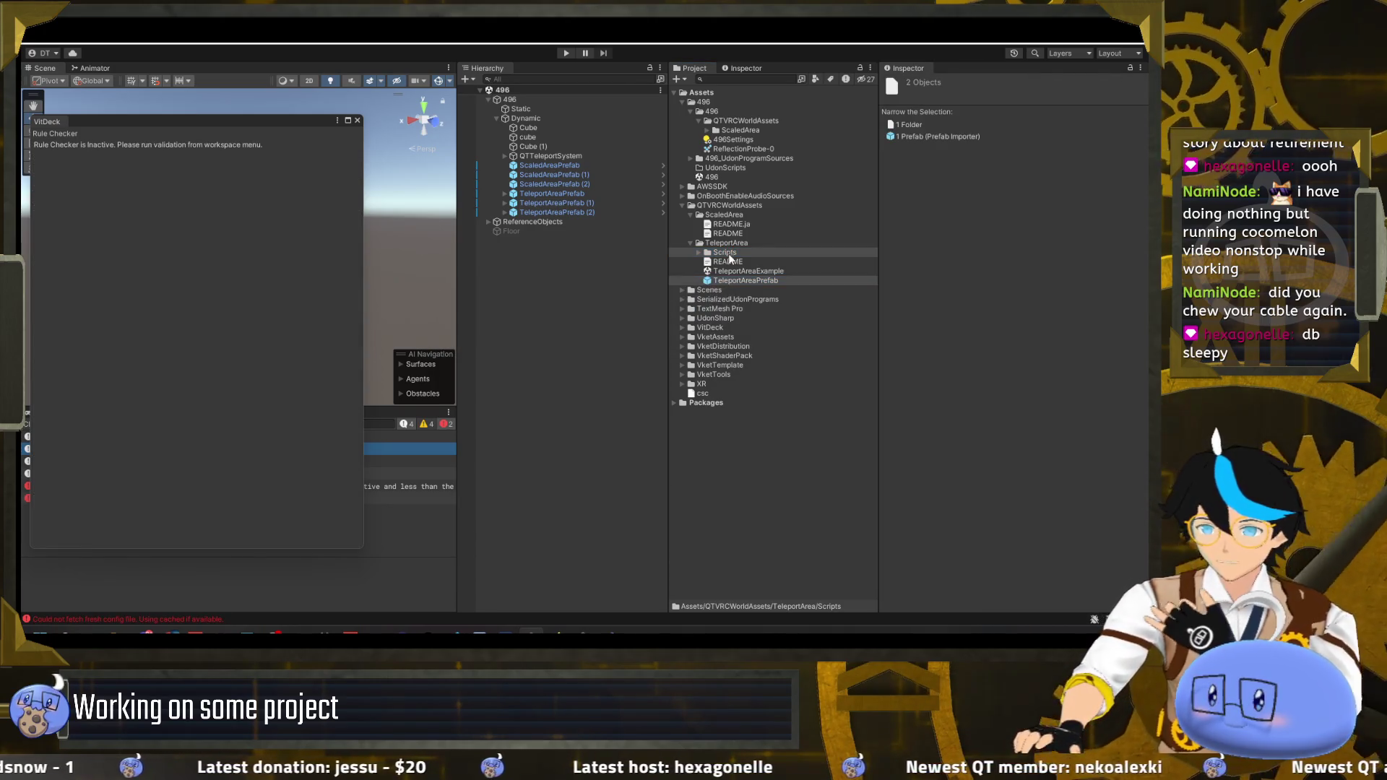
{"action": "left_click_drag", "start_coordinate": [732, 256], "coordinate": [741, 124]}
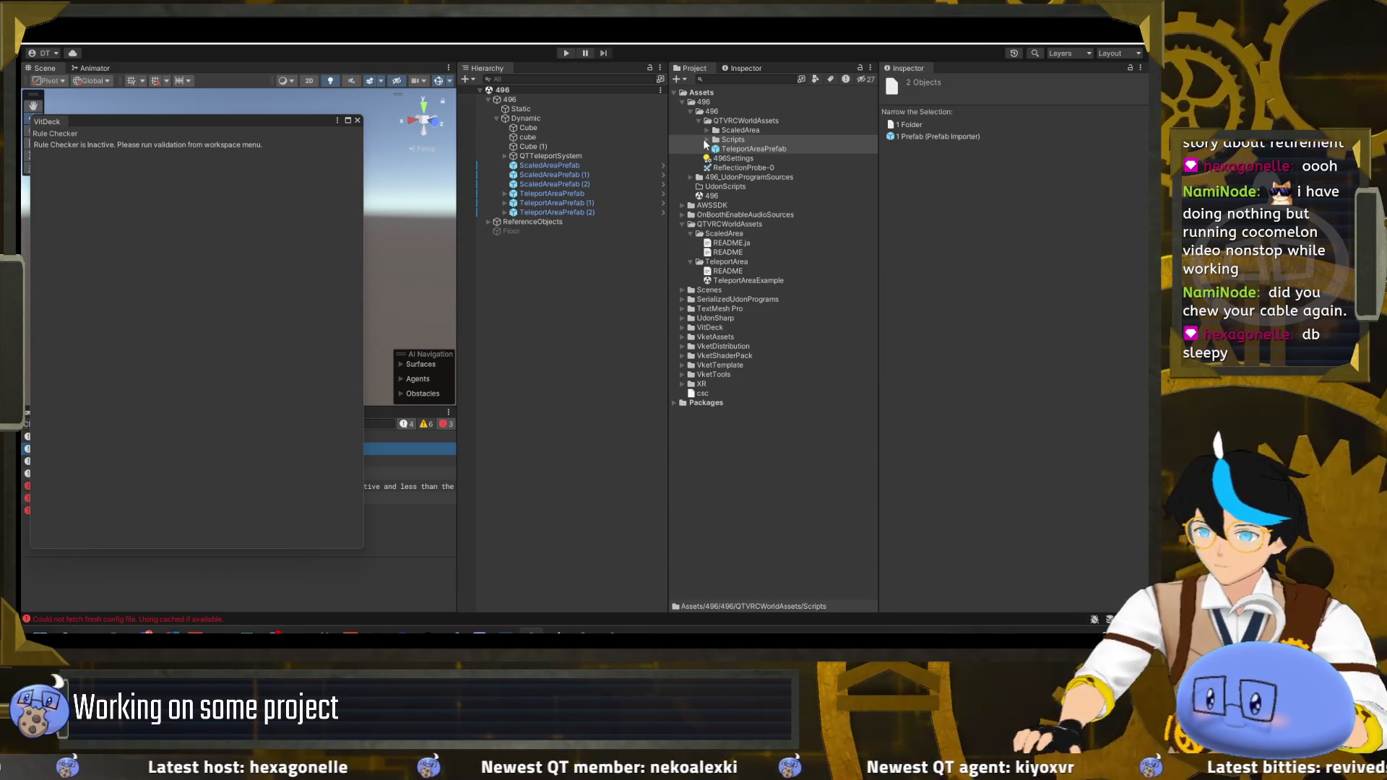
- Check the reorganized 496 folder, viewing the QTTeleport scripts in 496_UdonProgramSources
{"action": "left_click", "coordinate": [681, 224]}
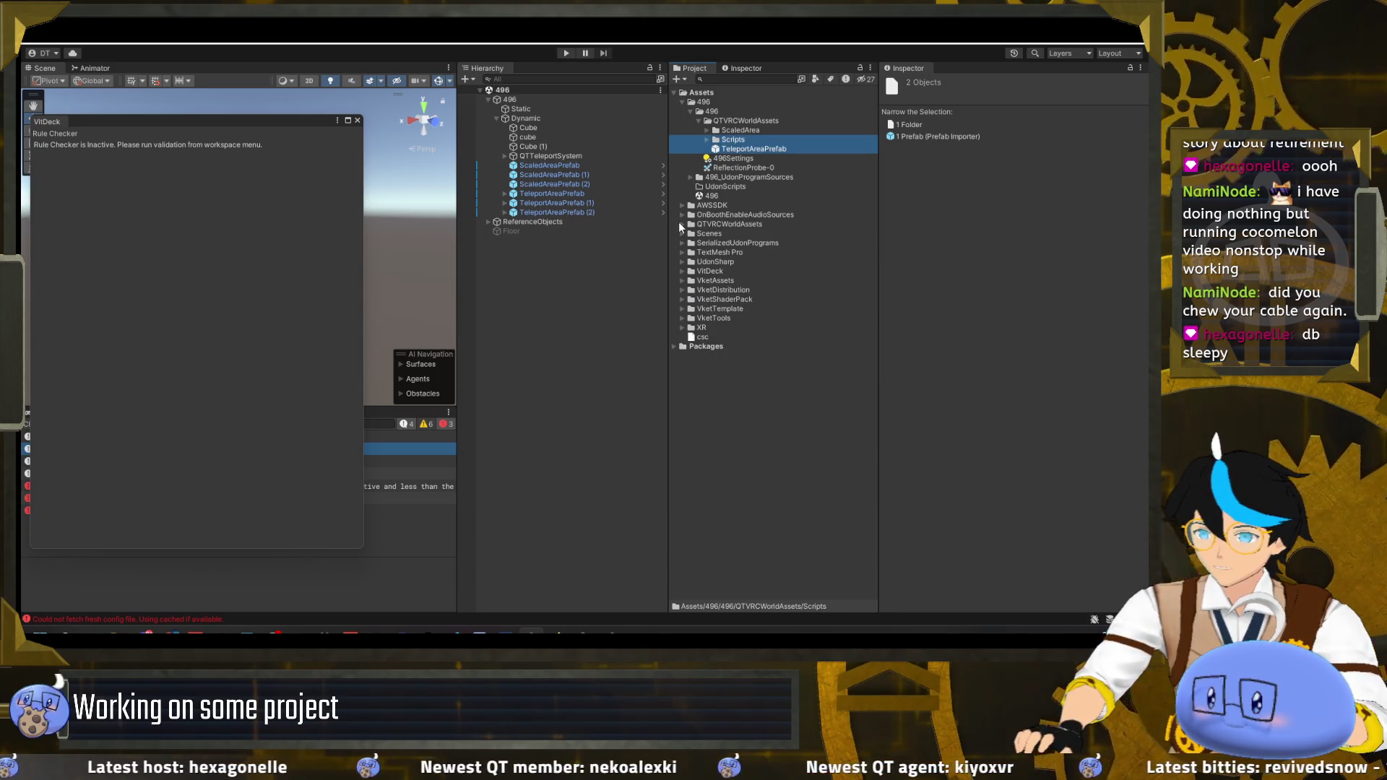
{"action": "left_click", "coordinate": [690, 177]}
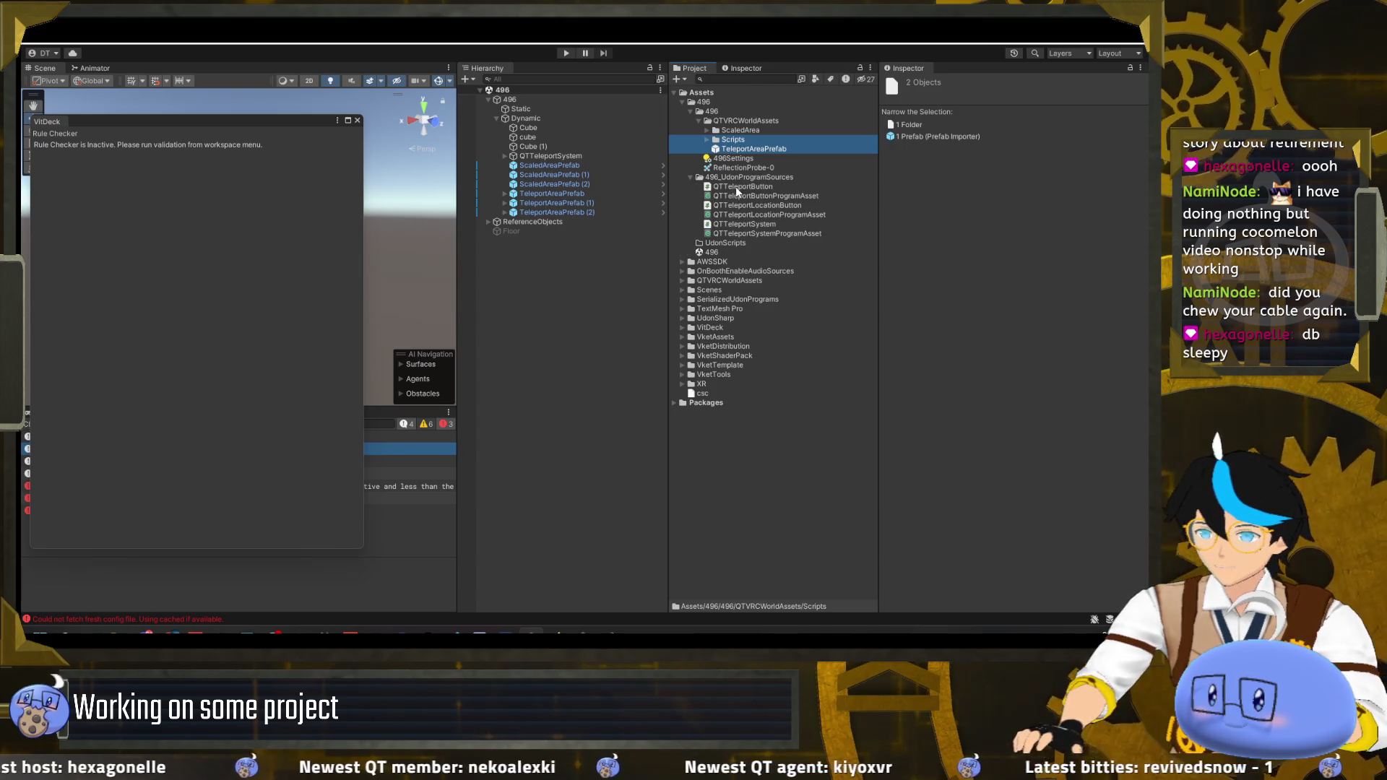
{"action": "left_click", "coordinate": [699, 121]}
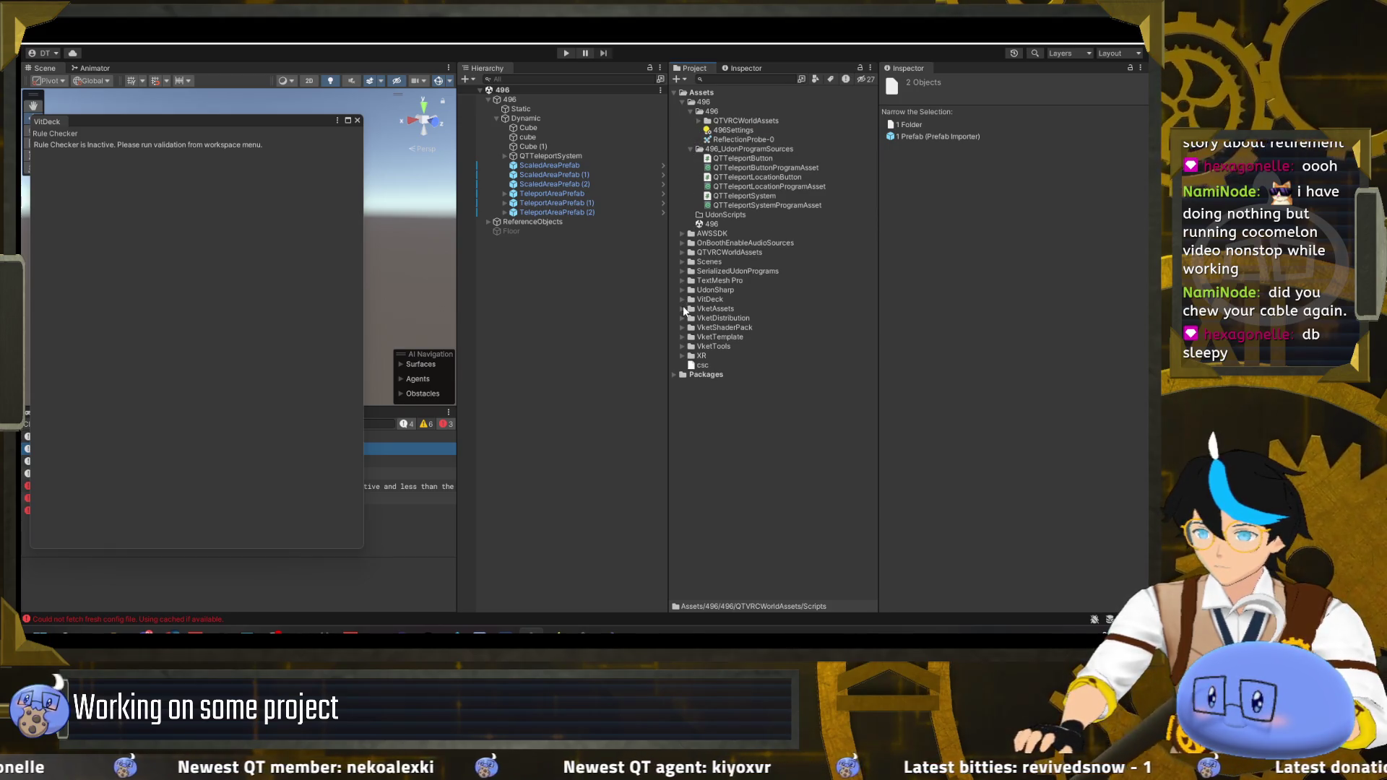
{"action": "left_click", "coordinate": [380, 33]}
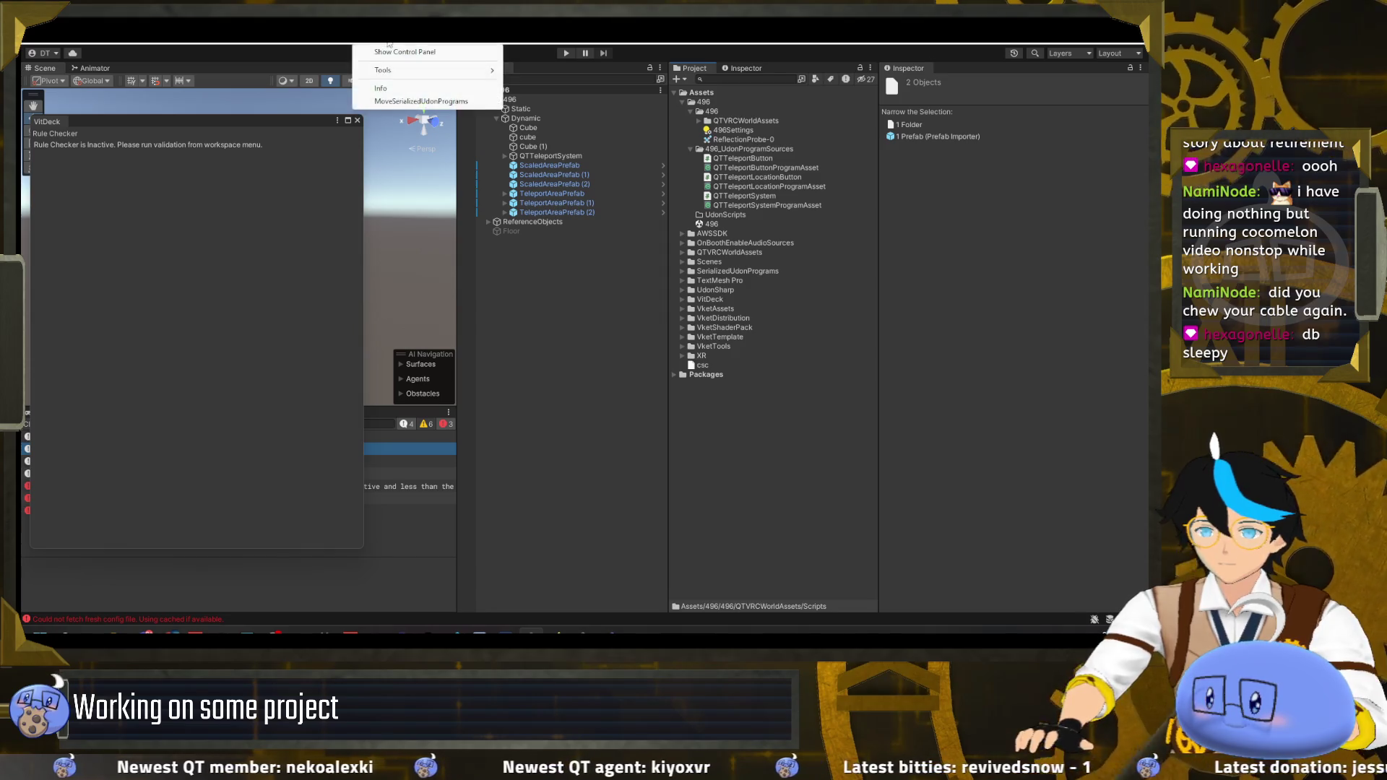
- Run VketTools > MoveSerializedUdonPrograms and re-run the rule check, now showing 57 errors
{"action": "left_click", "coordinate": [396, 101]}
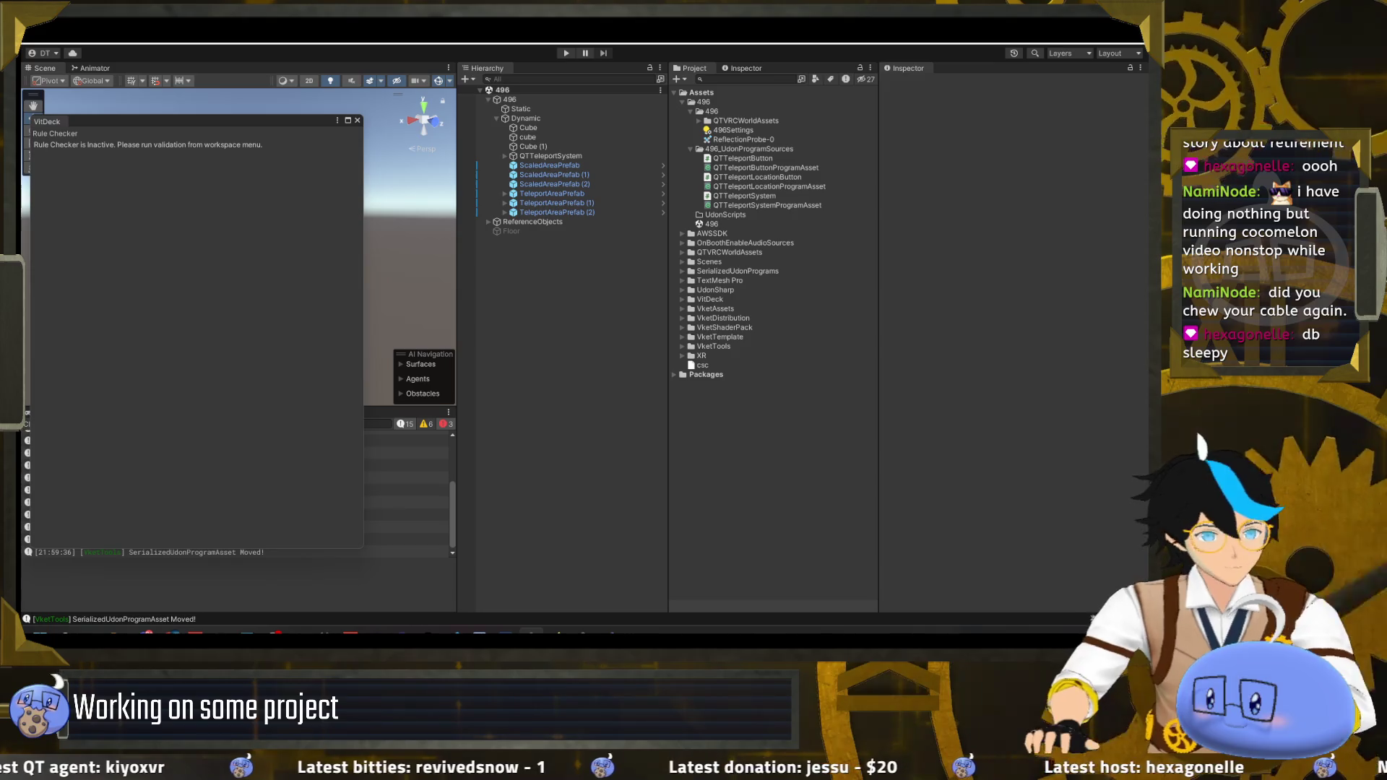
{"action": "mouse_move", "coordinate": [235, 123]}
{"action": "left_mouse_down"}
{"action": "mouse_move", "coordinate": [319, 94]}
{"action": "mouse_move", "coordinate": [299, 104]}
{"action": "left_mouse_up"}
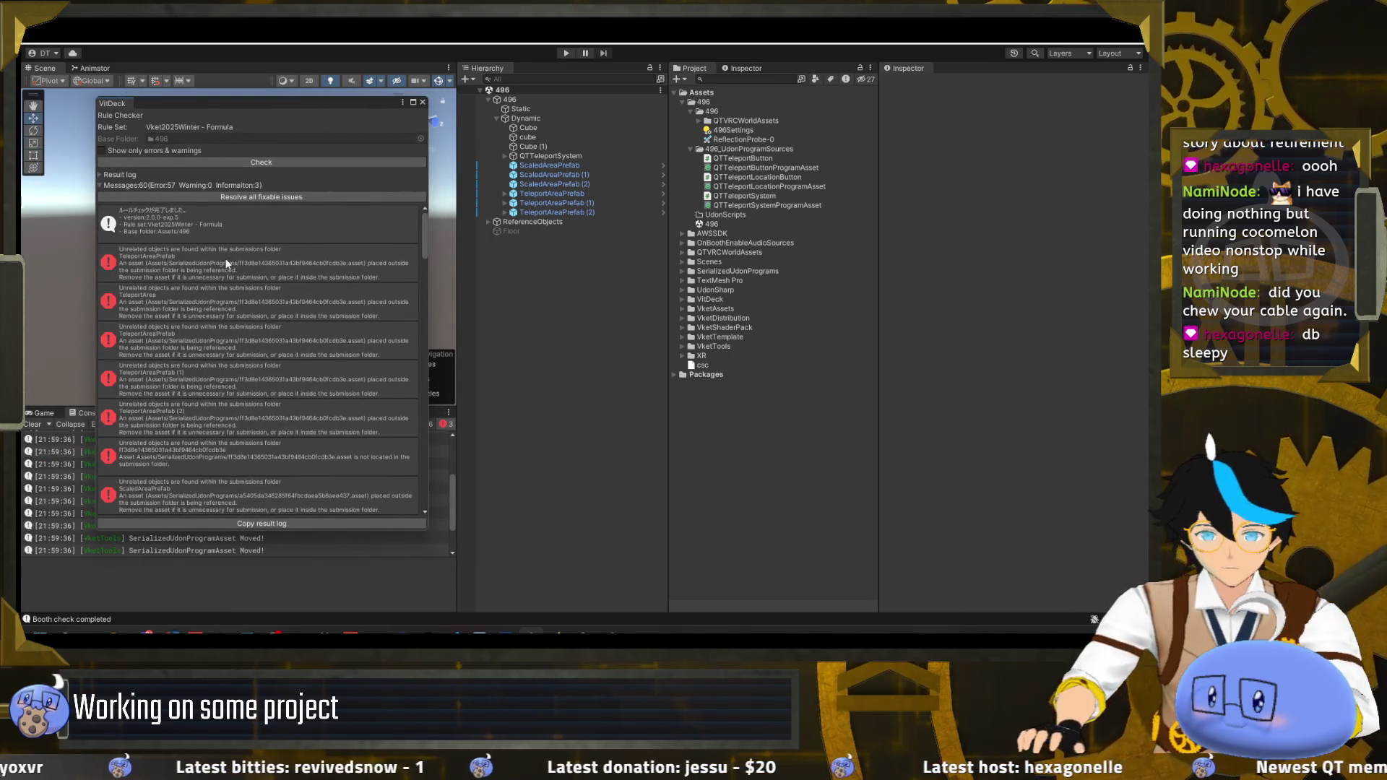
{"action": "left_click", "coordinate": [226, 264]}
{"action": "left_click", "coordinate": [293, 159]}
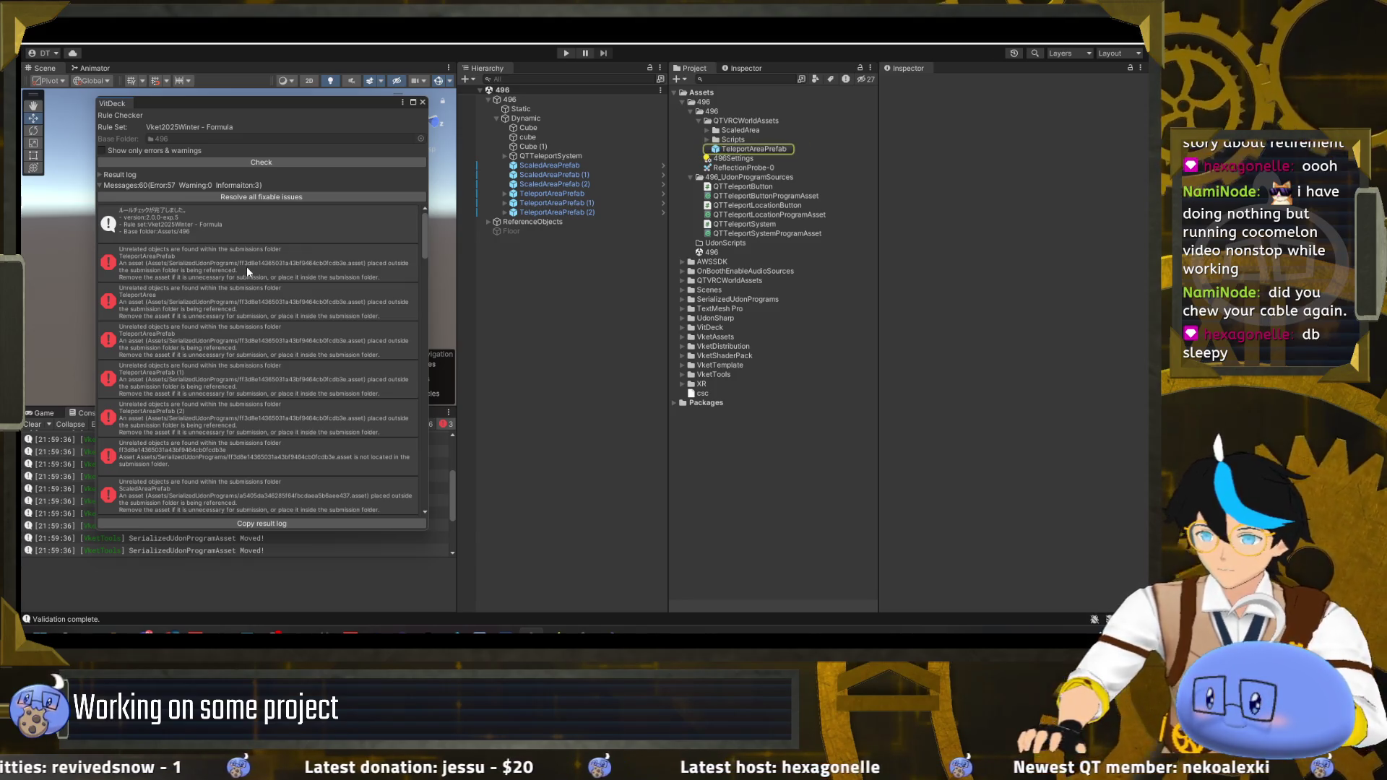
- Expand SerializedUdonPrograms and inspect one serialized Udon program asset
{"action": "left_click", "coordinate": [682, 299]}
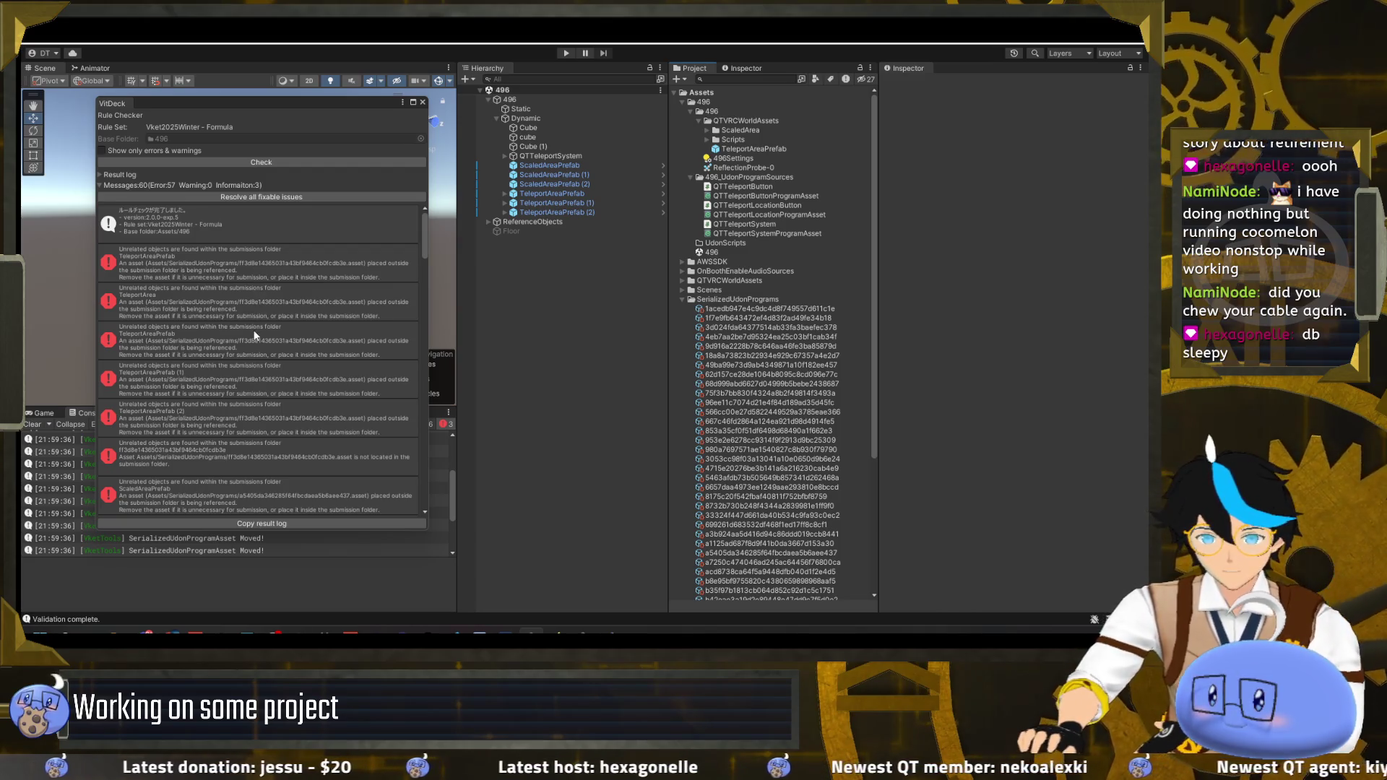
{"action": "scroll", "coordinate": [736, 468], "scroll_direction": "down", "scroll_amount": 5}
{"action": "left_click", "coordinate": [713, 533]}
{"action": "scroll", "coordinate": [777, 498], "scroll_direction": "up", "scroll_amount": 5}
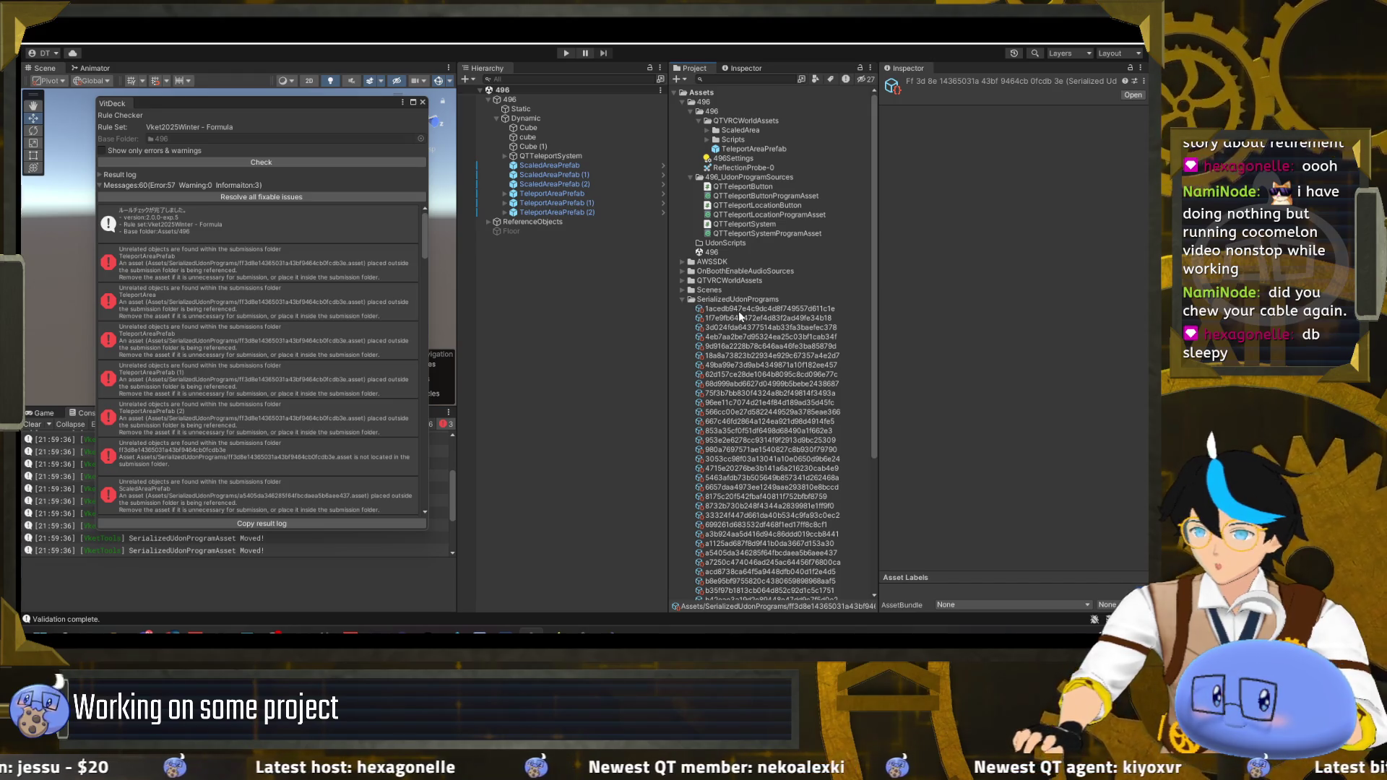
- Create a SerializedUdonPrograms folder inside the 496 subfolder
{"action": "left_click", "coordinate": [690, 177]}
{"action": "left_click", "coordinate": [698, 121]}
{"action": "right_click", "coordinate": [711, 112]}
{"action": "mouse_move", "coordinate": [810, 116]}
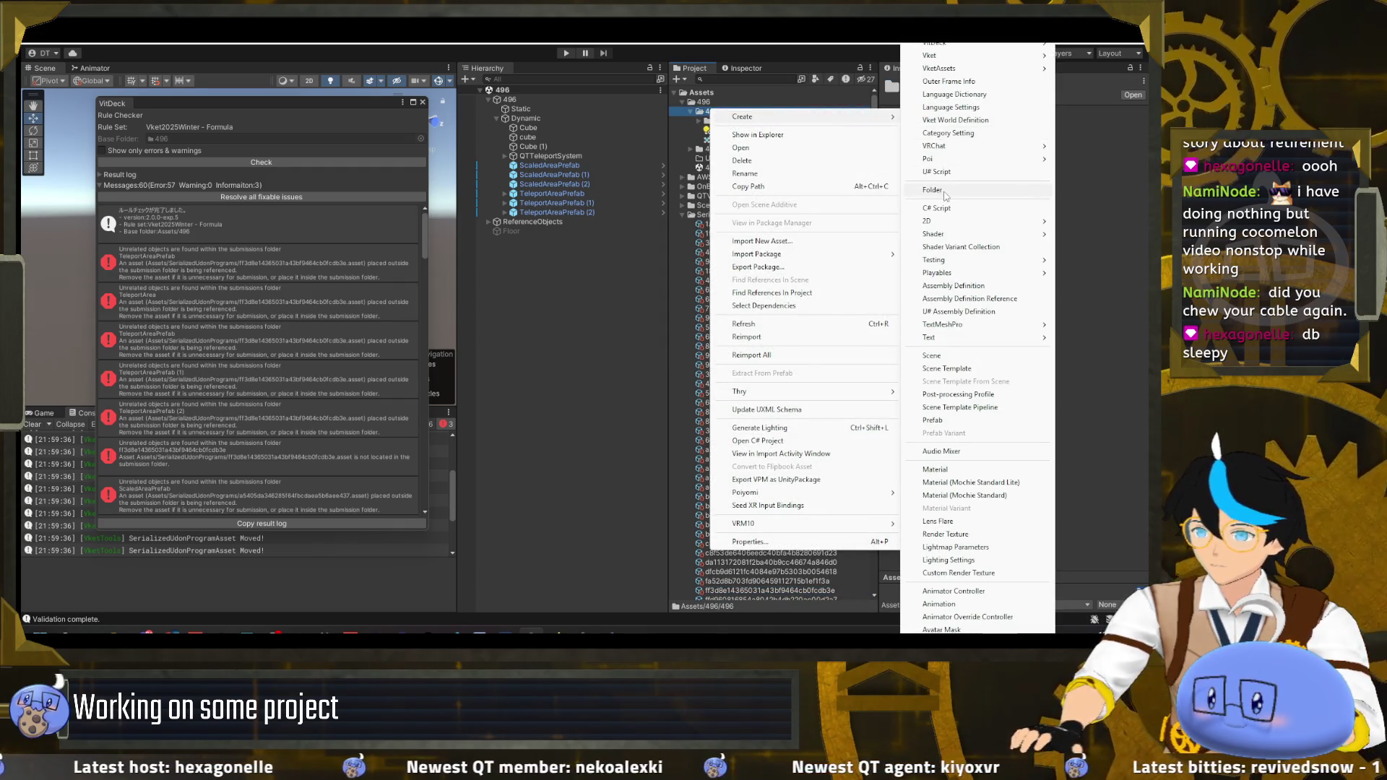
{"action": "left_click", "coordinate": [943, 192]}
{"action": "type", "text": "SerializedUdonPrograms"}
{"action": "key", "text": "Return"}
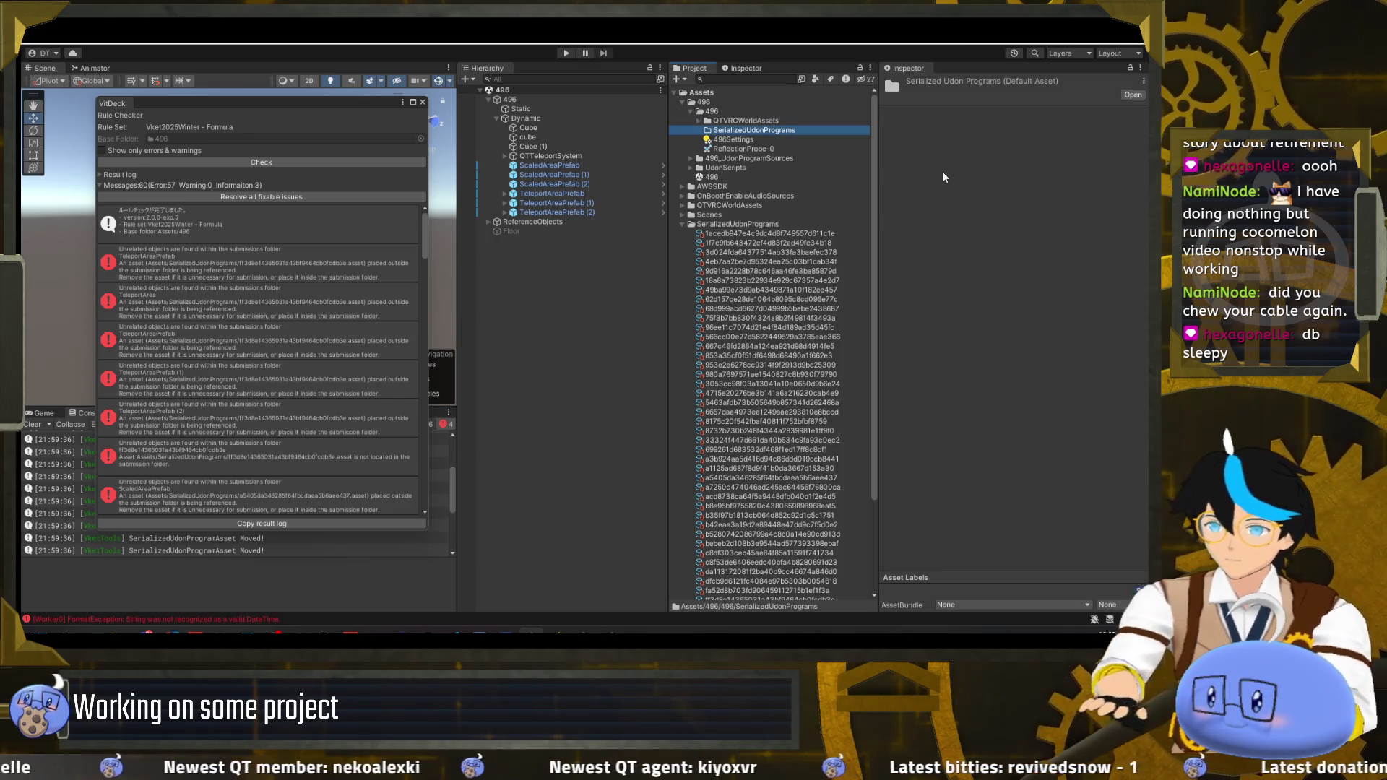
- Run the VketTools MoveSerializedUdonPrograms command and read the 'Moved!' logs in the Console
{"action": "left_click", "coordinate": [331, 44]}
{"action": "mouse_move", "coordinate": [366, 45]}
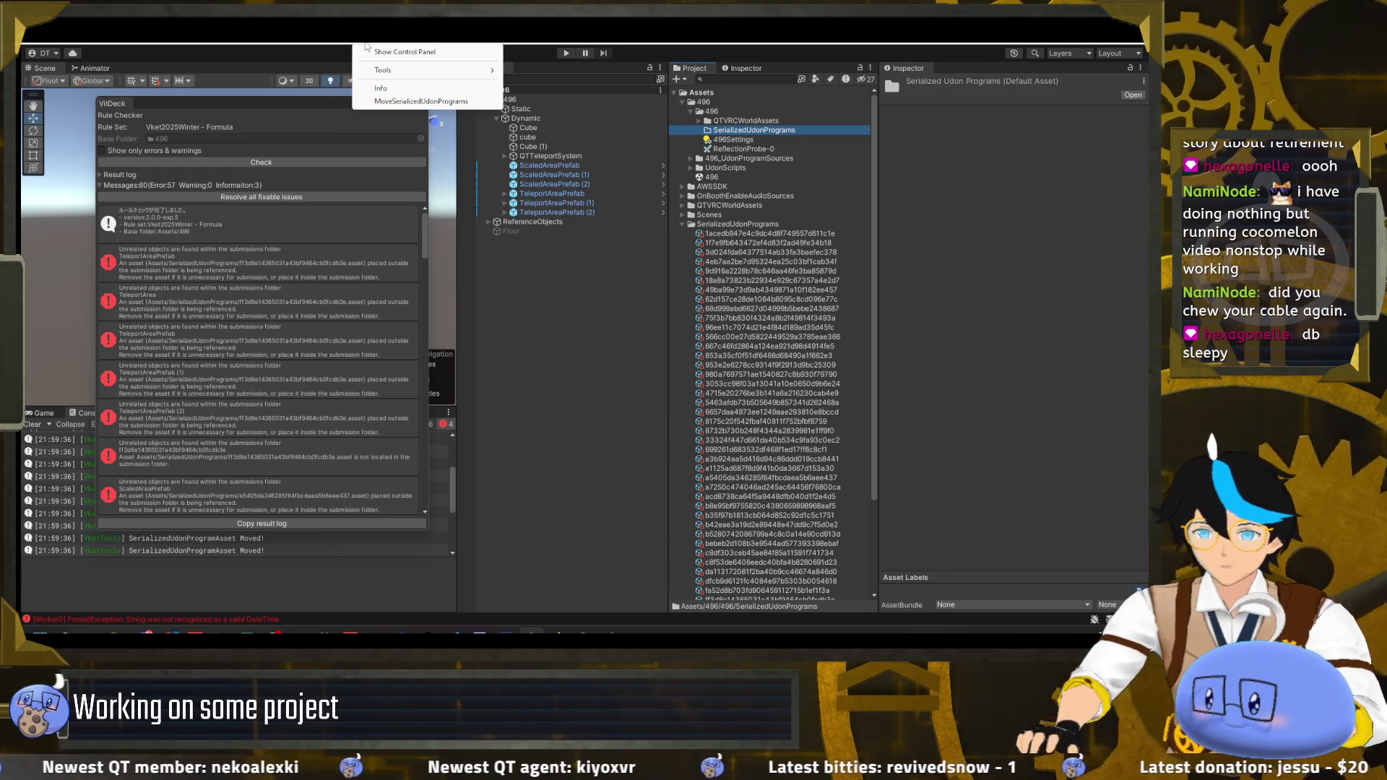
{"action": "left_click", "coordinate": [414, 90]}
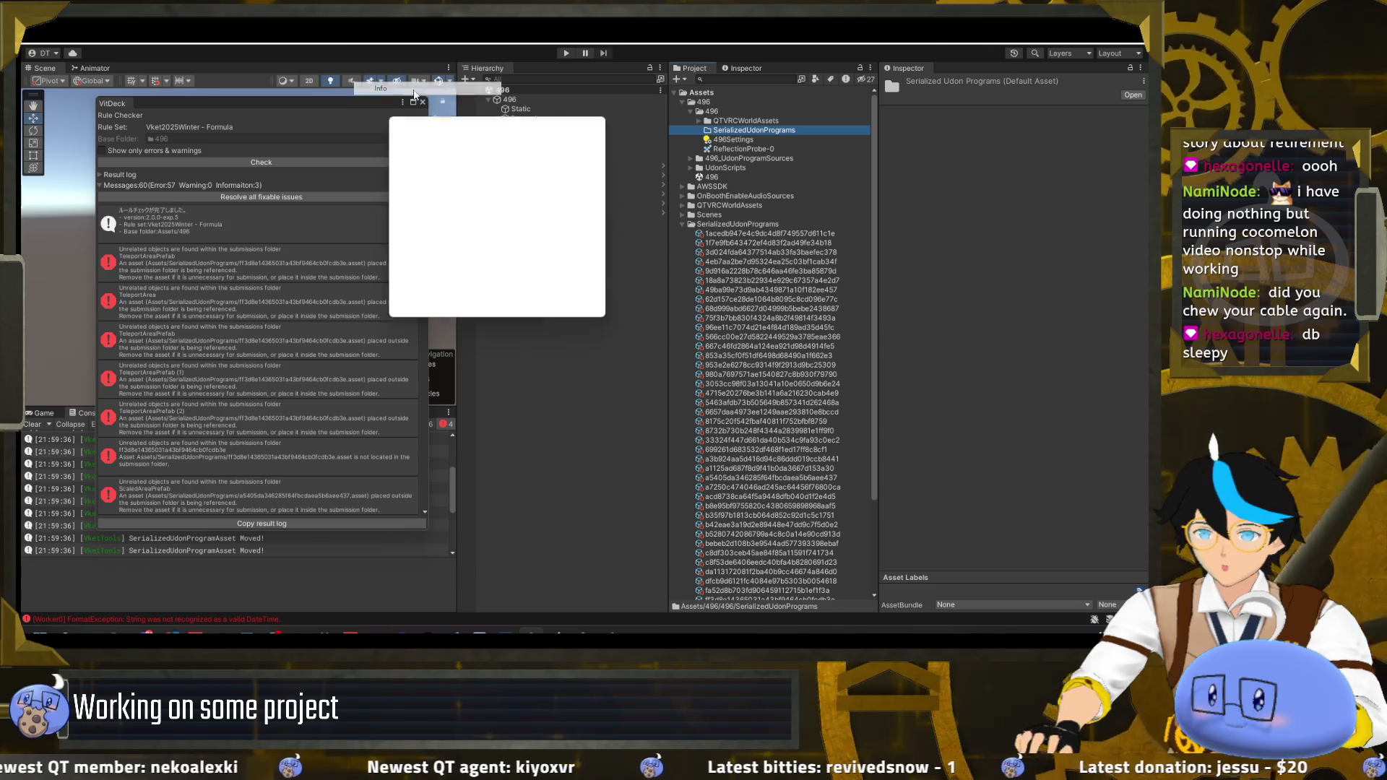
{"action": "left_click", "coordinate": [597, 130]}
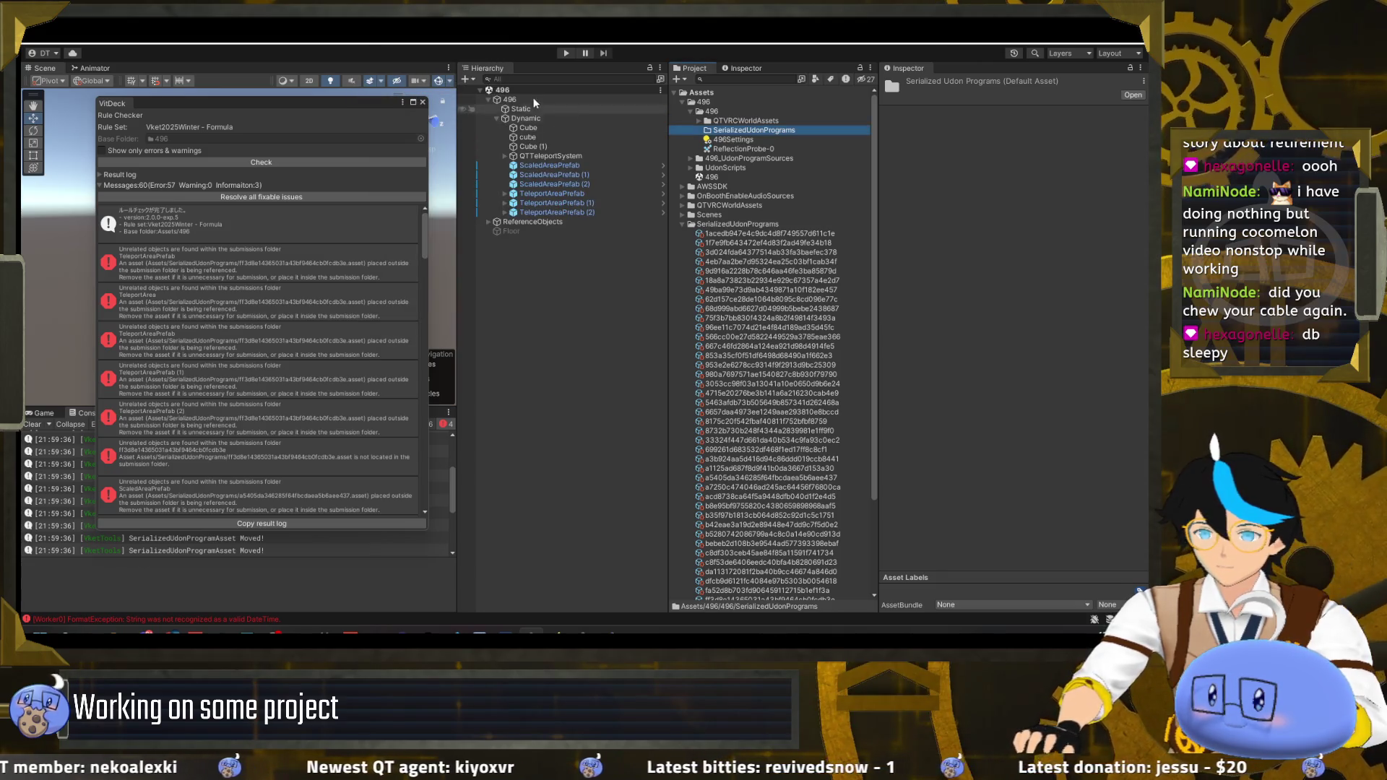
{"action": "left_click_drag", "start_coordinate": [291, 107], "coordinate": [620, 140]}
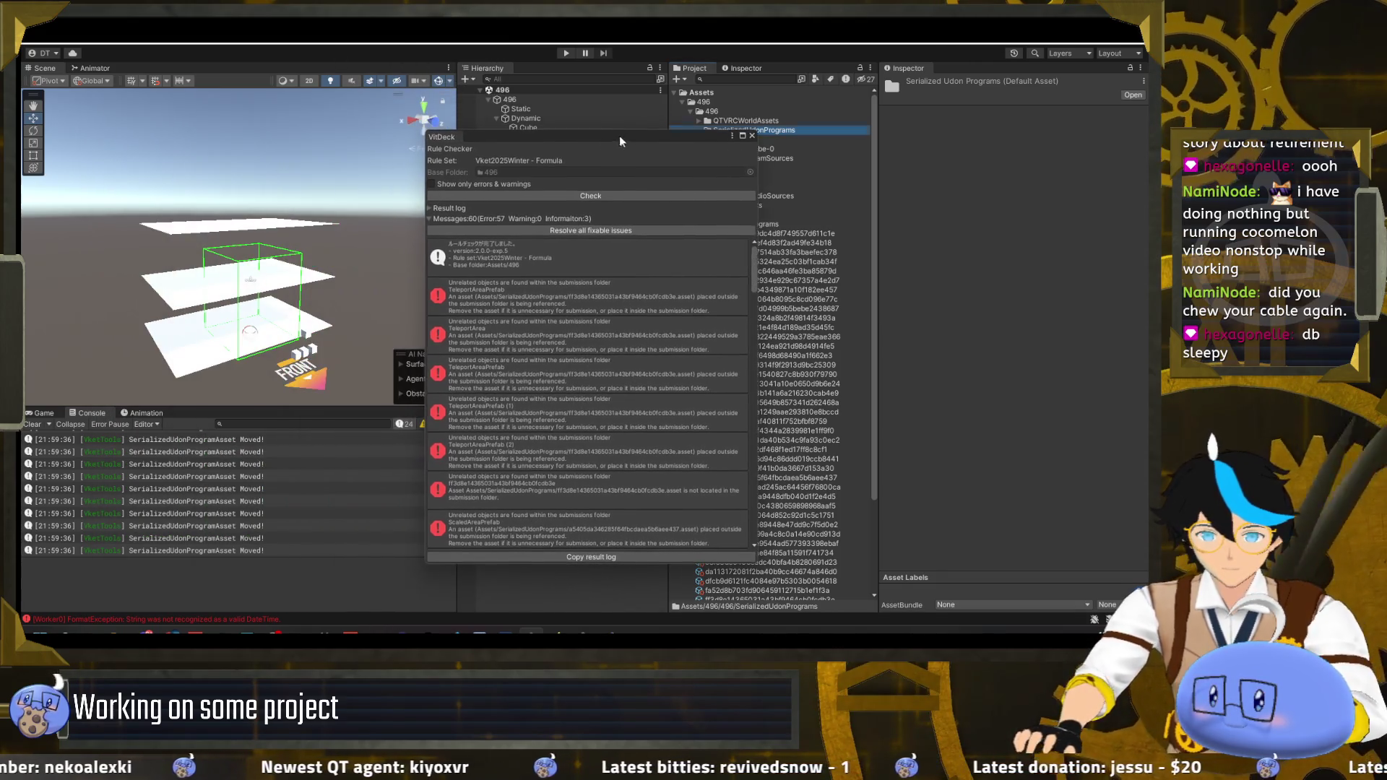
{"action": "left_click", "coordinate": [230, 500]}
{"action": "left_click", "coordinate": [230, 527]}
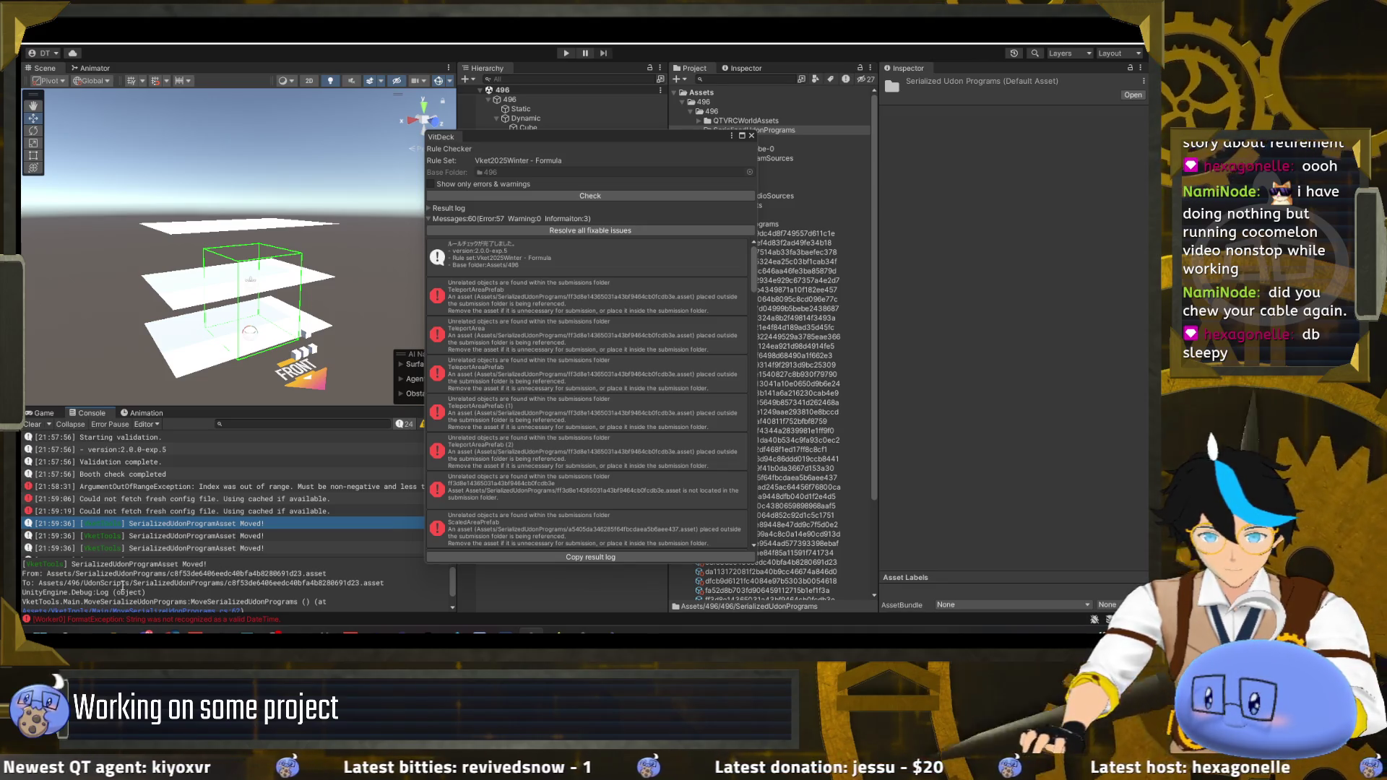
- Confirm SerializedUdonPrograms sits under UdonScripts and delete the empty 496/SerializedUdonPrograms folder
{"action": "left_click_drag", "start_coordinate": [641, 143], "coordinate": [22, 144]}
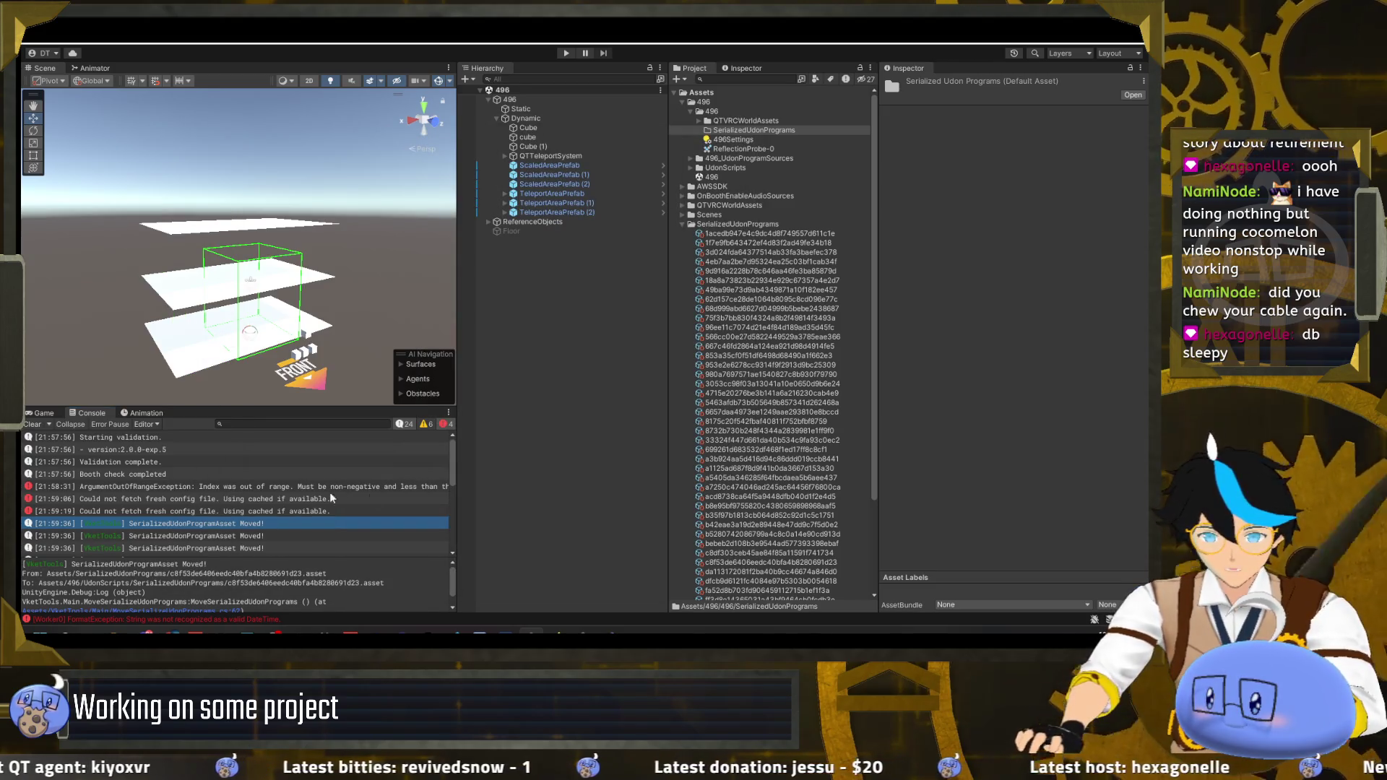
{"action": "left_click", "coordinate": [690, 168]}
{"action": "left_click", "coordinate": [722, 177]}
{"action": "left_click", "coordinate": [753, 131]}
{"action": "key", "text": "Delete"}
{"action": "key", "text": "Return"}
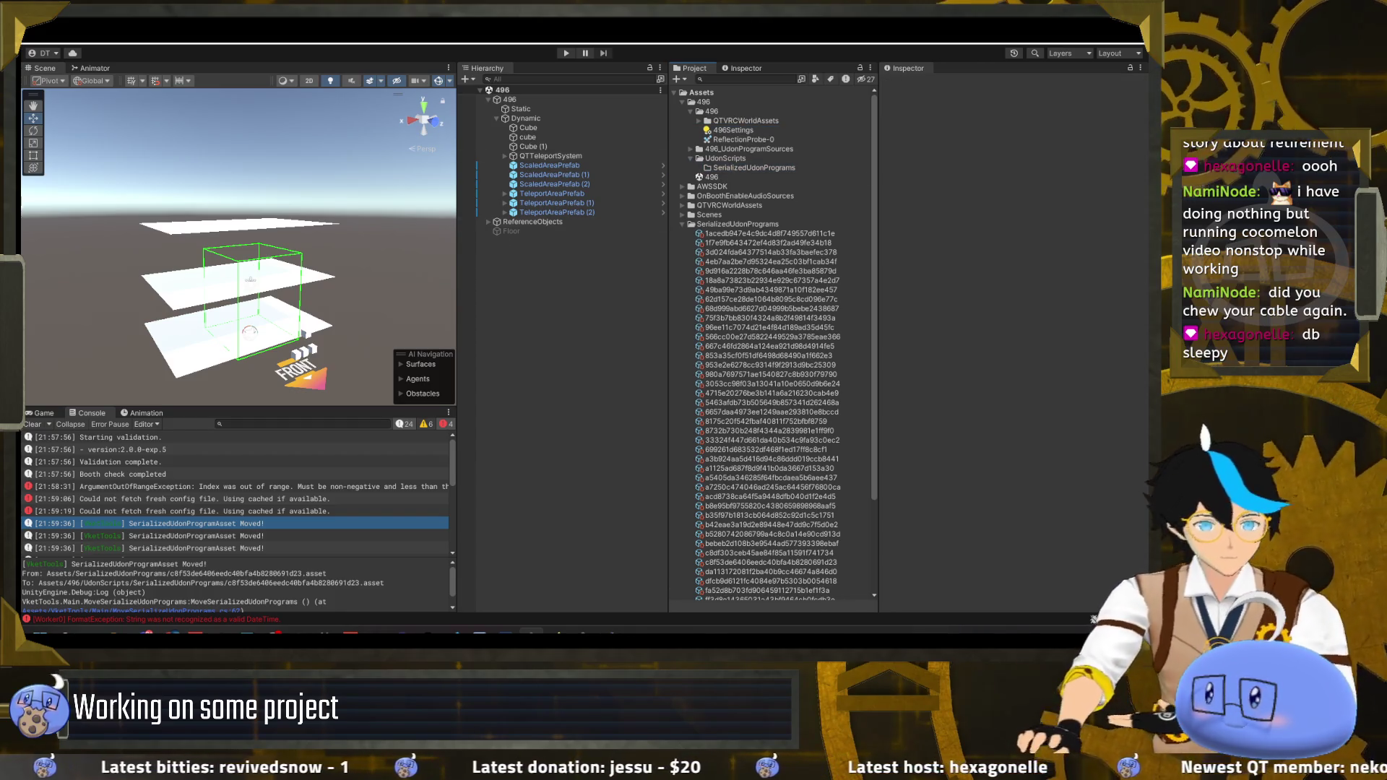
{"action": "left_click", "coordinate": [342, 44]}
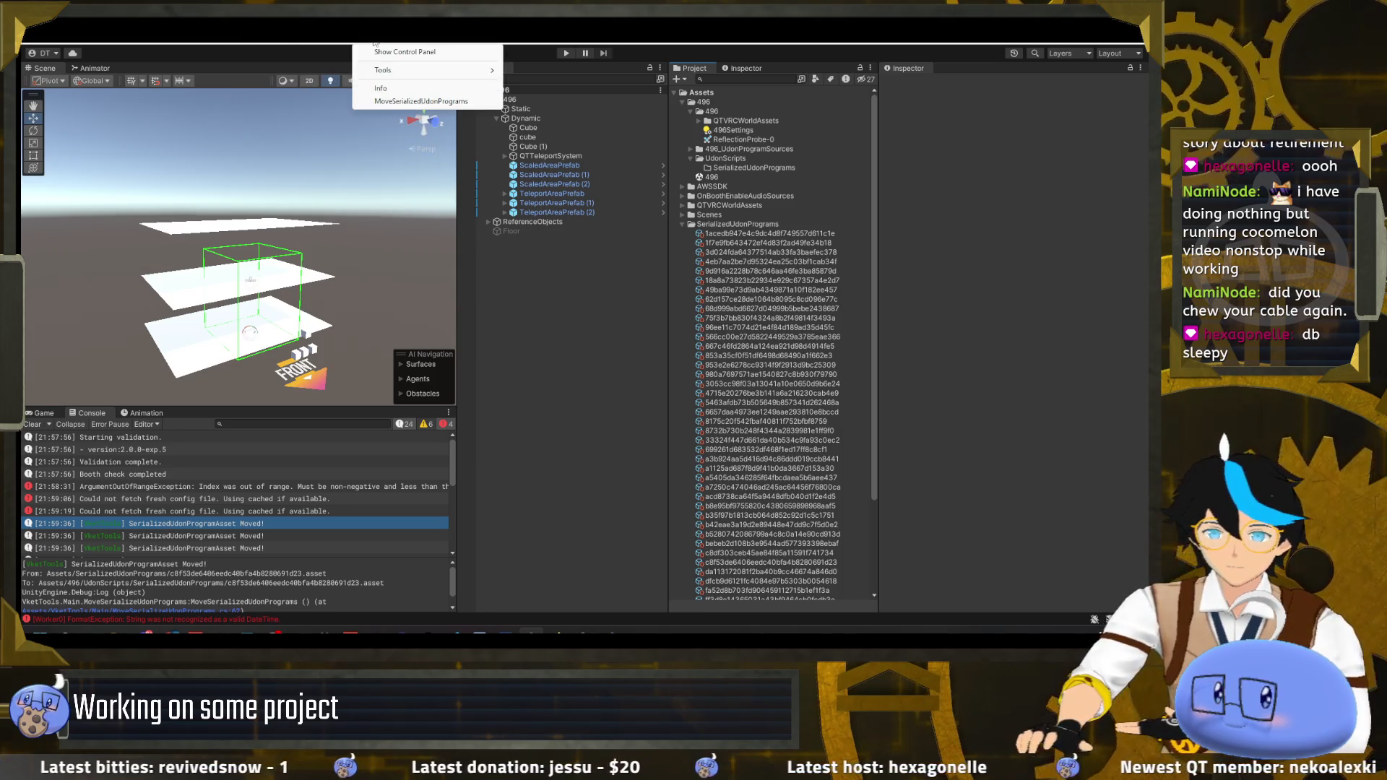
- Run MoveSerializedUdonPrograms again and run the booth rule check
{"action": "left_click", "coordinate": [448, 101]}
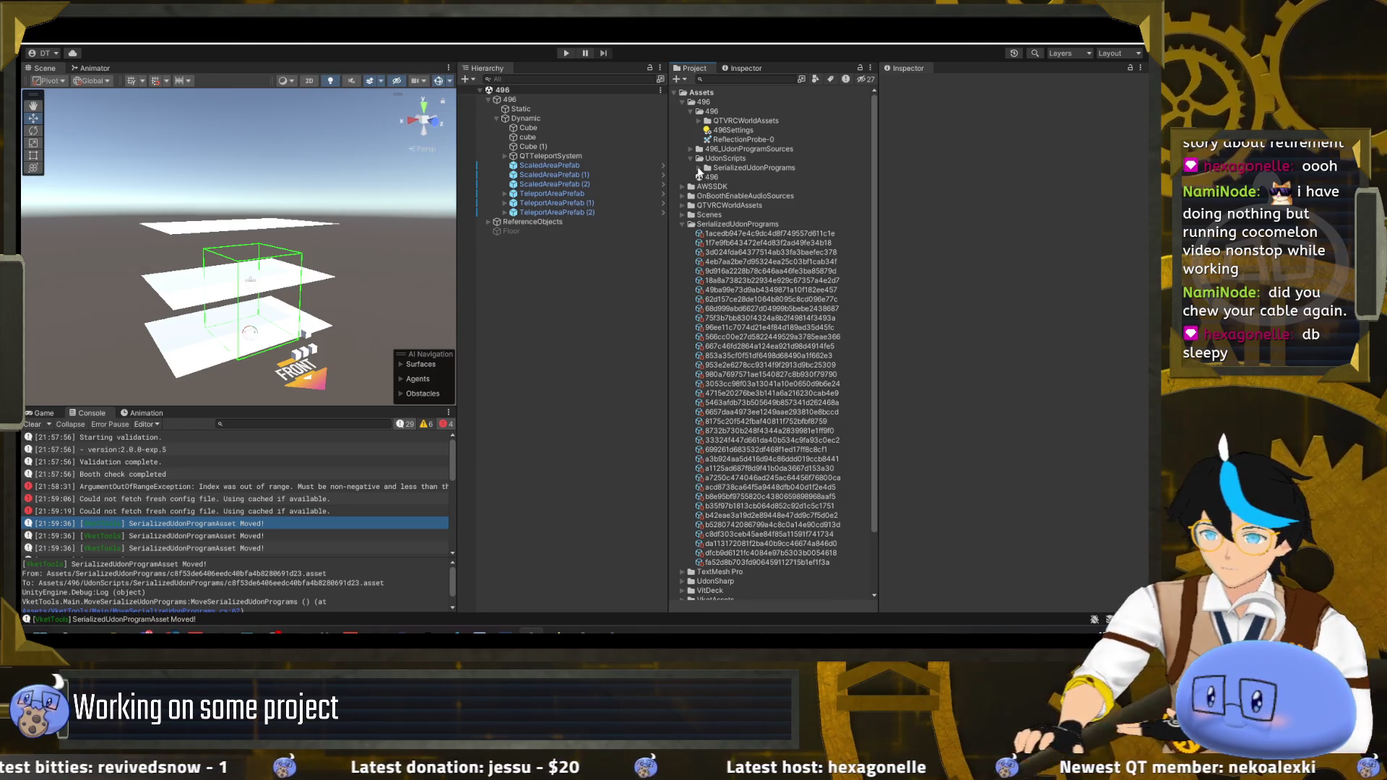
{"action": "left_click_drag", "start_coordinate": [528, 148], "coordinate": [530, 146]}
{"action": "left_click", "coordinate": [510, 200]}
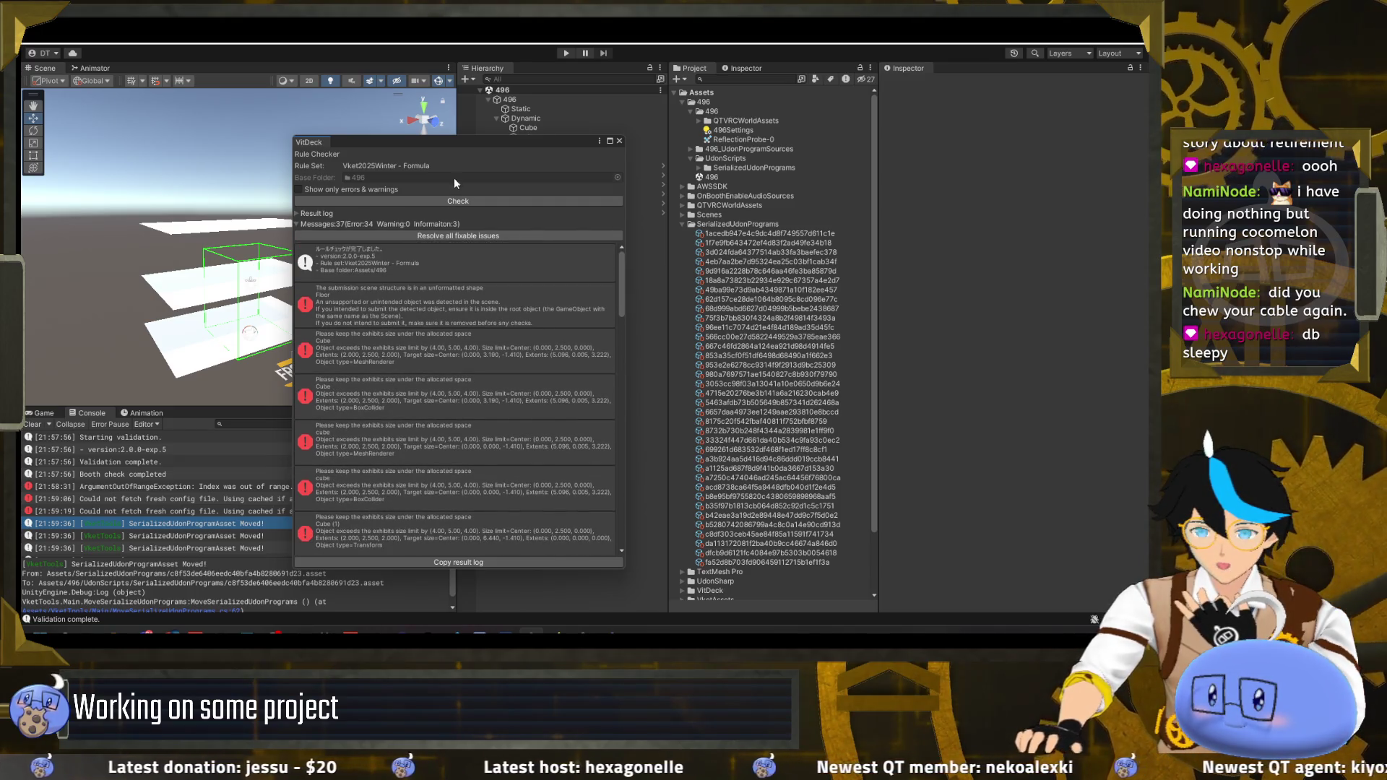
{"action": "left_click_drag", "start_coordinate": [505, 142], "coordinate": [320, 122]}
- Delete the Floor object and re-run the check, dropping the errors to 33
{"action": "left_click", "coordinate": [519, 232]}
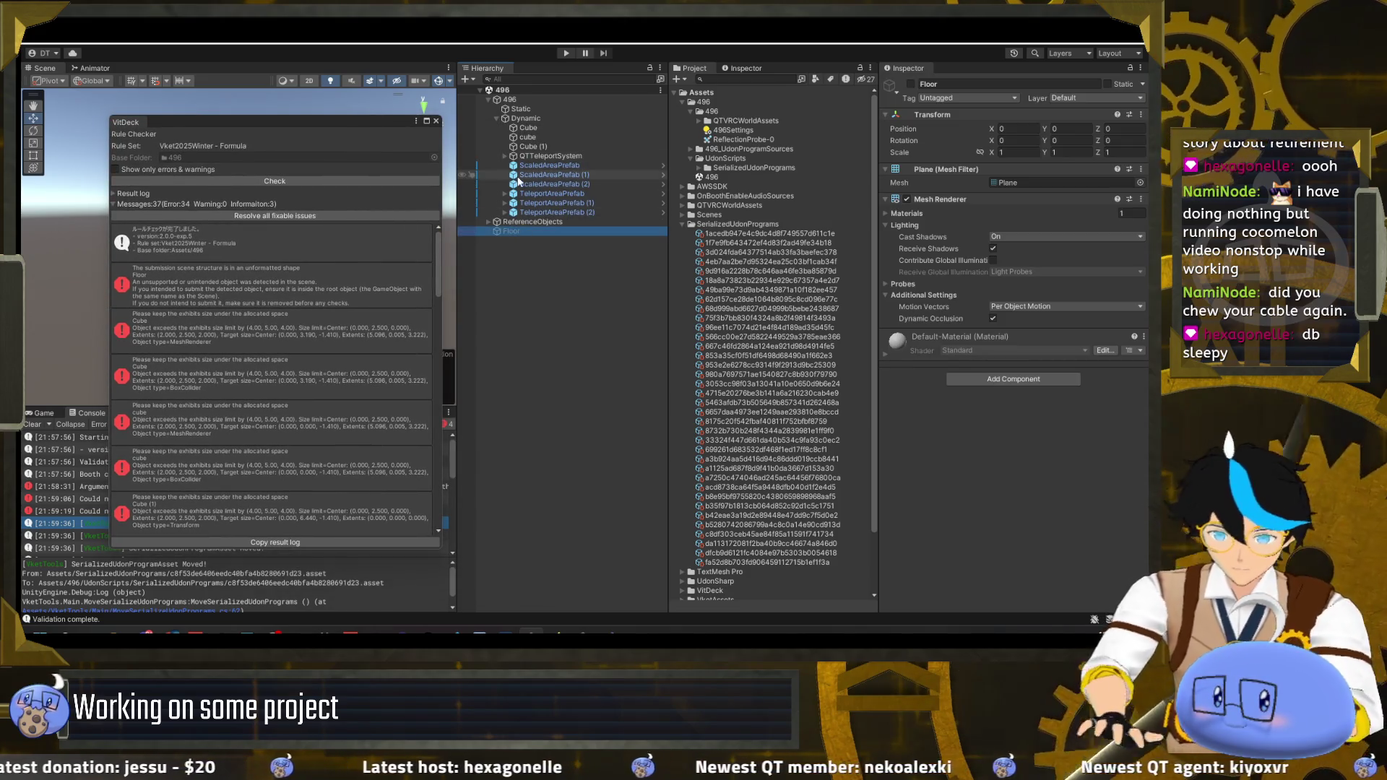
{"action": "key", "text": "Delete"}
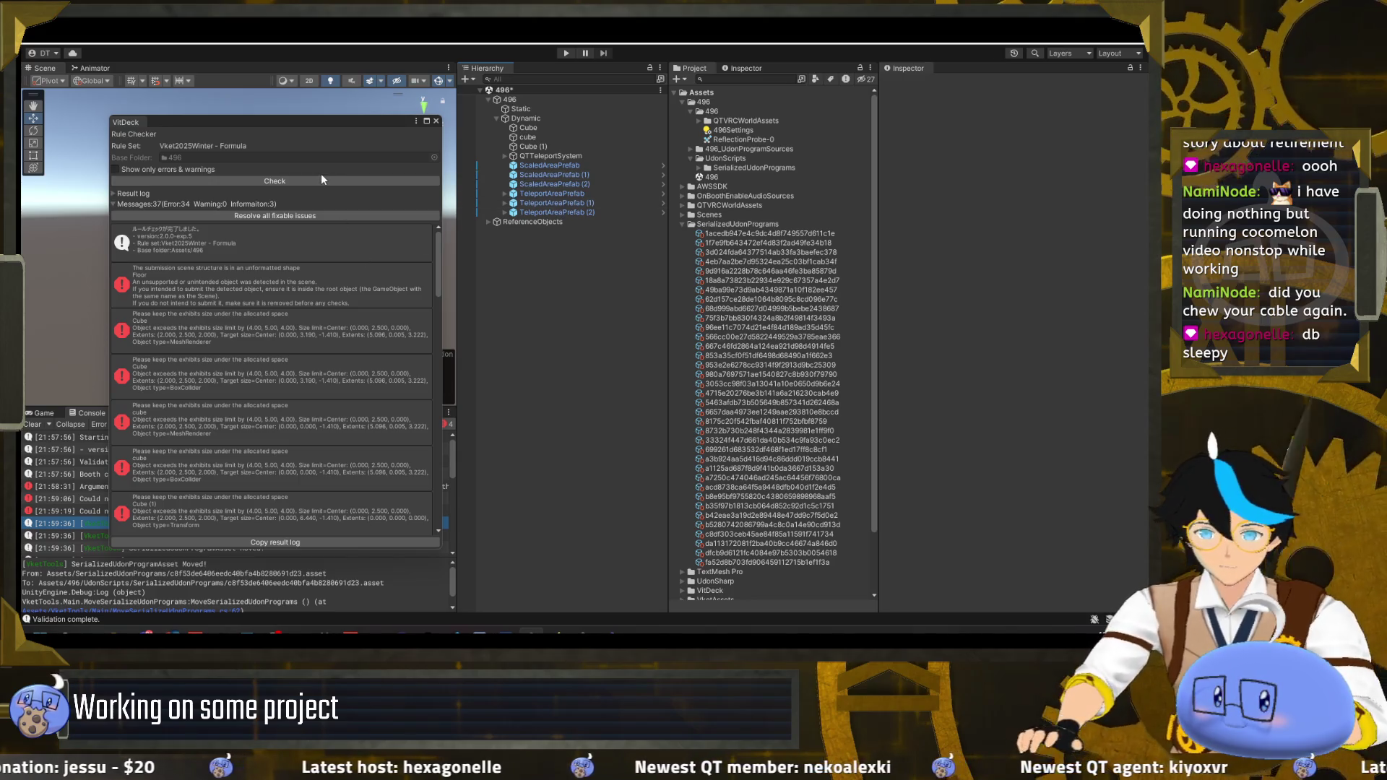
{"action": "left_click", "coordinate": [322, 179]}
{"action": "scroll", "coordinate": [302, 279], "scroll_direction": "down", "scroll_amount": 10}
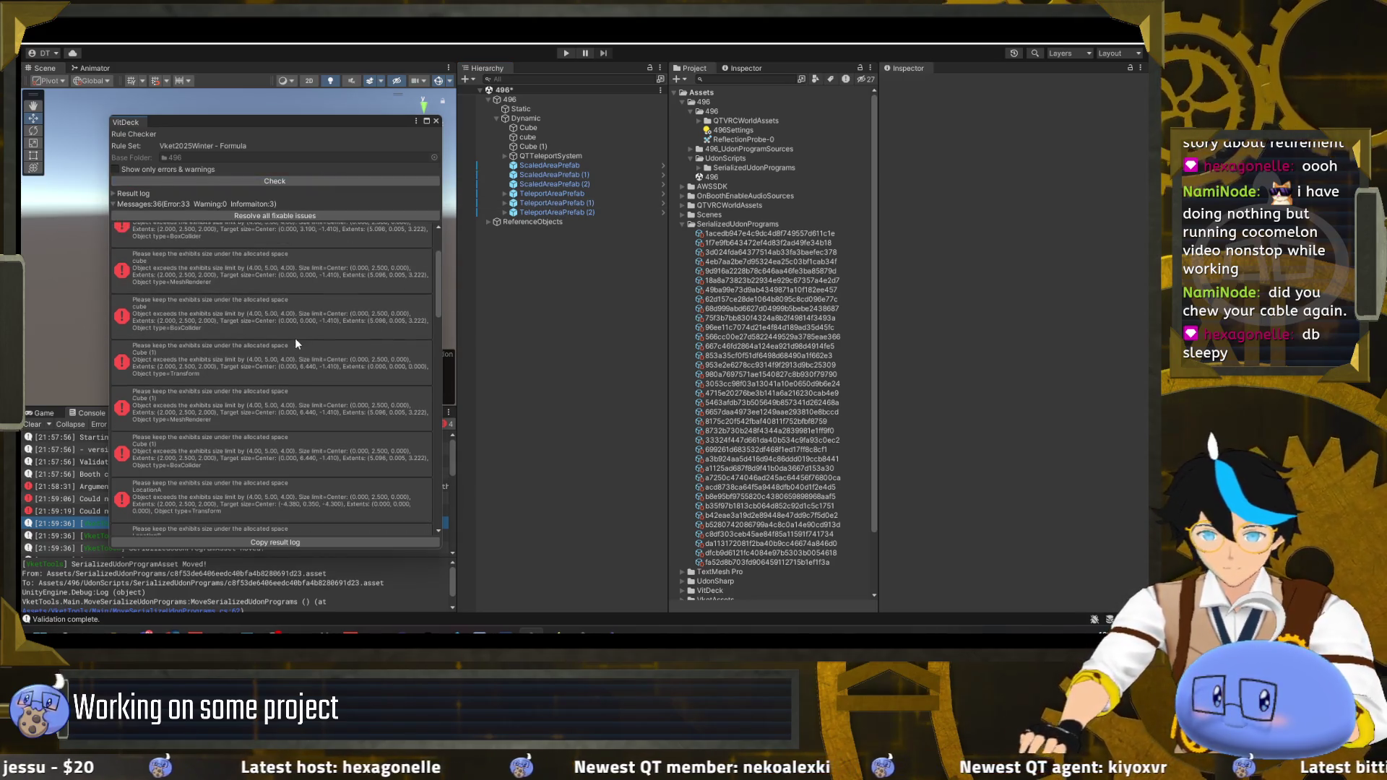
{"action": "scroll", "coordinate": [284, 358], "scroll_direction": "down", "scroll_amount": 10}
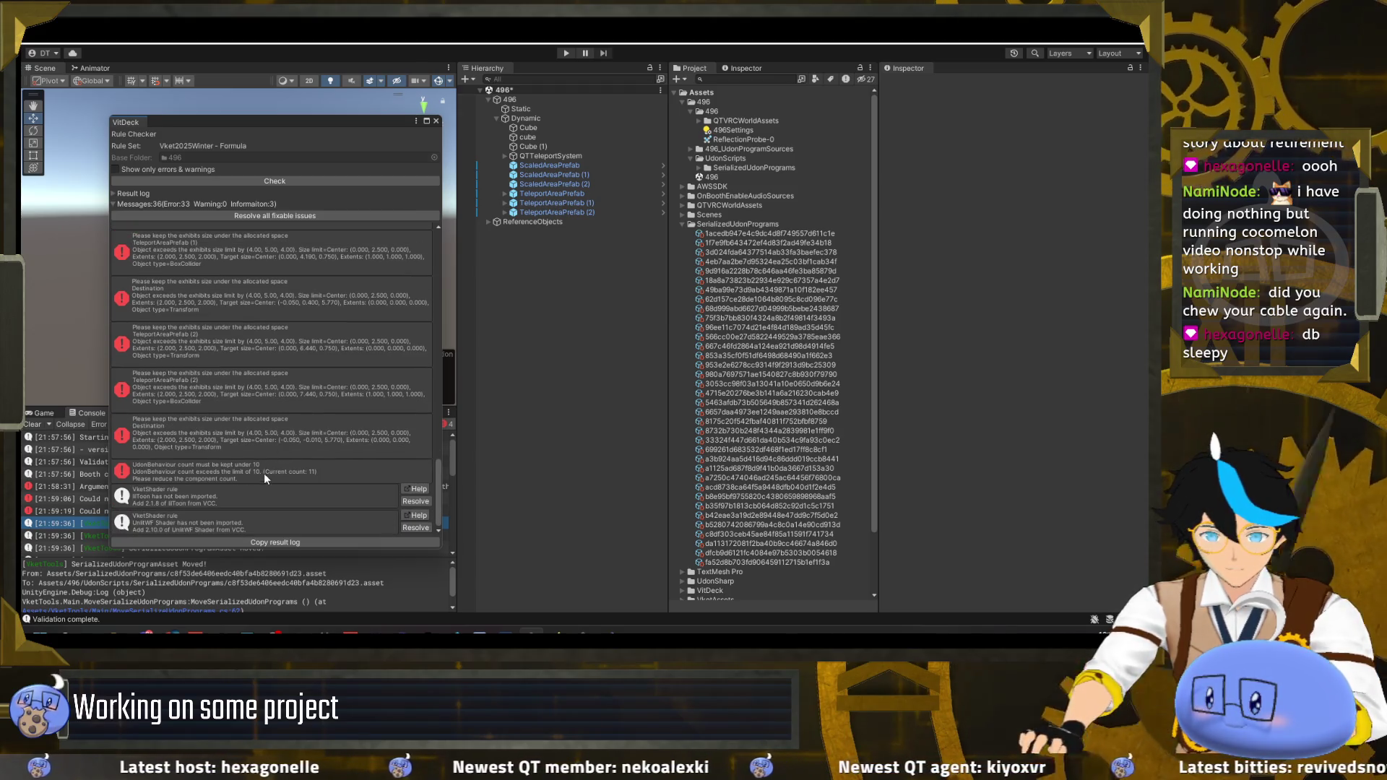
- Locate the Destination and TeleportAreaPrefab (2) objects flagged in the error list
{"action": "left_click", "coordinate": [683, 224]}
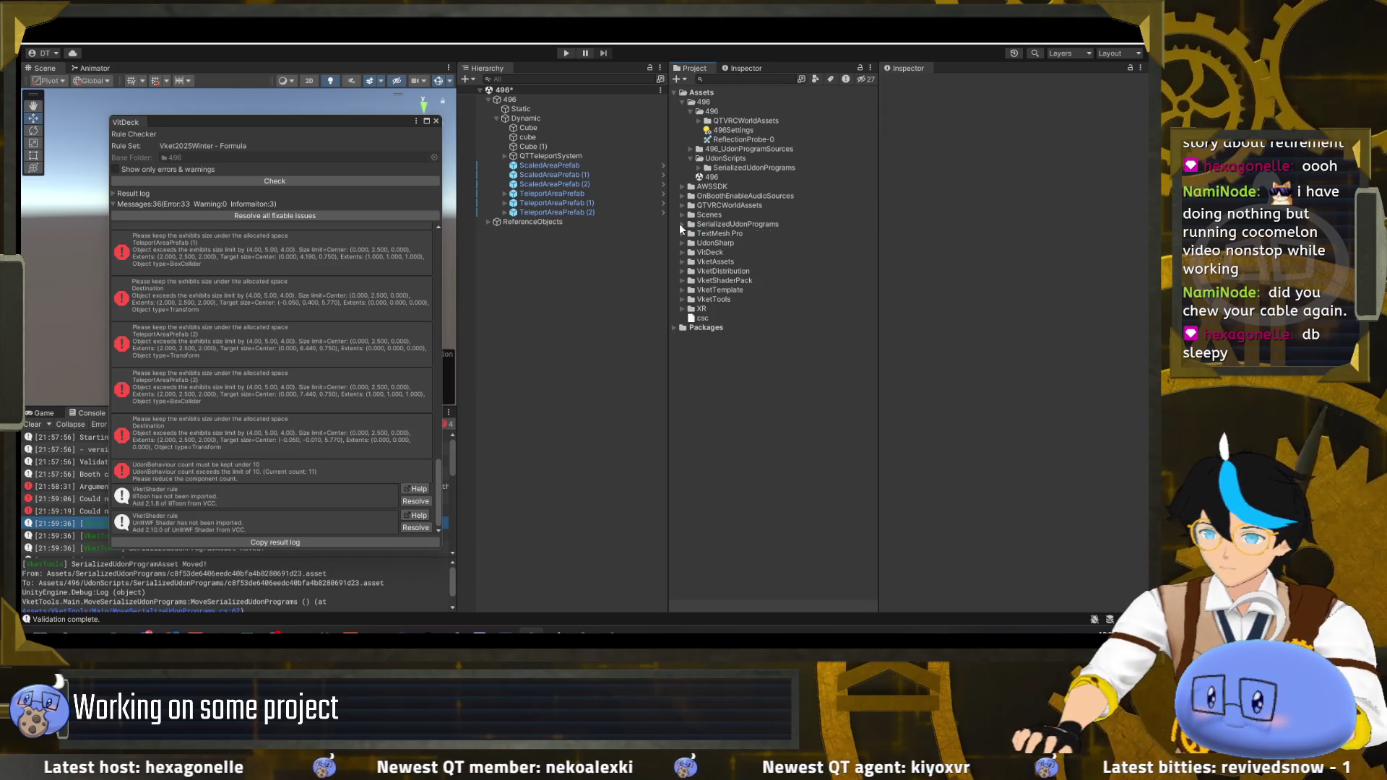
{"action": "left_click", "coordinate": [284, 456]}
{"action": "left_click", "coordinate": [279, 397]}
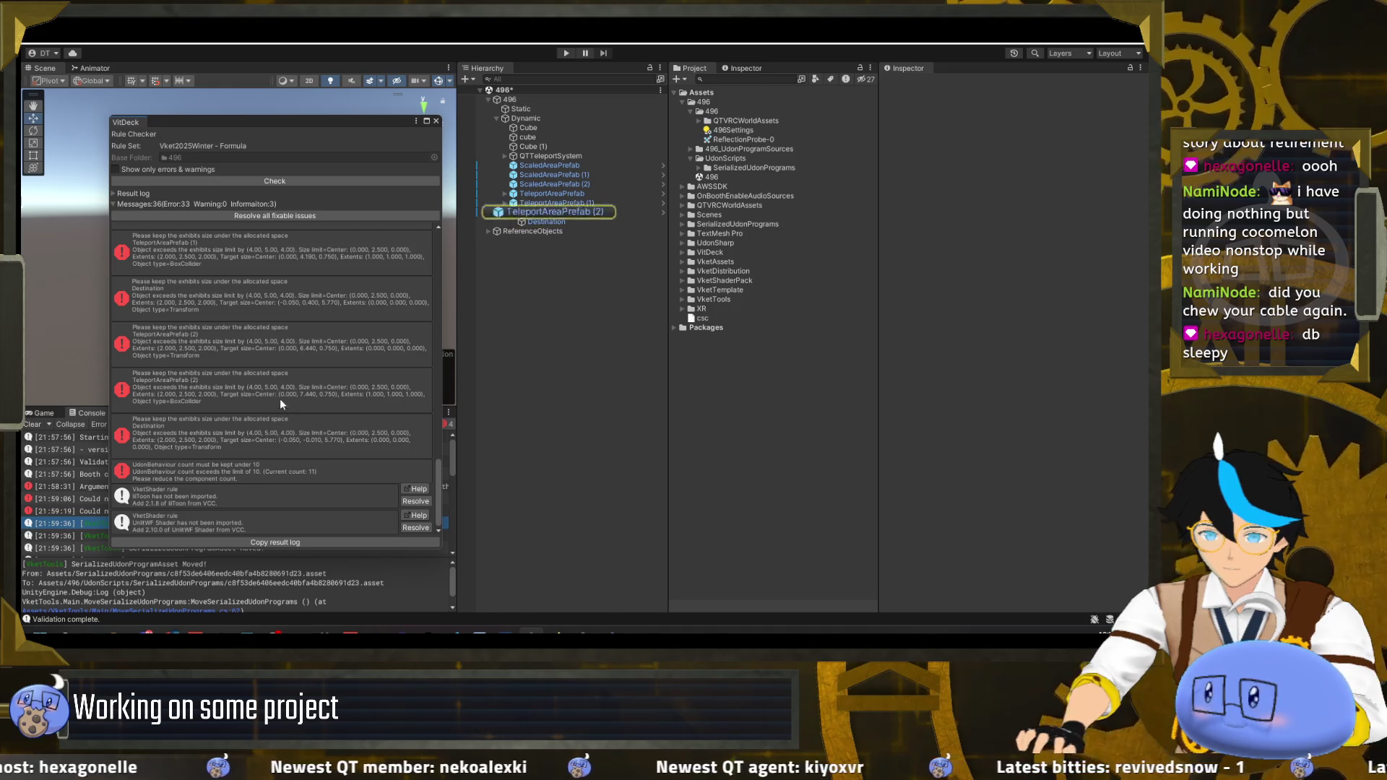
- Expand QTTeleportSystem and the TeleportAreaPrefabs in the Hierarchy to show their children
{"action": "left_click", "coordinate": [280, 342]}
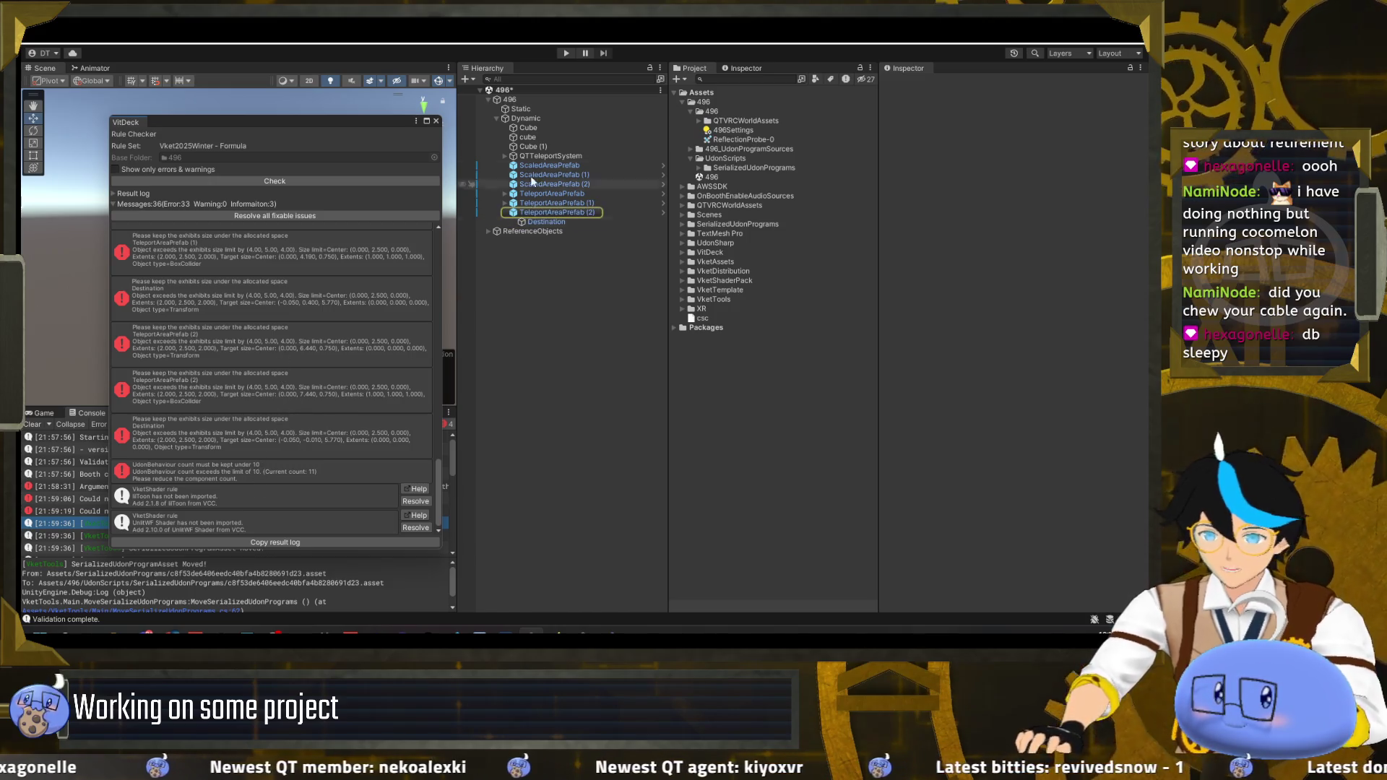
{"action": "left_click", "coordinate": [528, 203]}
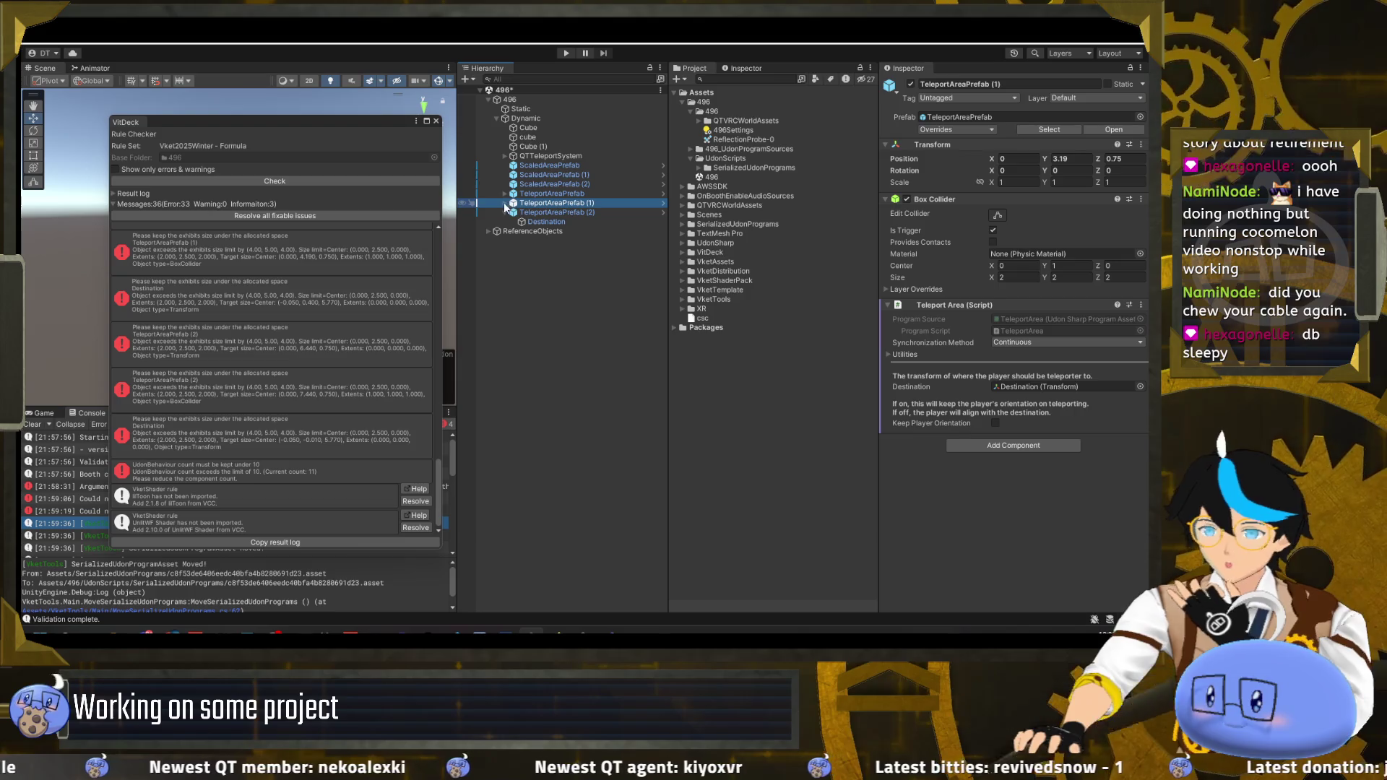
{"action": "left_click", "coordinate": [504, 203]}
{"action": "left_click", "coordinate": [504, 194]}
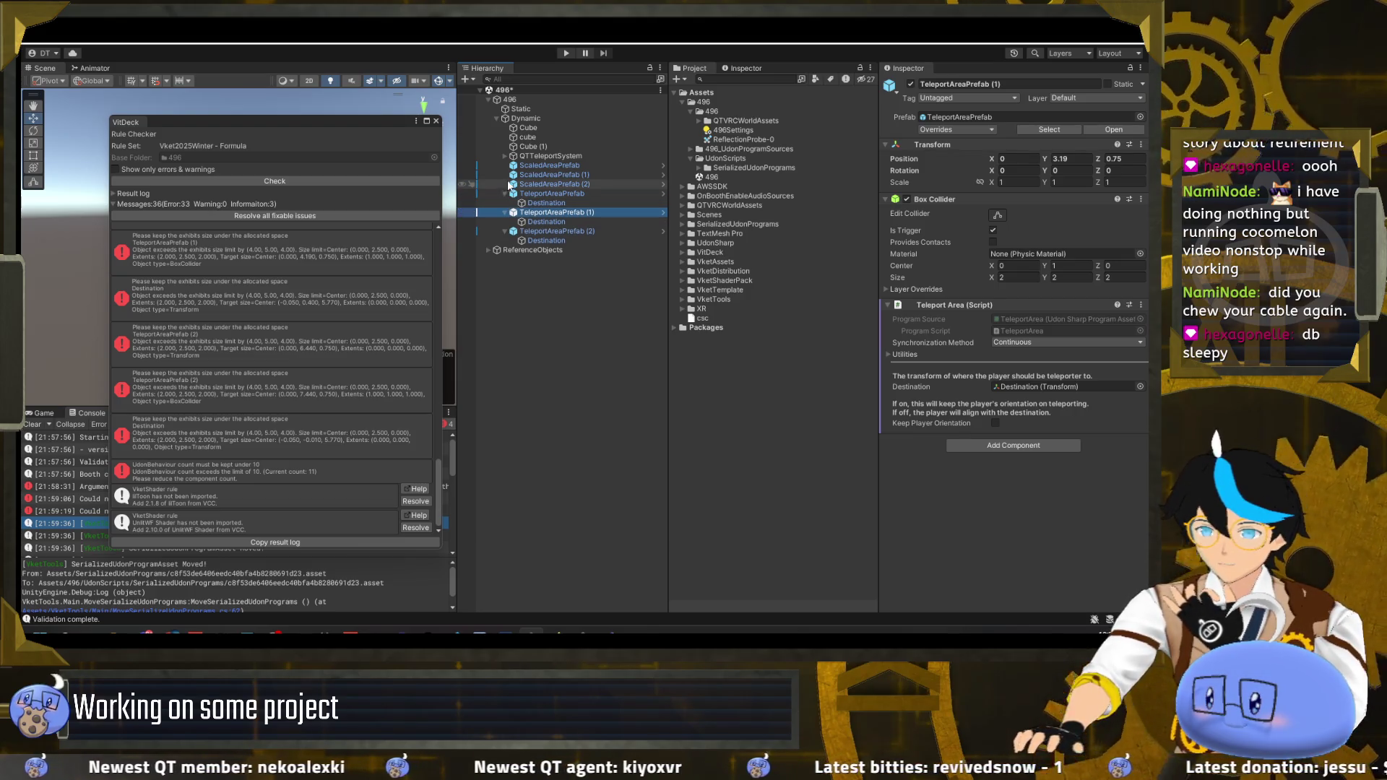
{"action": "left_click", "coordinate": [503, 156]}
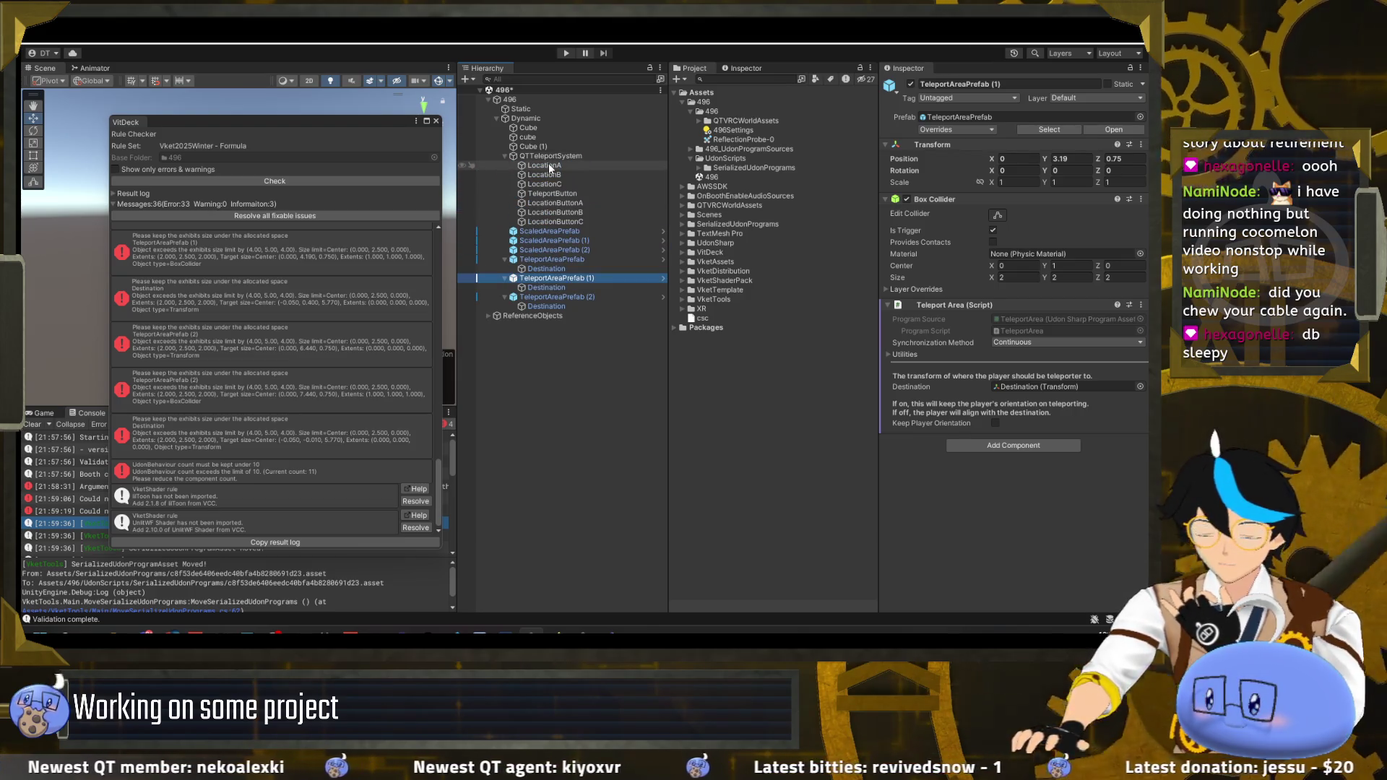
- Step through the teleport location objects and scaled areas down to ScaledAreaPrefab (1)
{"action": "left_click", "coordinate": [548, 165]}
{"action": "left_click", "coordinate": [552, 175]}
{"action": "left_click", "coordinate": [556, 193]}
{"action": "left_click", "coordinate": [562, 203]}
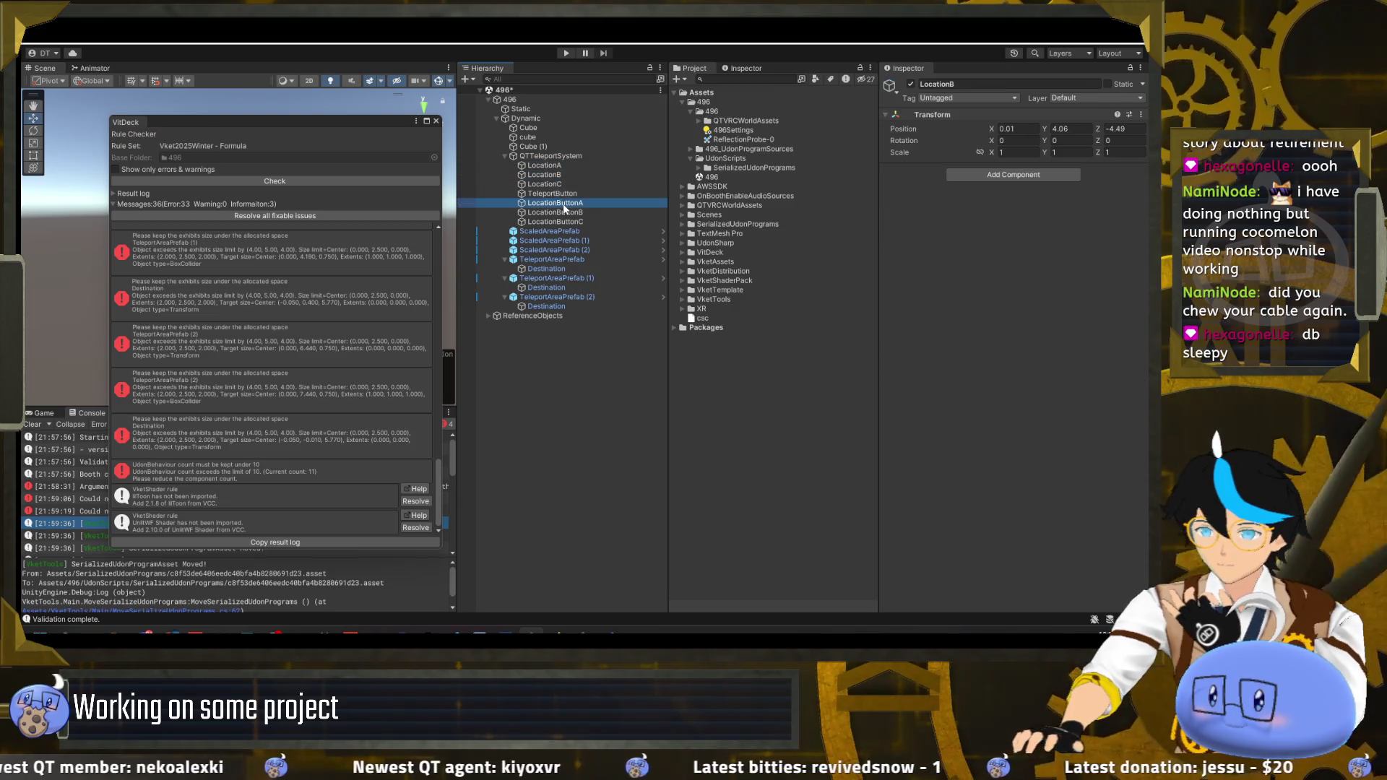
{"action": "left_click", "coordinate": [567, 212]}
{"action": "left_click", "coordinate": [568, 222]}
{"action": "left_click", "coordinate": [570, 230]}
{"action": "left_click", "coordinate": [570, 239]}
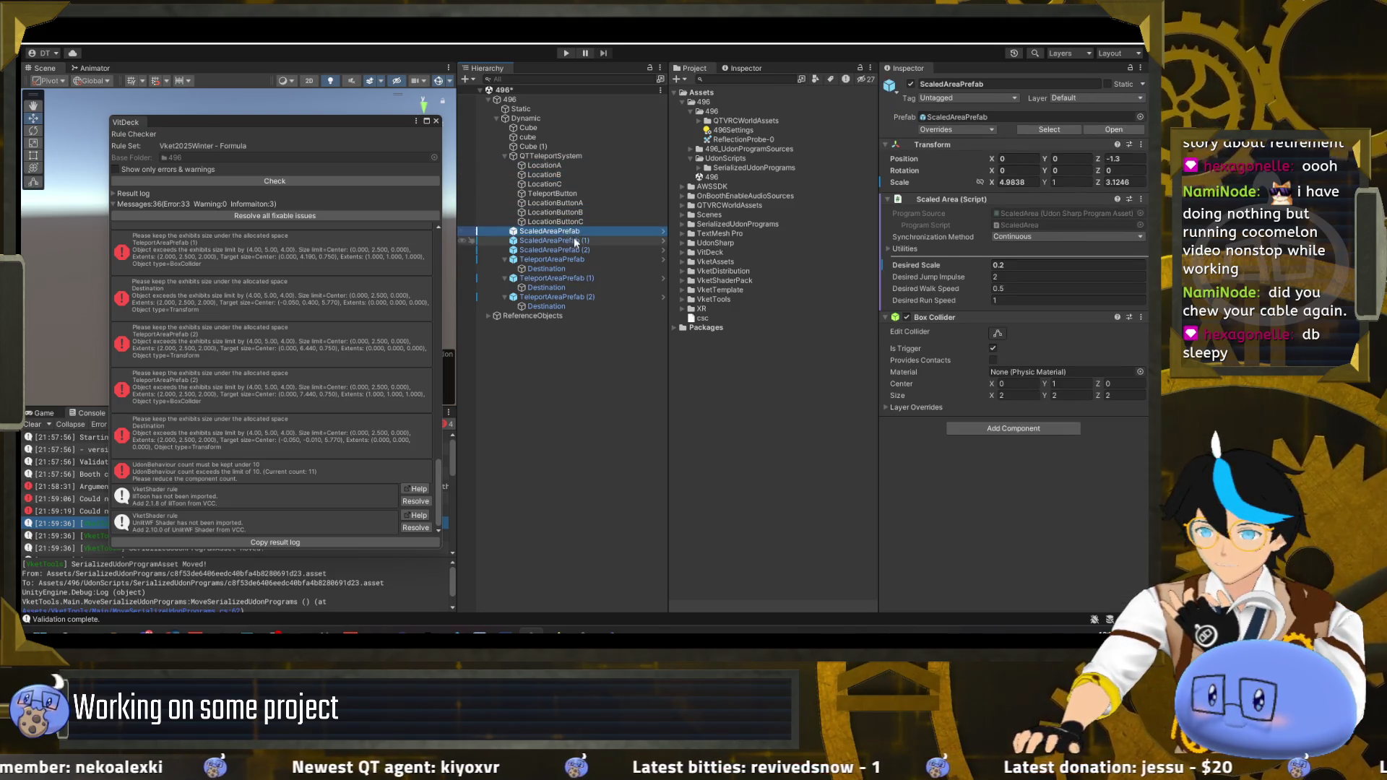
- Inspect the teleport areas, TeleportAreaPrefab (2)'s Destination, QTTeleportSystem locations and TeleportButton settings
{"action": "left_click", "coordinate": [573, 249]}
{"action": "left_click", "coordinate": [571, 260]}
{"action": "left_click", "coordinate": [571, 278]}
{"action": "left_click", "coordinate": [571, 297]}
{"action": "left_click", "coordinate": [570, 304]}
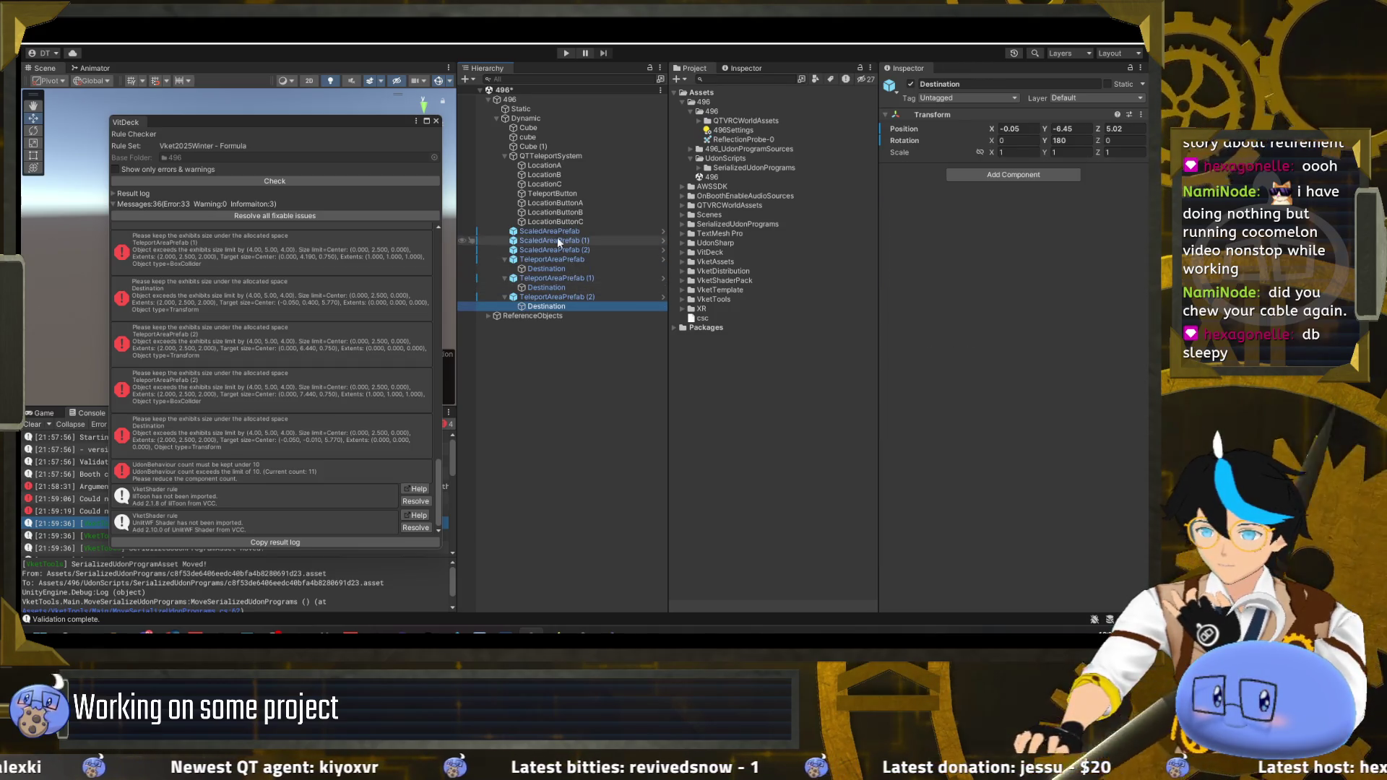
{"action": "left_click", "coordinate": [556, 158]}
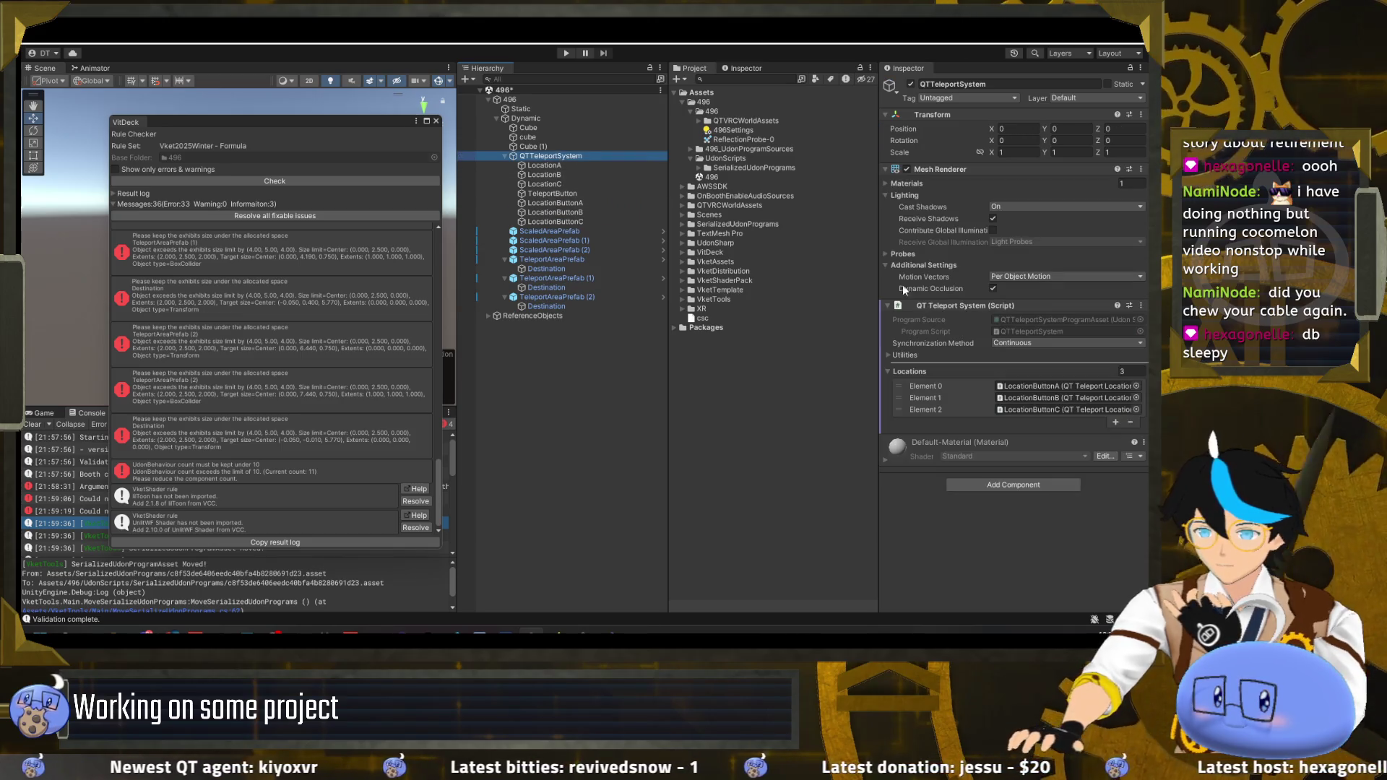
{"action": "left_click", "coordinate": [575, 192]}
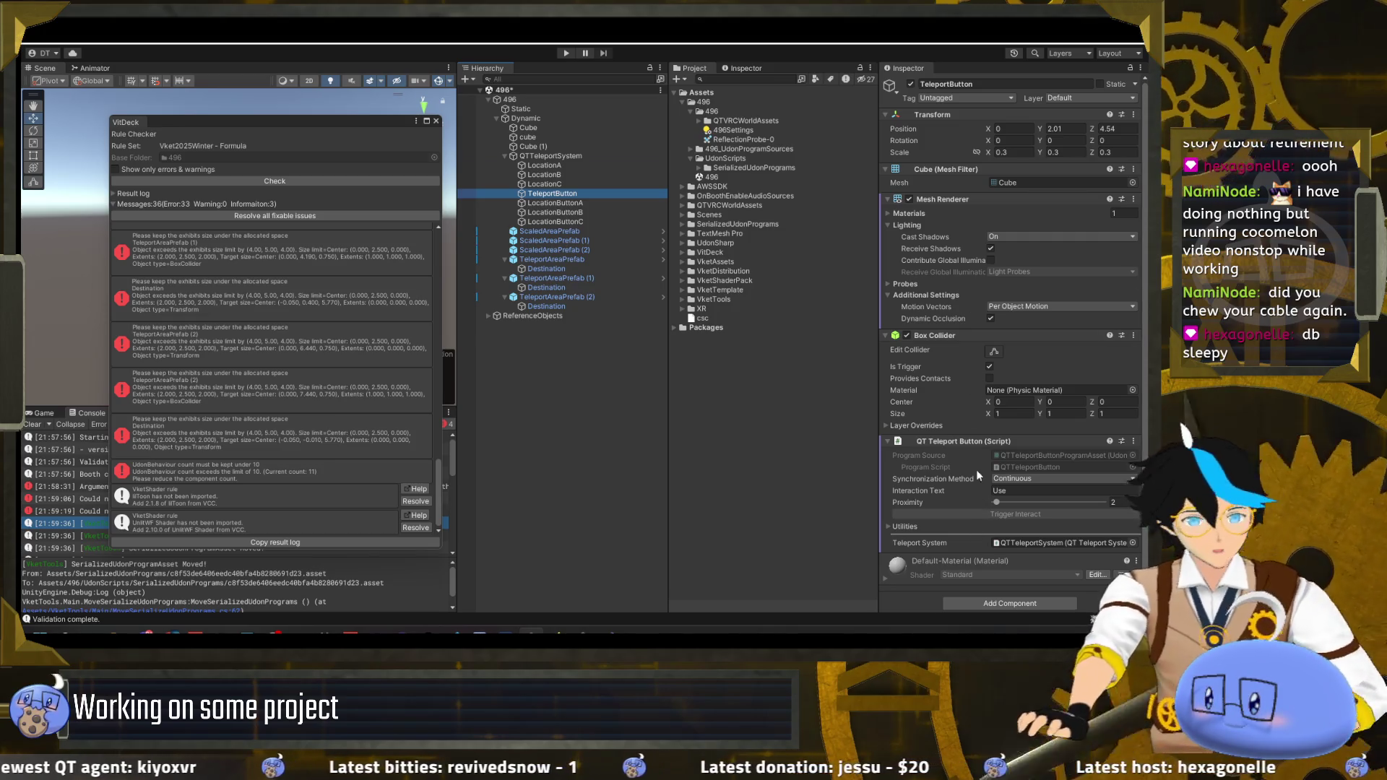
{"action": "left_click", "coordinate": [247, 466]}
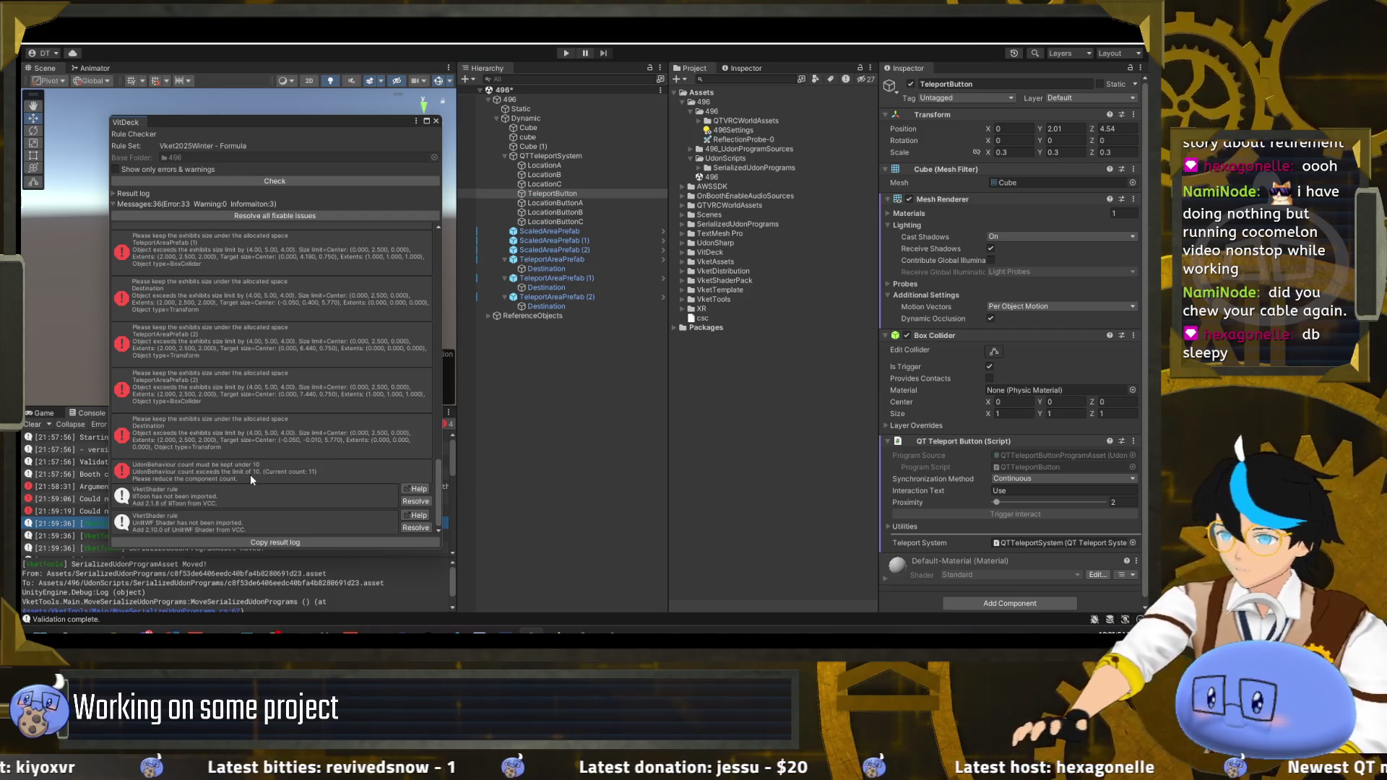
- Compare the teleport and scaled area prefabs, noting ScaledAreaPrefab (1) at height 3.2, then close VitDeck
{"action": "left_click", "coordinate": [599, 260]}
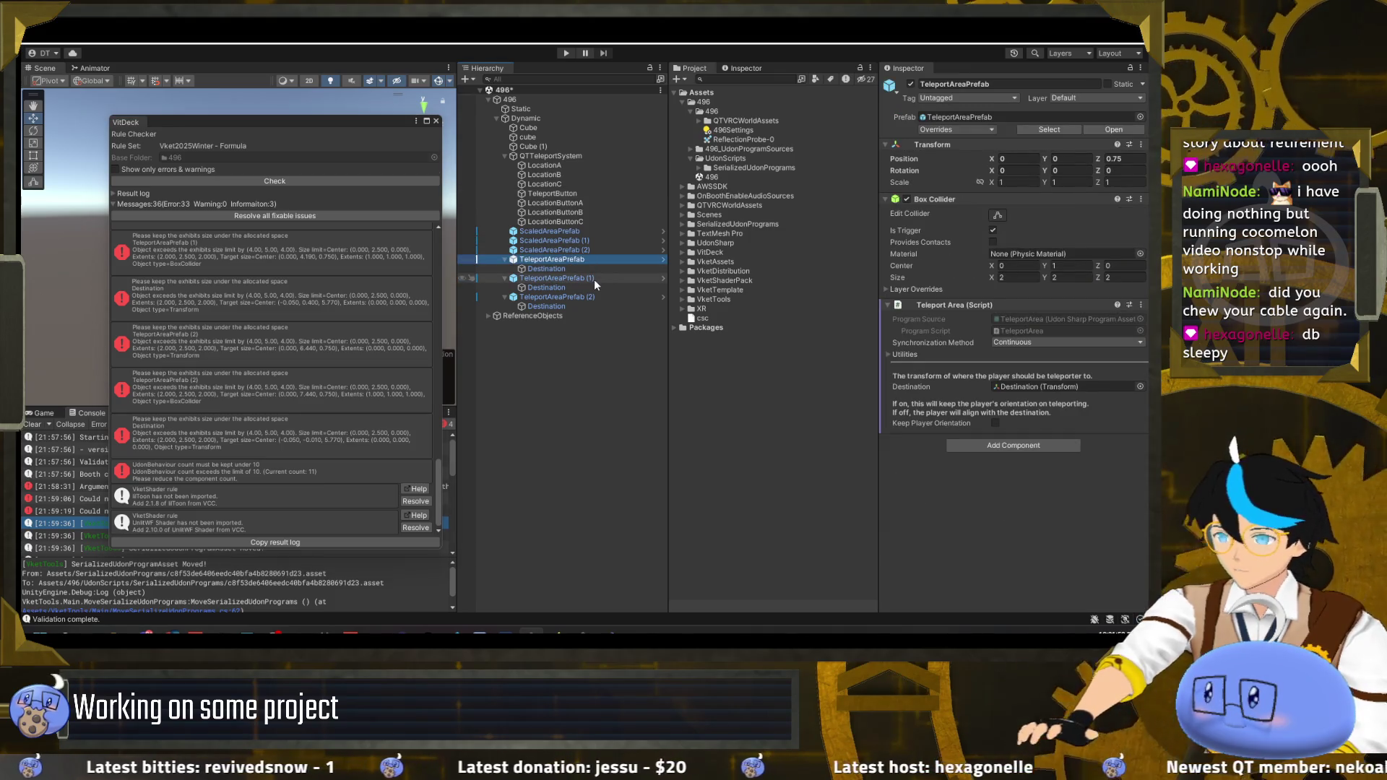
{"action": "left_click", "coordinate": [593, 279]}
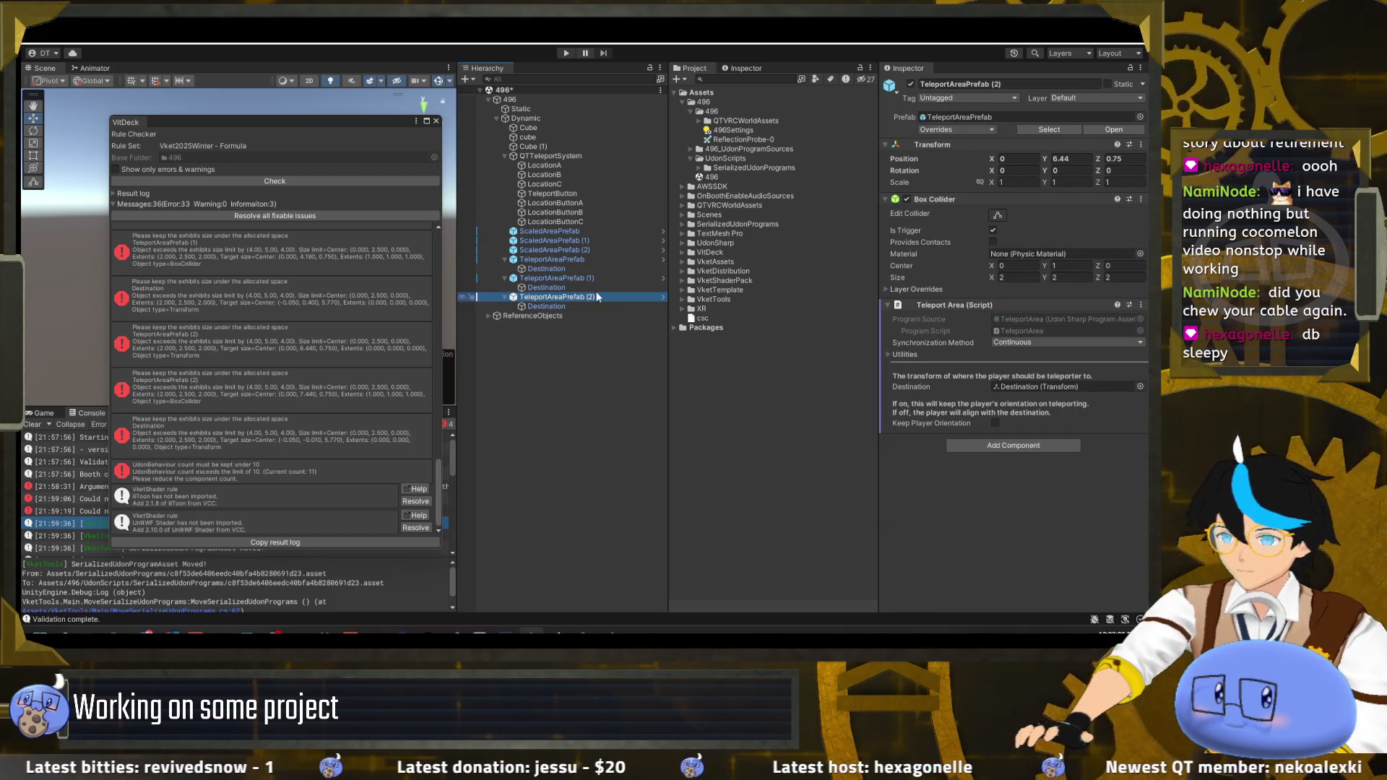
{"action": "left_click", "coordinate": [600, 250]}
{"action": "left_click", "coordinate": [603, 241]}
{"action": "left_click", "coordinate": [606, 230]}
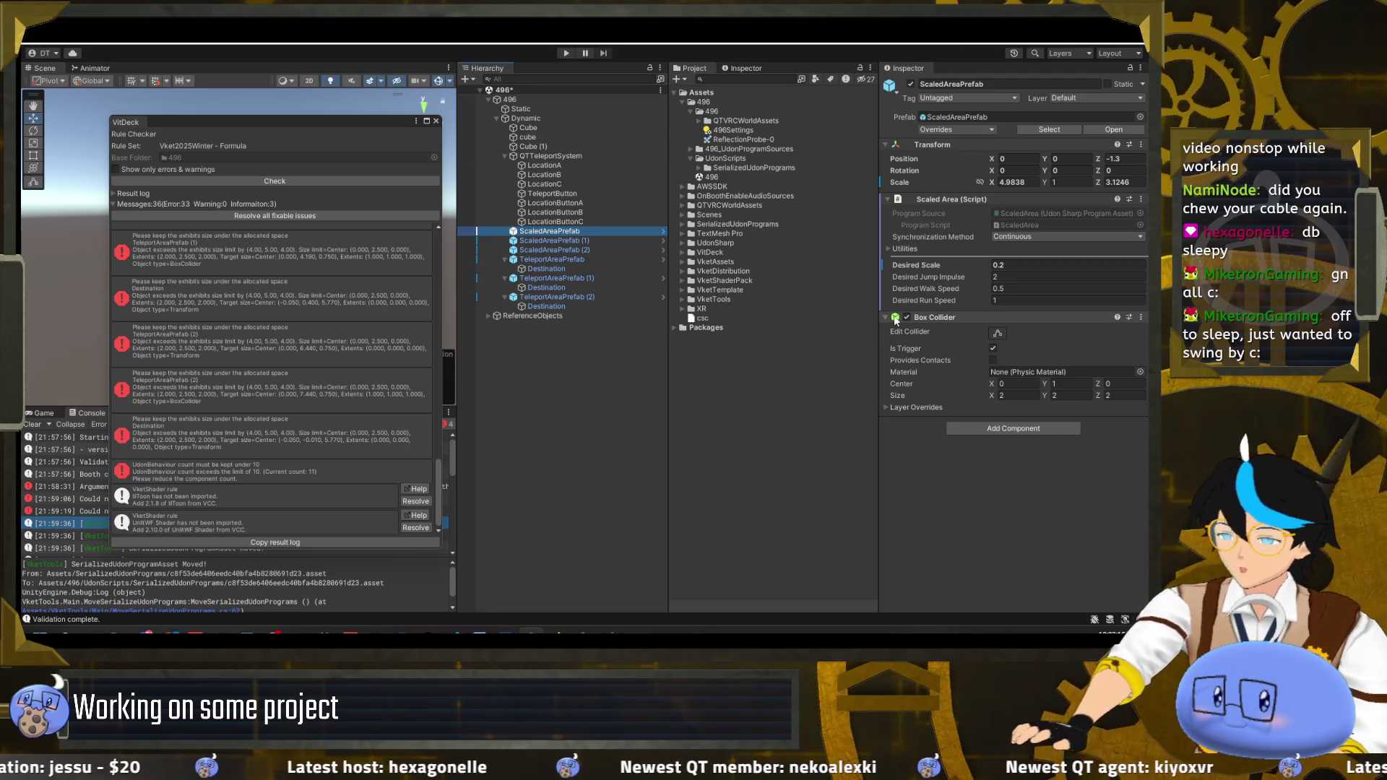
{"action": "left_click", "coordinate": [606, 240]}
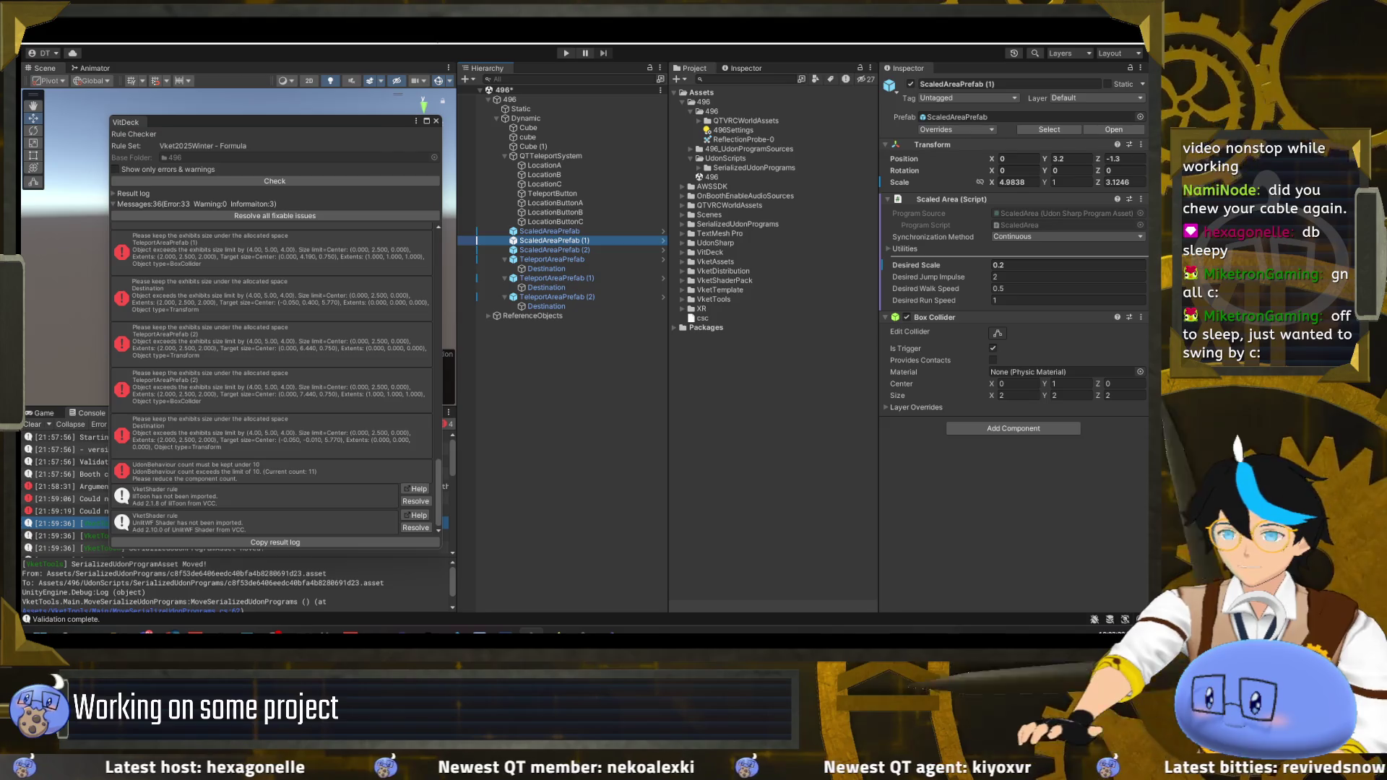
{"action": "left_click", "coordinate": [436, 121]}
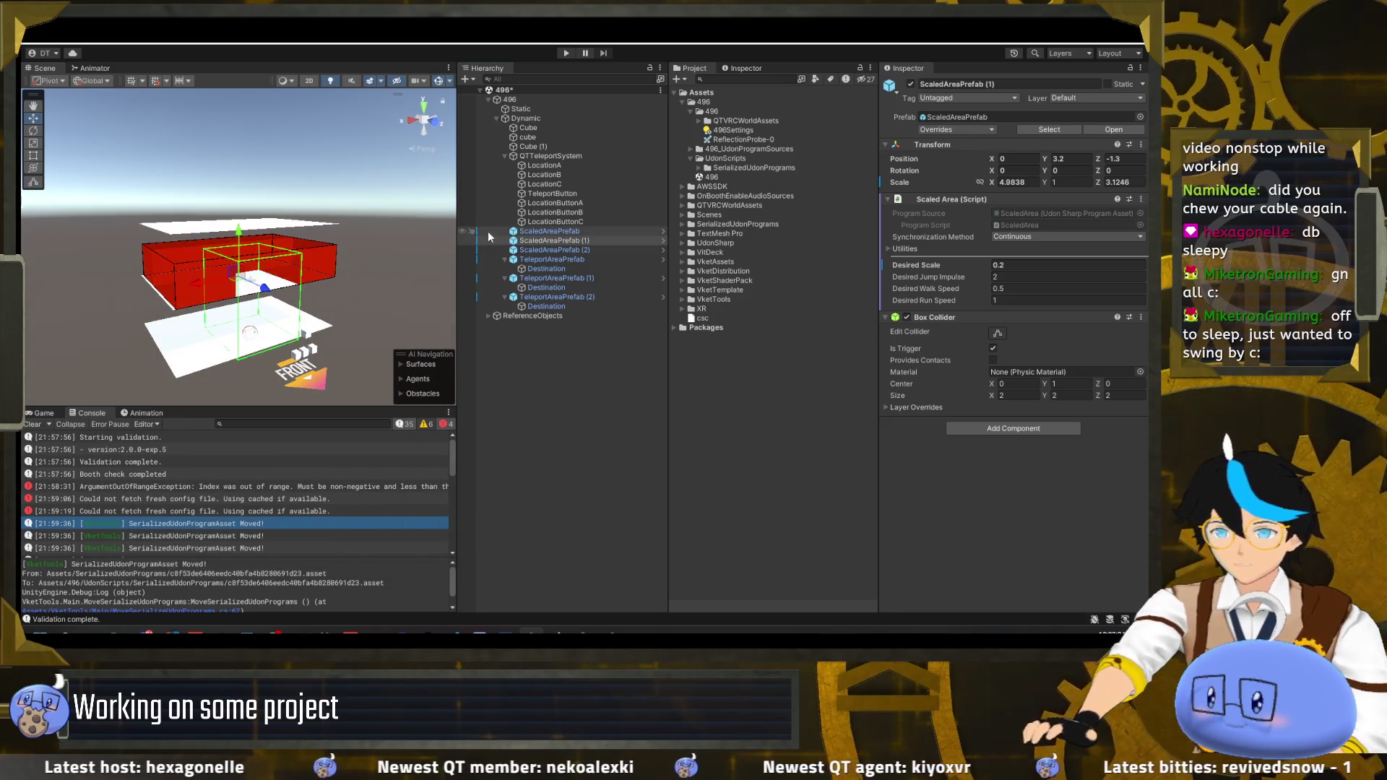
- Delete ScaledAreaPrefab (1) and ScaledAreaPrefab (2), then select the remaining ScaledAreaPrefab
{"action": "left_click", "coordinate": [561, 249]}
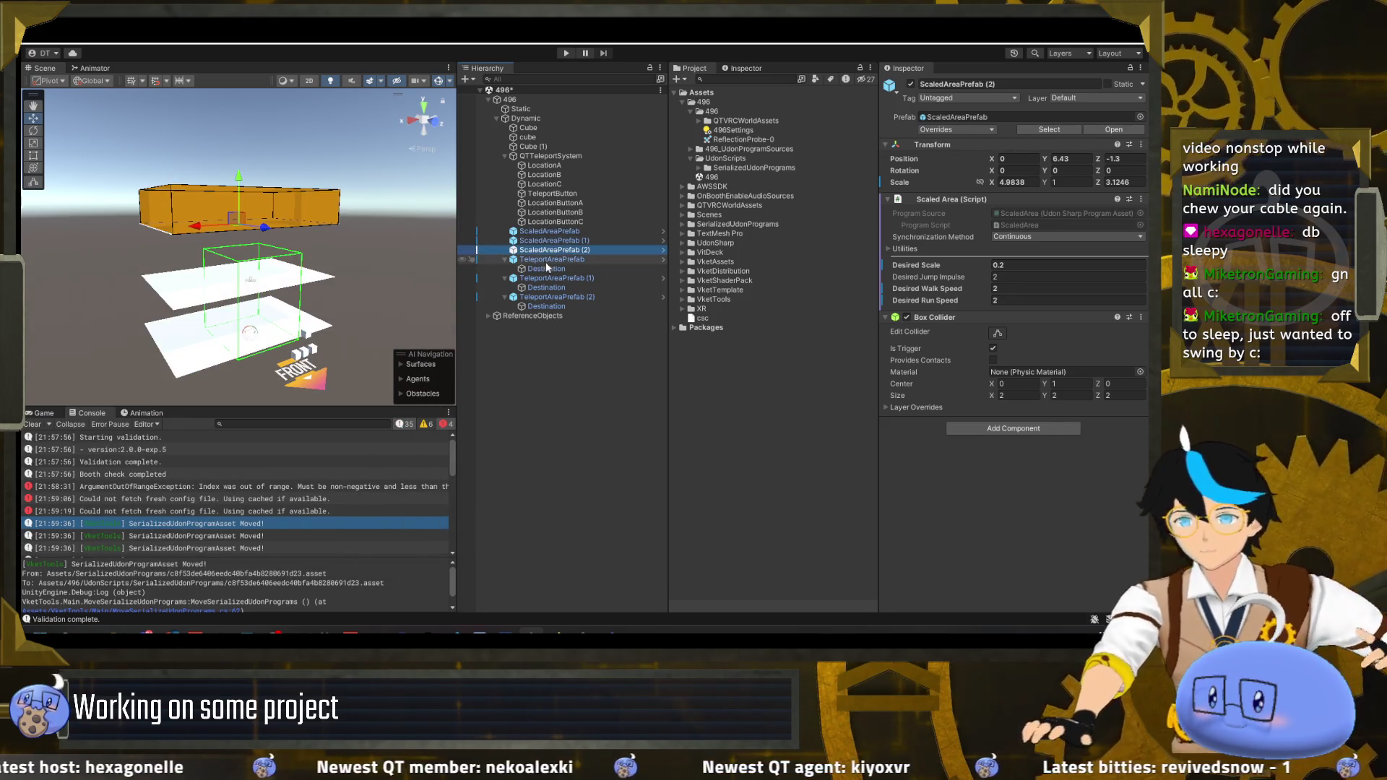
{"action": "left_click", "coordinate": [592, 241]}
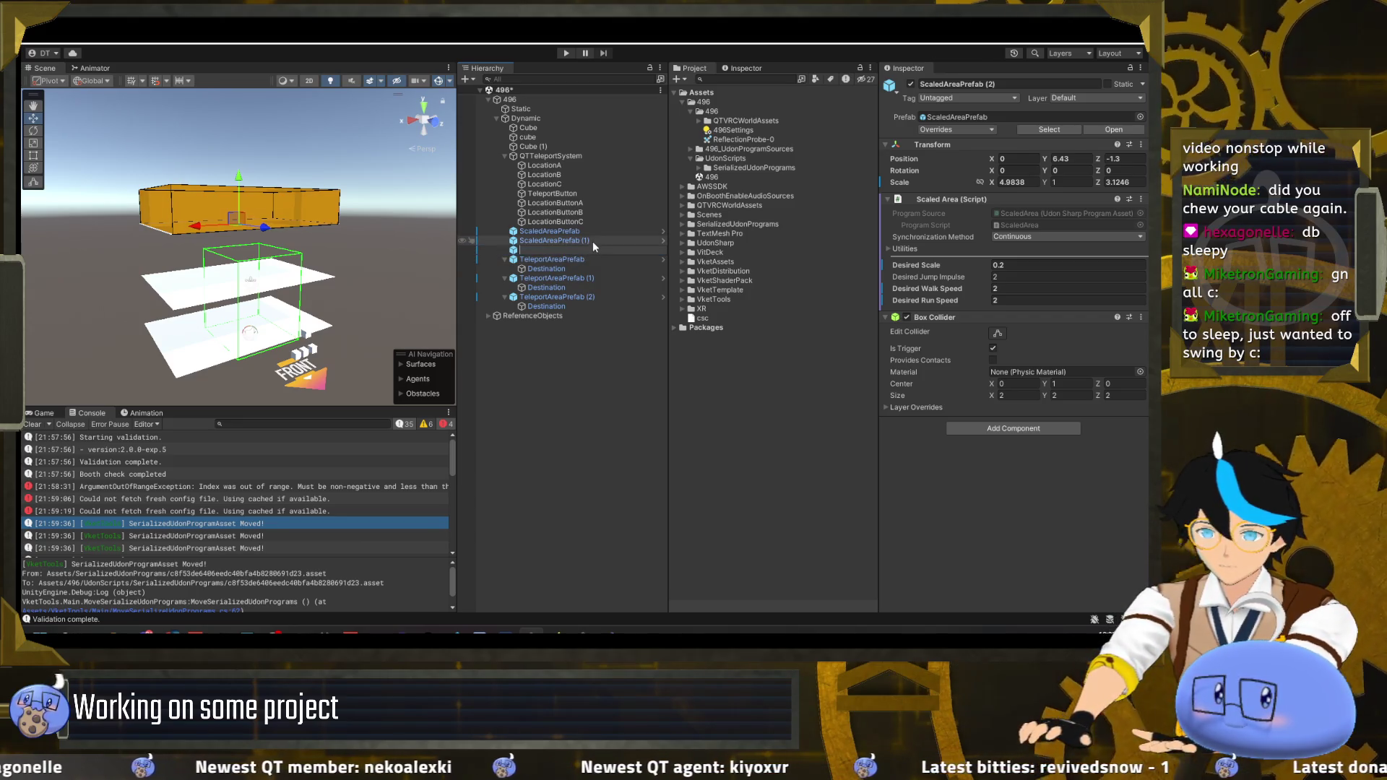
{"action": "key", "text": "Delete"}
{"action": "left_click", "coordinate": [579, 241]}
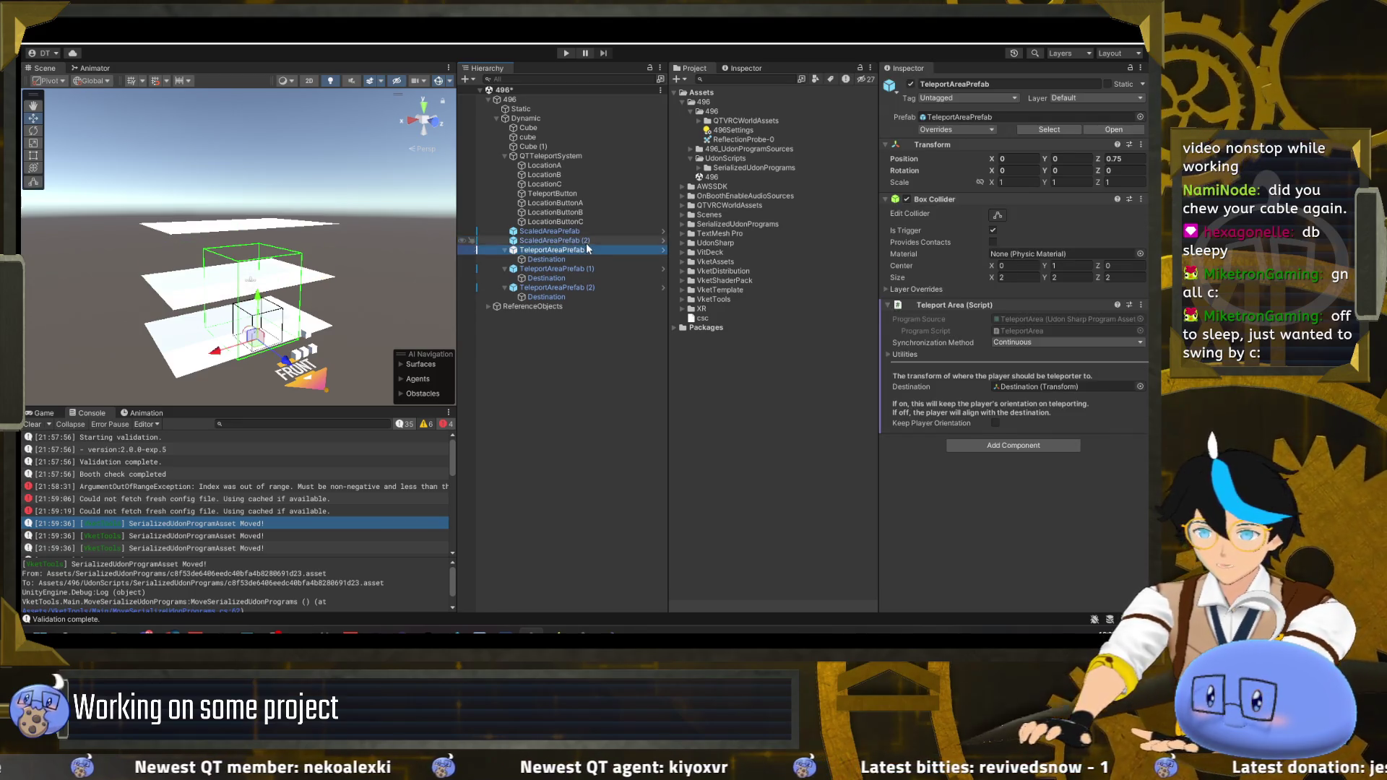
{"action": "key", "text": "Delete"}
{"action": "left_click", "coordinate": [530, 229]}
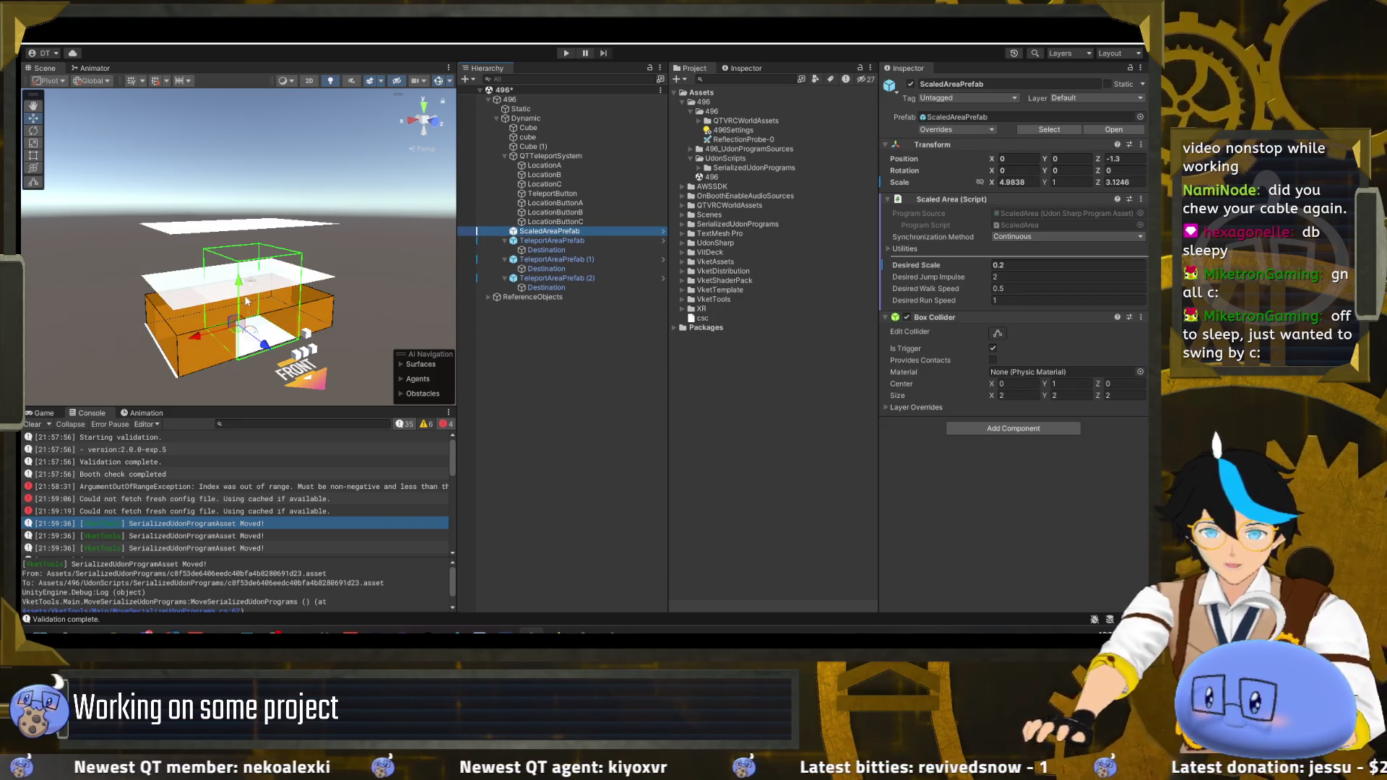
- Raise the scaled area box to height 2.6, then lower it to about 1.03
{"action": "left_click_drag", "start_coordinate": [241, 289], "coordinate": [240, 176]}
{"action": "key", "text": "r"}
{"action": "key", "text": "w"}
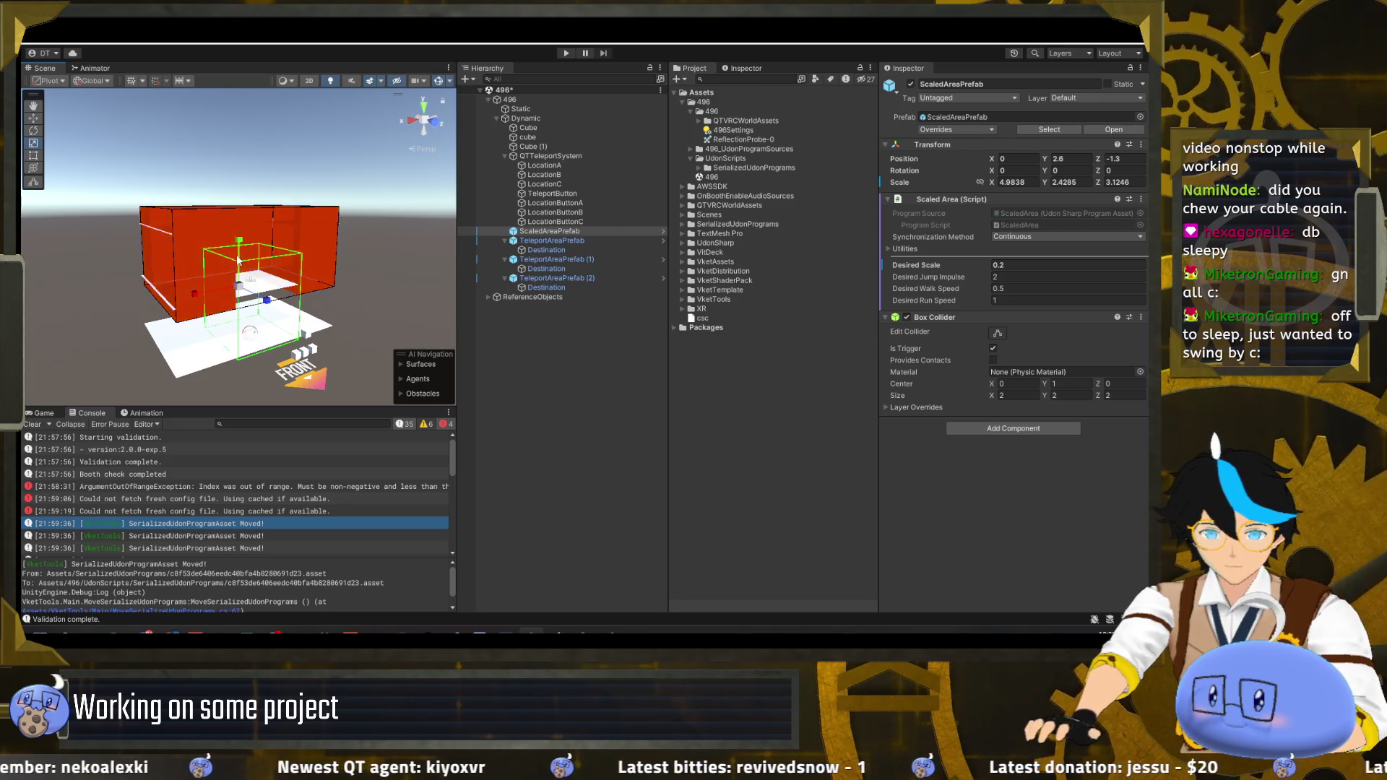
{"action": "mouse_move", "coordinate": [239, 249]}
{"action": "left_mouse_down"}
{"action": "mouse_move", "coordinate": [230, 288]}
{"action": "mouse_move", "coordinate": [240, 216]}
{"action": "mouse_move", "coordinate": [241, 243]}
{"action": "left_mouse_up"}
{"action": "key", "text": "r"}
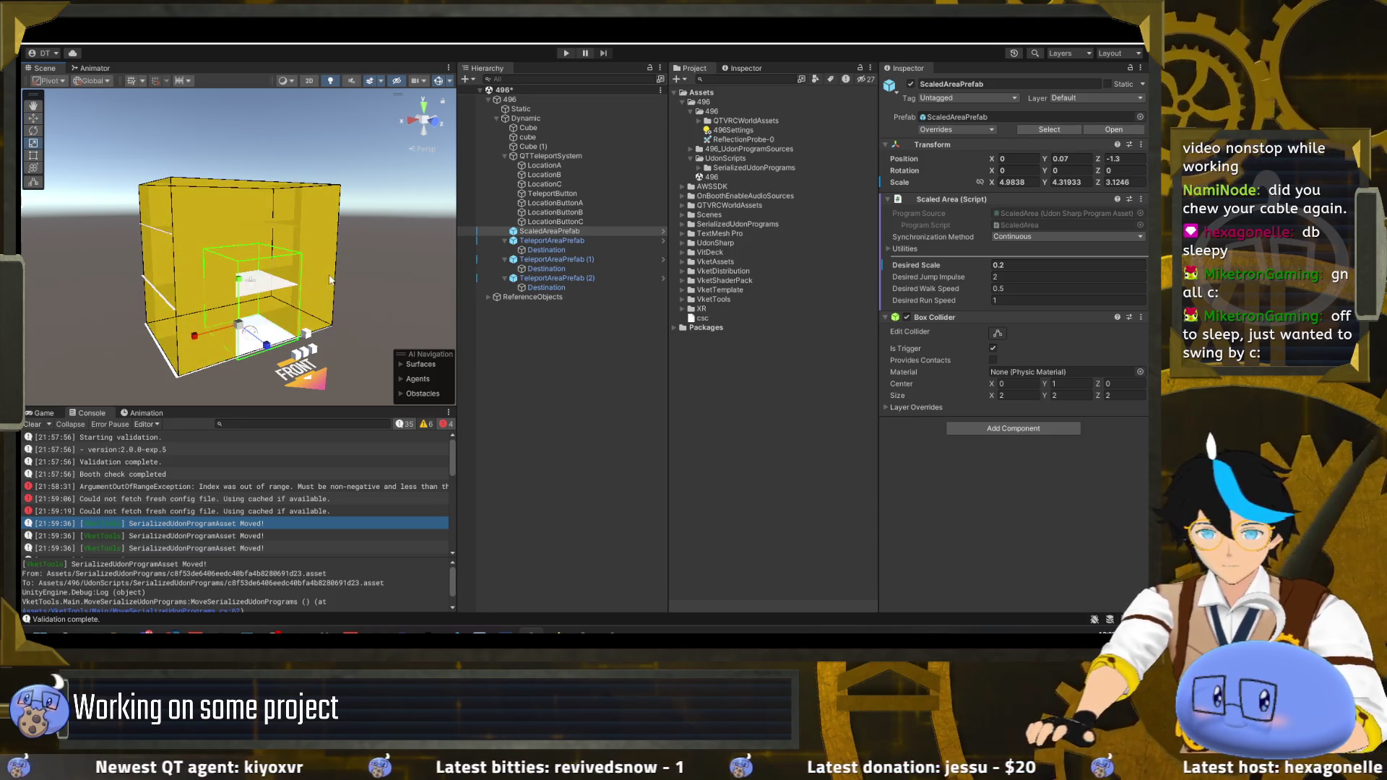
{"action": "mouse_move", "coordinate": [405, 238]}
{"action": "left_mouse_down"}
{"action": "mouse_move", "coordinate": [390, 237]}
{"action": "mouse_move", "coordinate": [491, 260]}
{"action": "mouse_move", "coordinate": [450, 255]}
{"action": "mouse_move", "coordinate": [480, 244]}
{"action": "left_mouse_up"}
{"action": "double_click", "coordinate": [518, 233]}
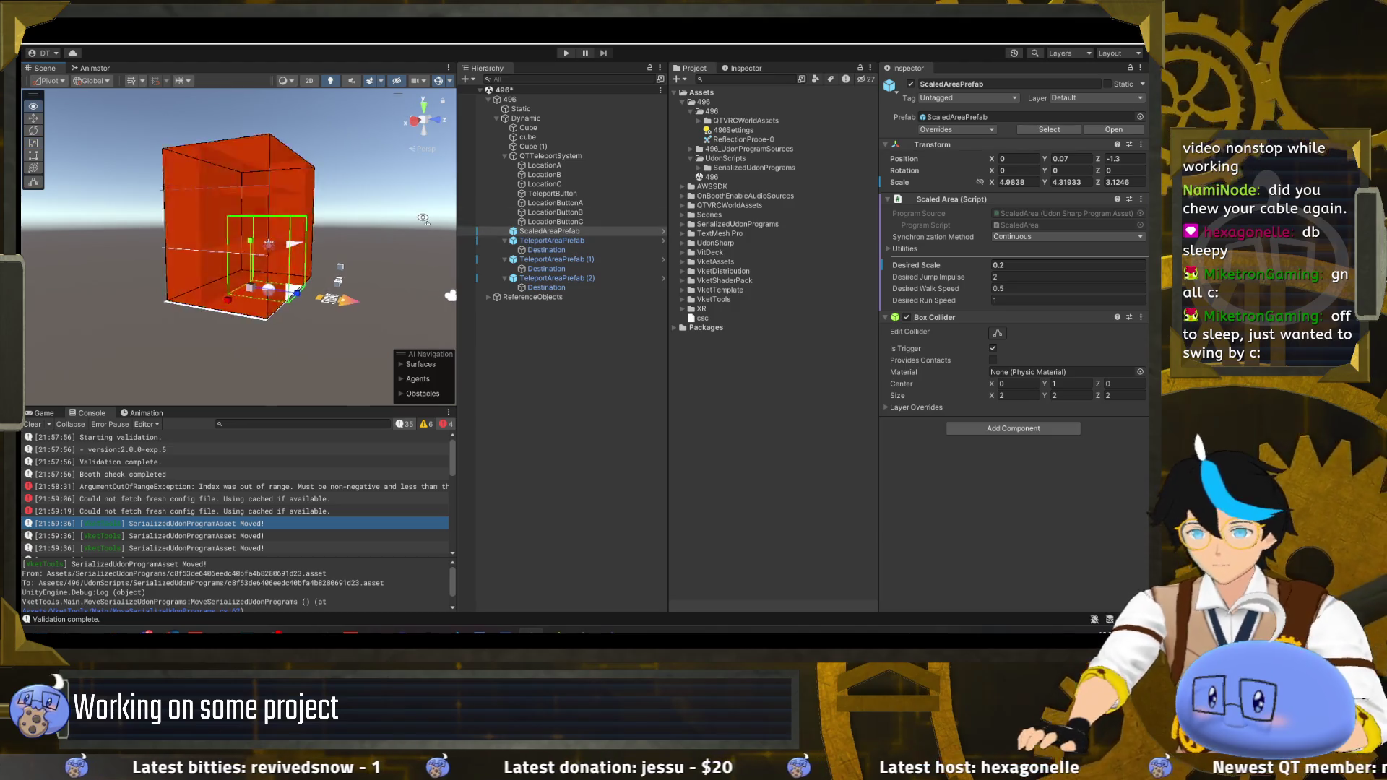
- Set the ScaledAreaPrefab position to 0, 0, 0 with X scale 4 and Y scale 5
{"action": "left_click", "coordinate": [1020, 184]}
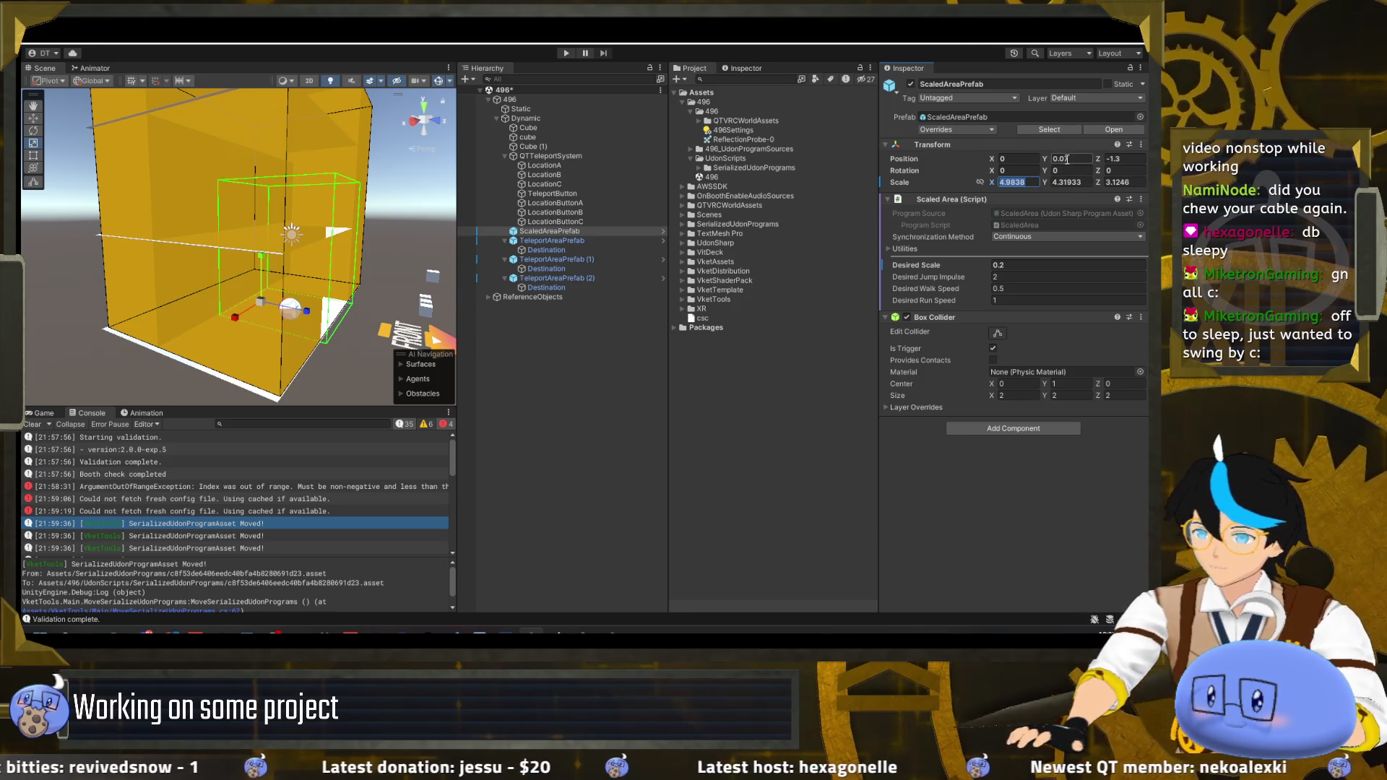
{"action": "type", "text": "0"}
{"action": "key", "text": "Tab"}
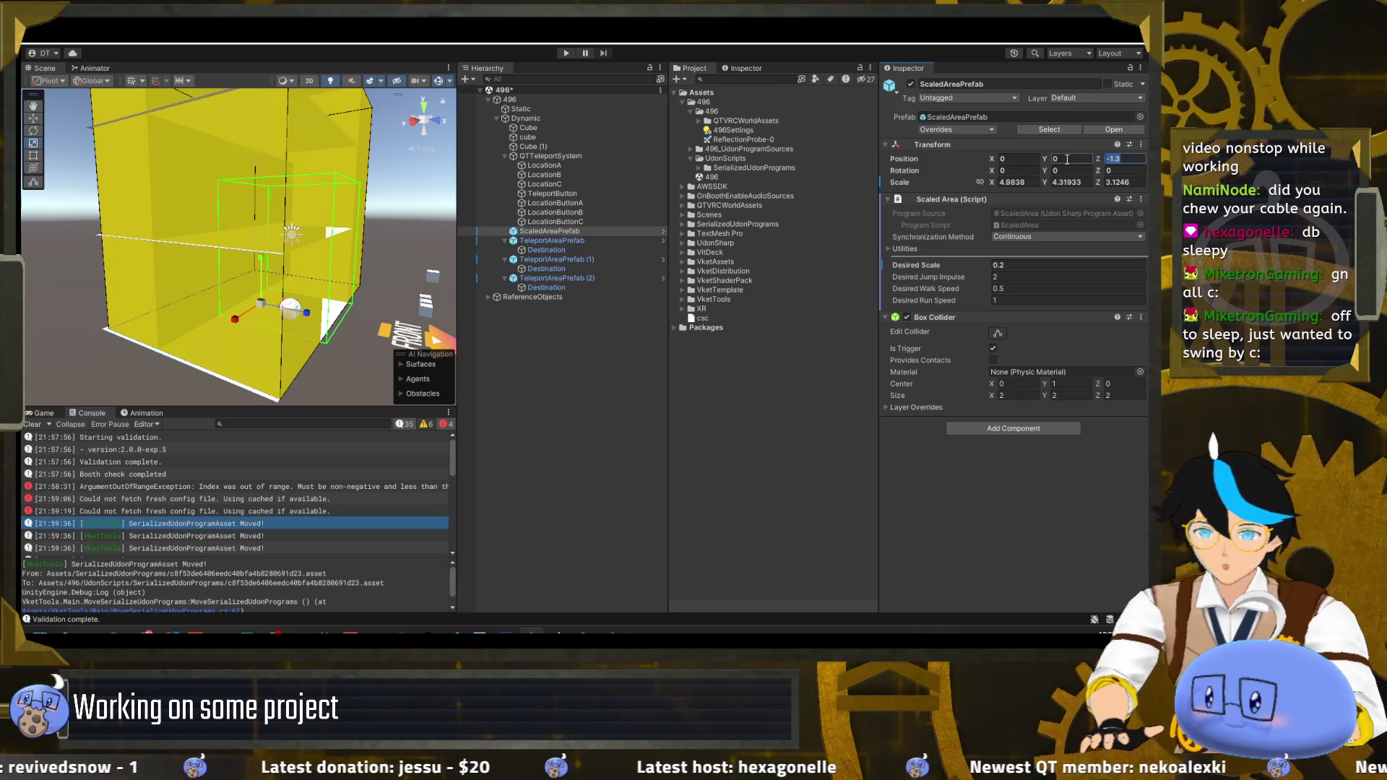
{"action": "type", "text": "0"}
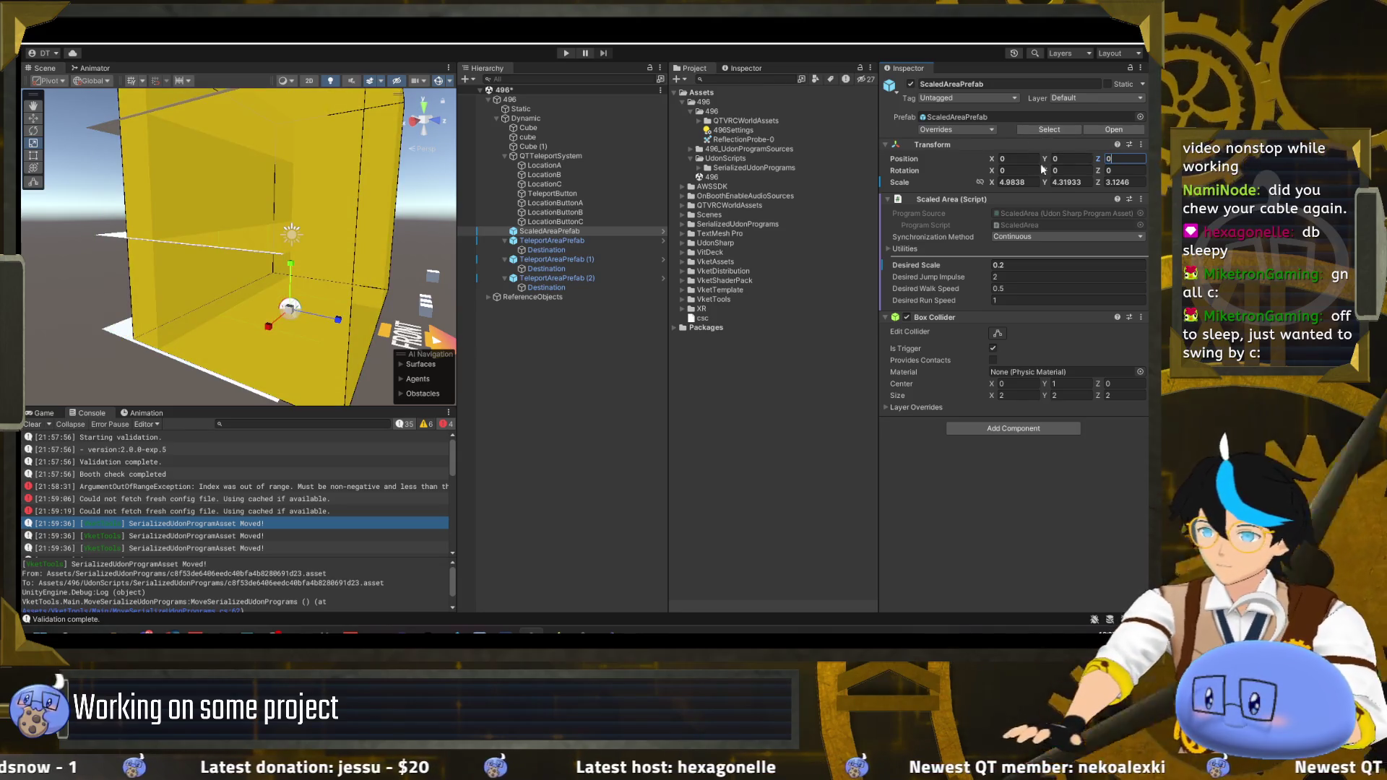
{"action": "type", "text": "4"}
{"action": "key", "text": "Tab"}
{"action": "type", "text": "4"}
{"action": "key", "text": "BackSpace"}
{"action": "type", "text": "5"}
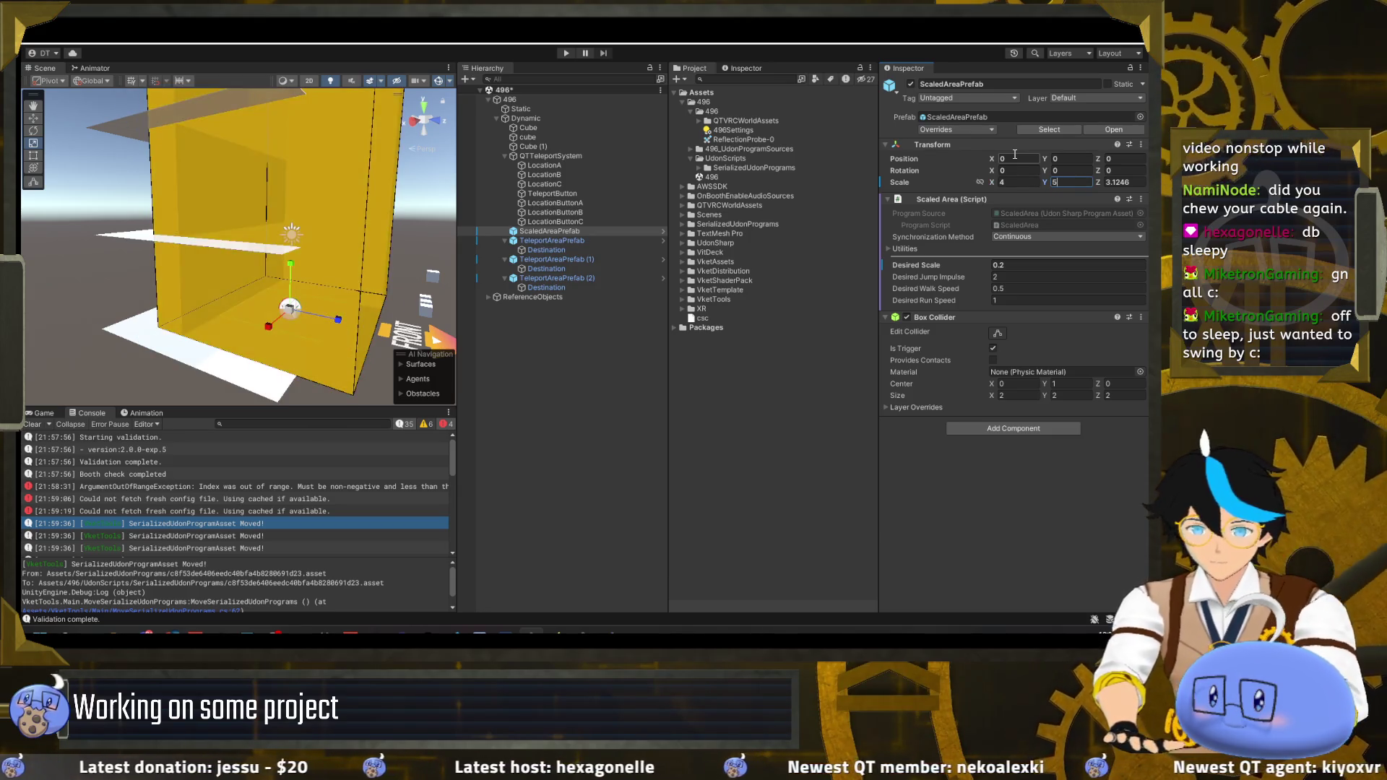
{"action": "key", "text": "Tab"}
{"action": "type", "text": "4"}
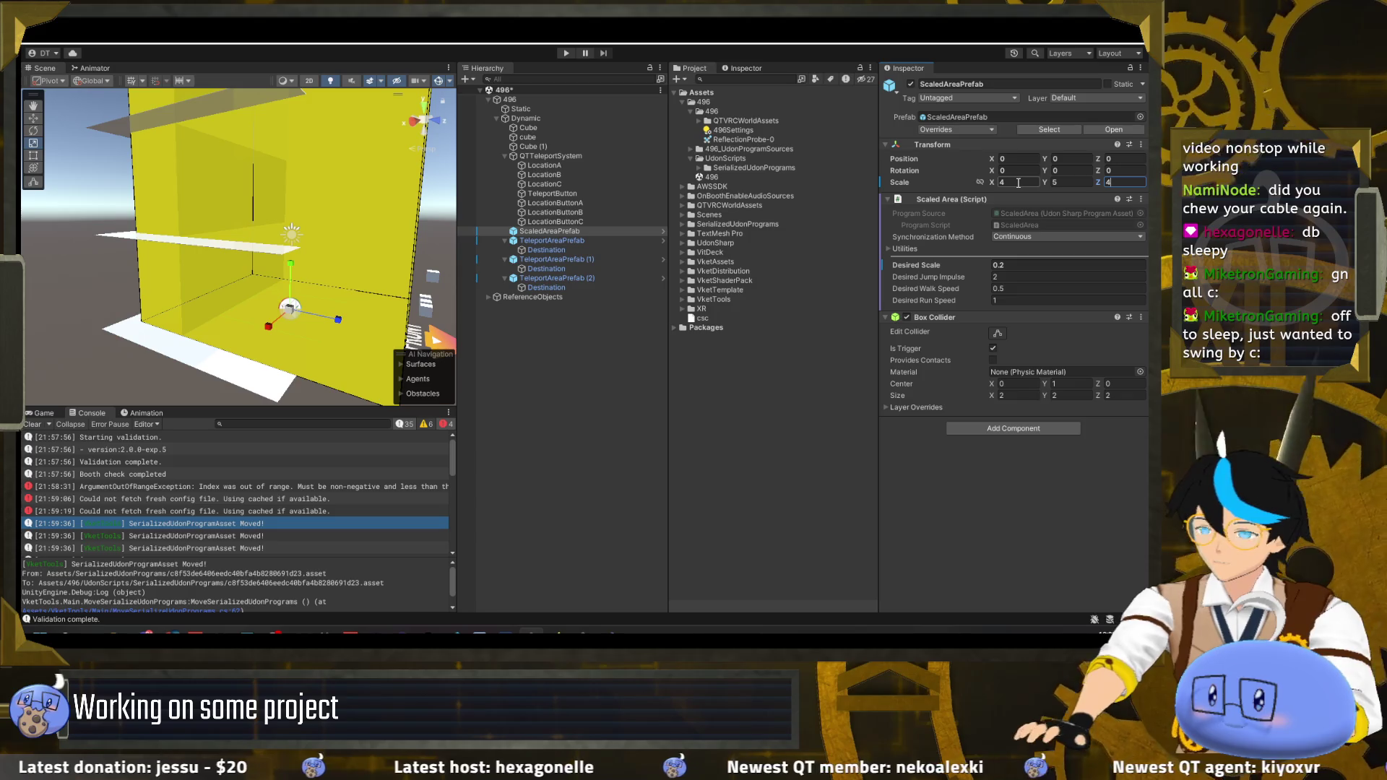
- Try a smaller 2 by 2 scale for the scaled area box
{"action": "left_click_drag", "start_coordinate": [303, 238], "coordinate": [233, 253]}
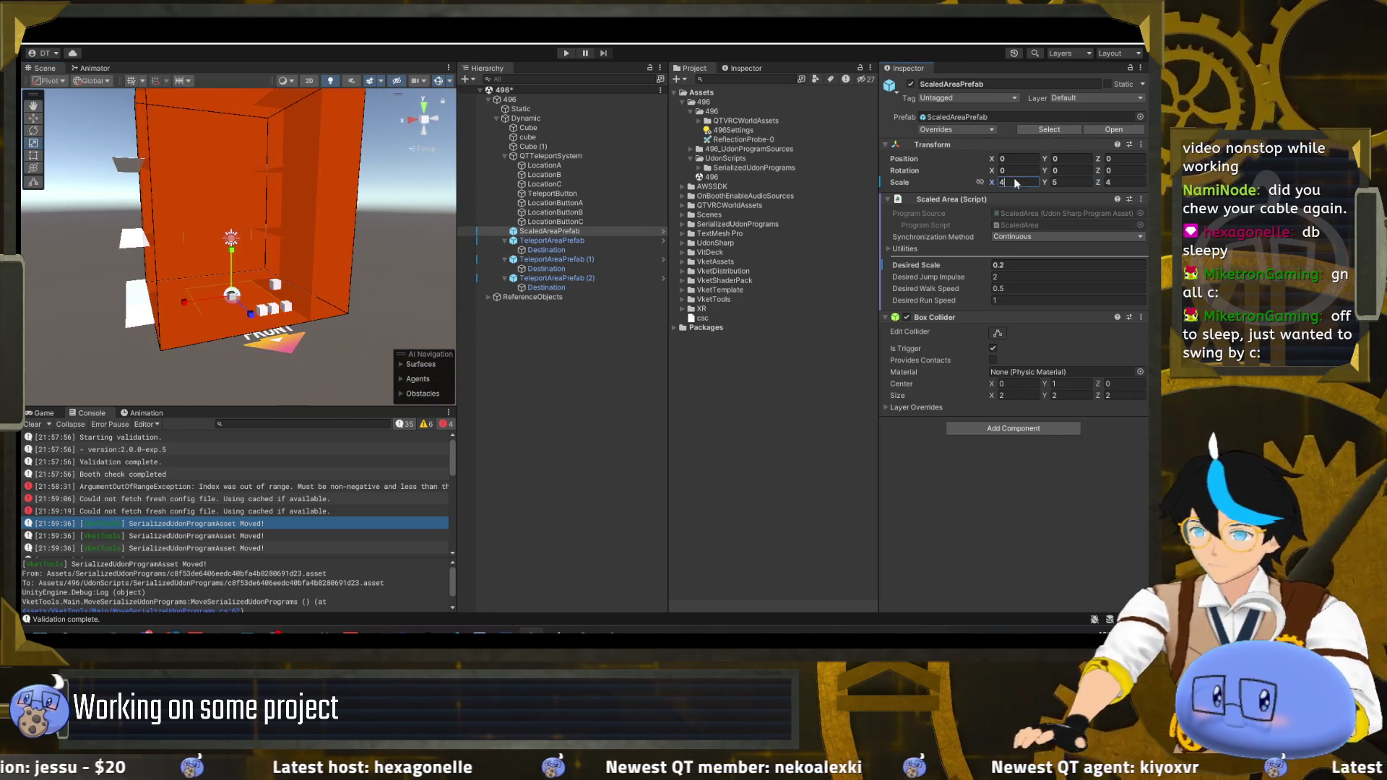
{"action": "type", "text": "2"}
{"action": "key", "text": "Tab"}
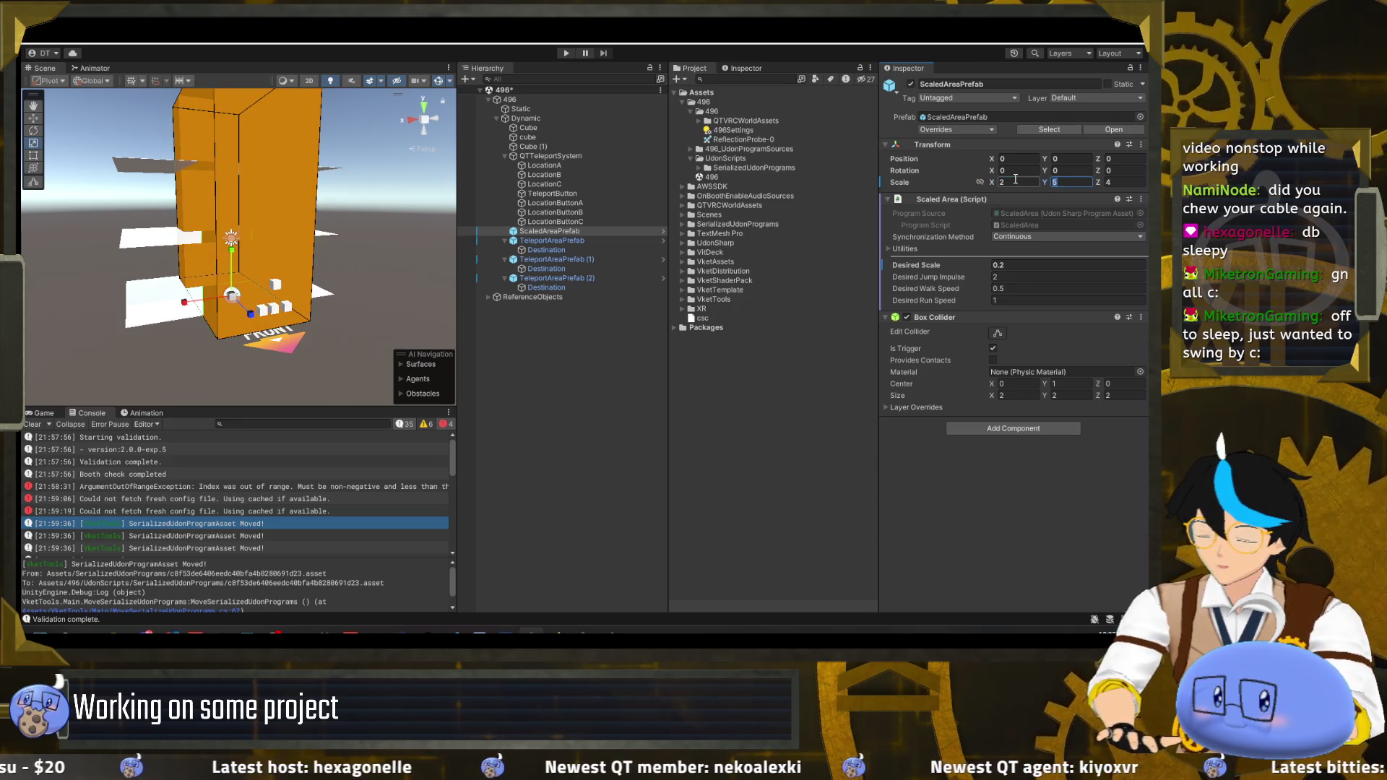
{"action": "type", "text": "2"}
{"action": "key", "text": "Tab"}
{"action": "type", "text": "2"}
- Adjust the box's Y scale to 3, then settle on 2.5
{"action": "left_click_drag", "start_coordinate": [354, 195], "coordinate": [329, 220]}
{"action": "left_click", "coordinate": [1062, 183]}
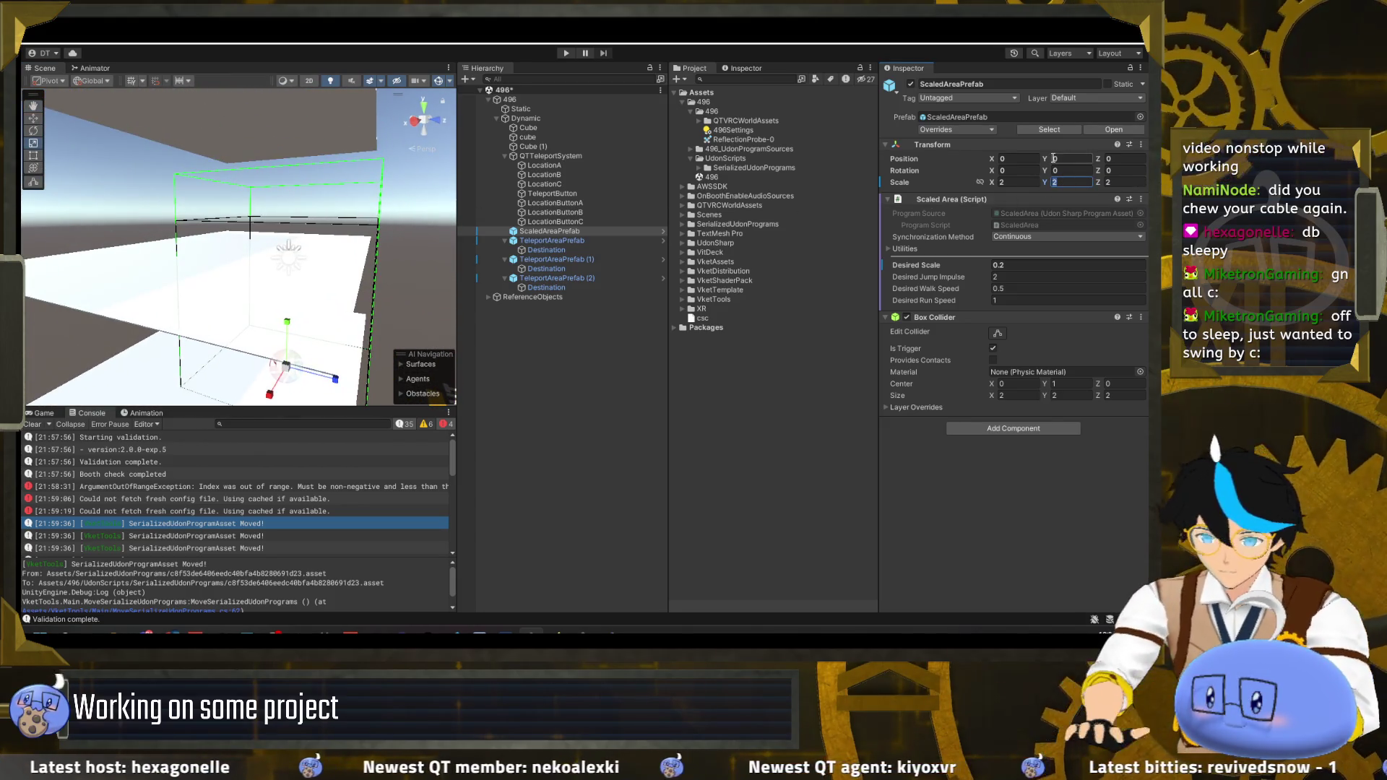
{"action": "type", "text": "3"}
{"action": "key", "text": "Return"}
{"action": "left_click_drag", "start_coordinate": [217, 217], "coordinate": [227, 226]}
{"action": "left_click", "coordinate": [1066, 182]}
{"action": "type", "text": "2.5"}
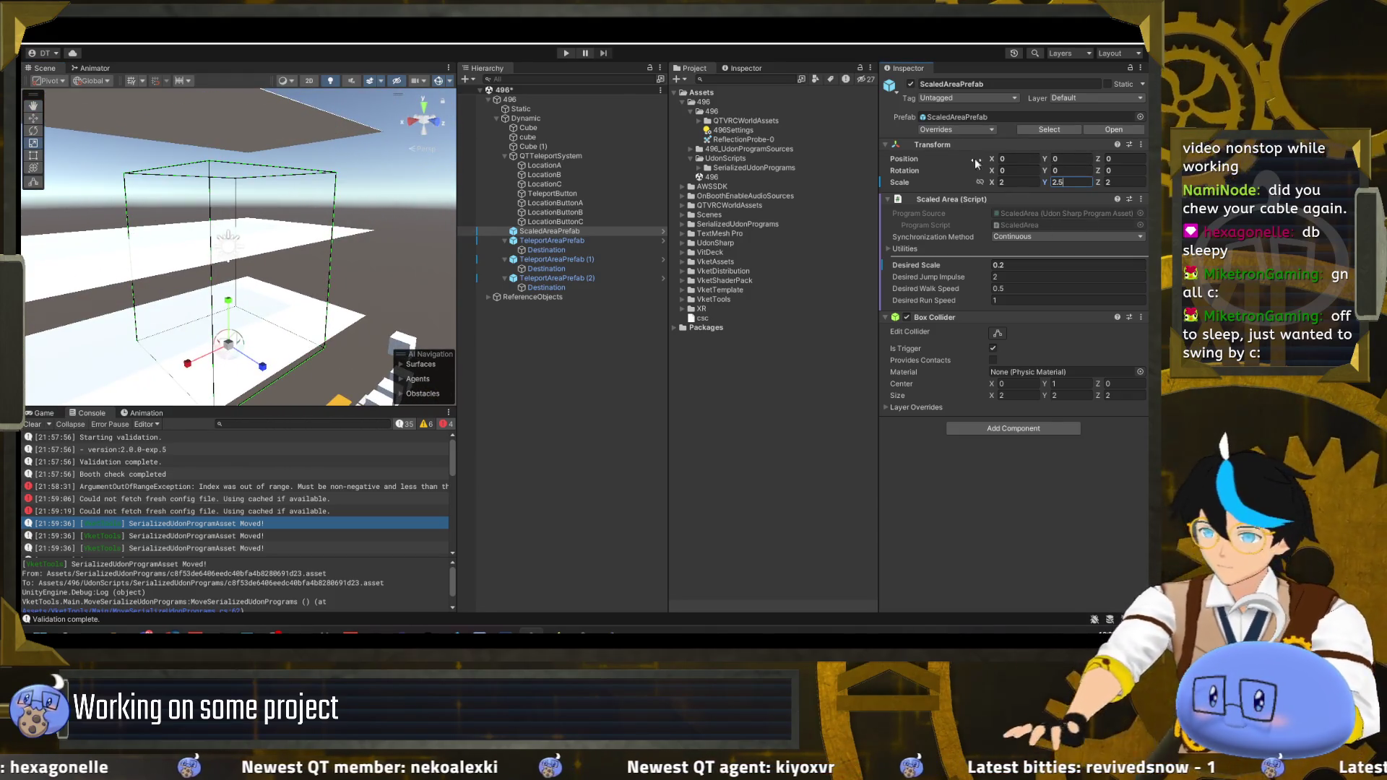
{"action": "key", "text": "Return"}
{"action": "key", "text": "f"}
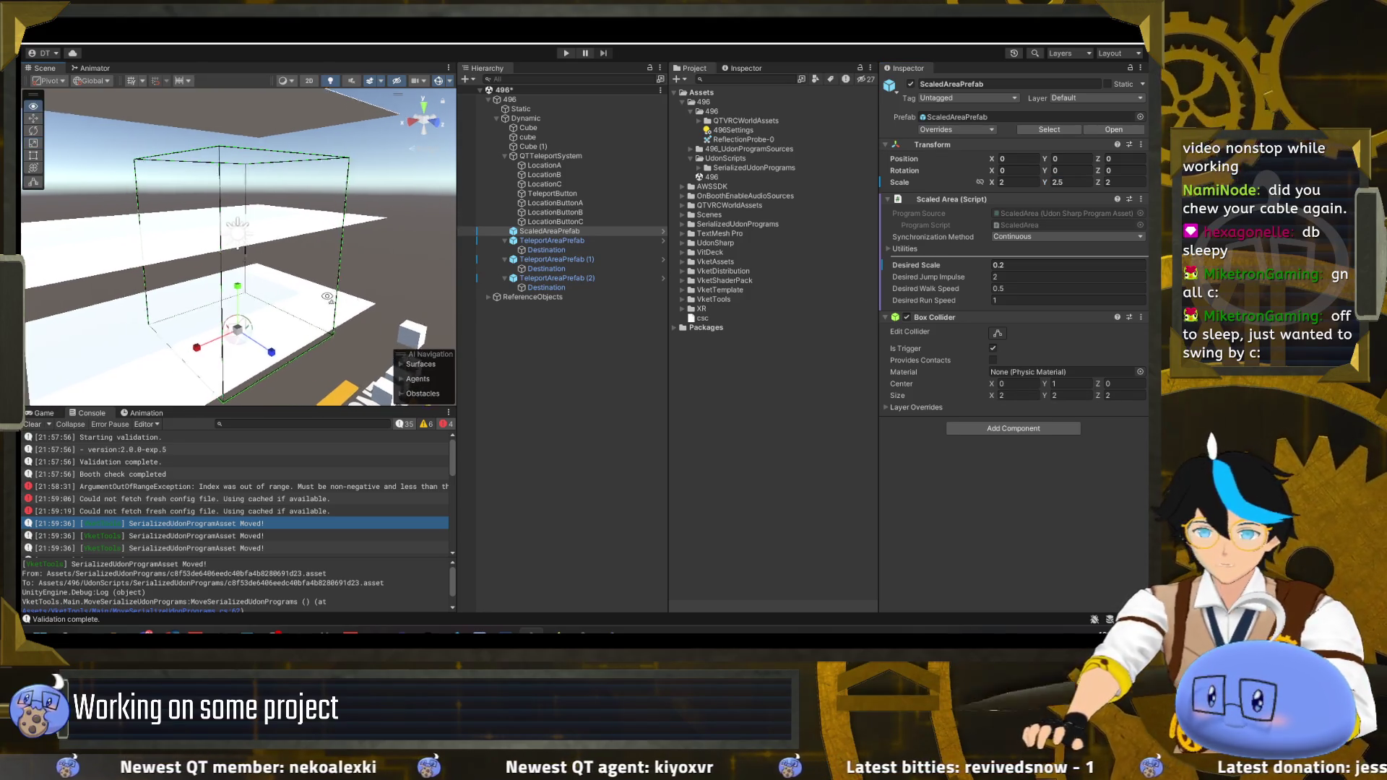
- Set the Box Collider size to 1, 1, 1 and the X scale back to 4
{"action": "left_click", "coordinate": [1012, 395]}
{"action": "type", "text": "1"}
{"action": "key", "text": "Tab"}
{"action": "type", "text": "1"}
{"action": "key", "text": "Tab"}
{"action": "type", "text": "1"}
{"action": "left_click", "coordinate": [1015, 182]}
{"action": "type", "text": "4"}
{"action": "key", "text": "Tab"}
- Set the scale to 4, 5, 4 and raise the Box Collider centre Y to 0.5
{"action": "type", "text": "5"}
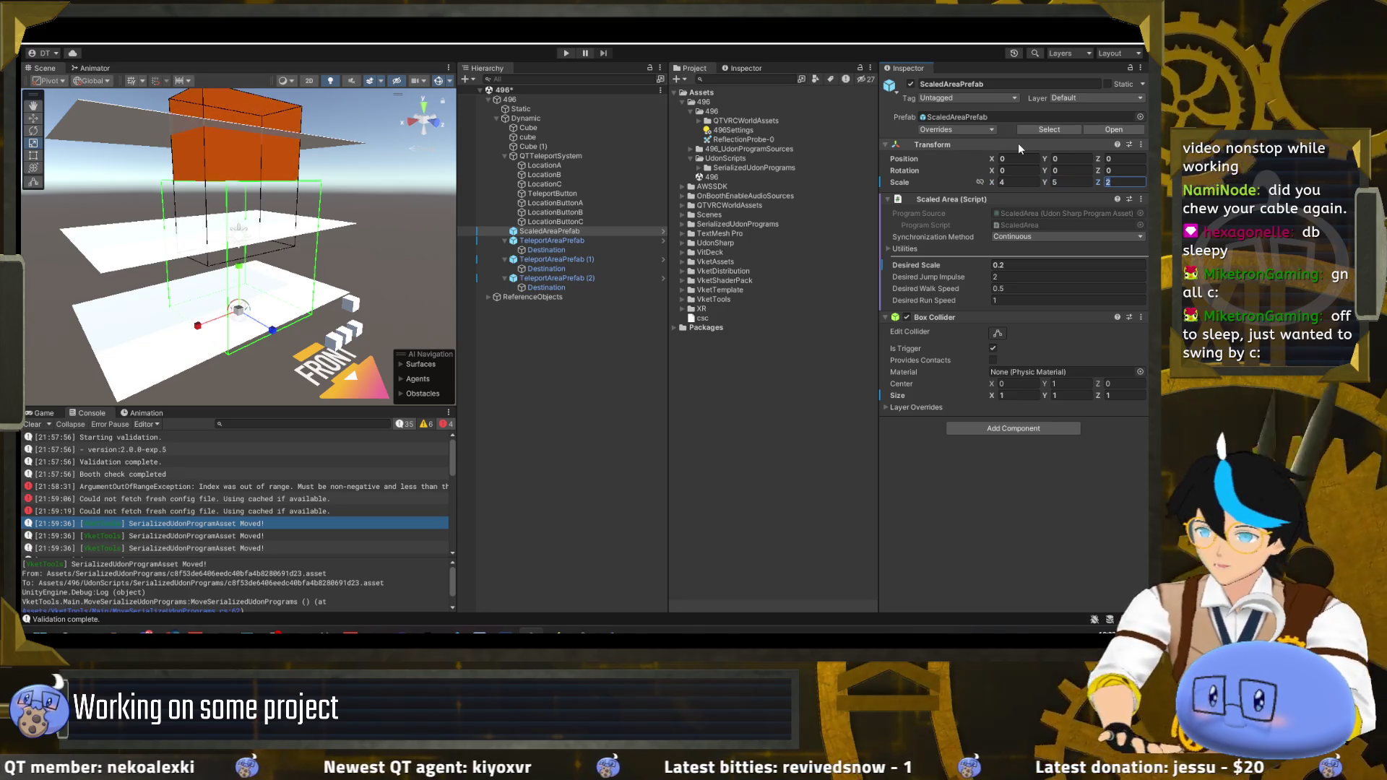
{"action": "key", "text": "Tab"}
{"action": "type", "text": "4"}
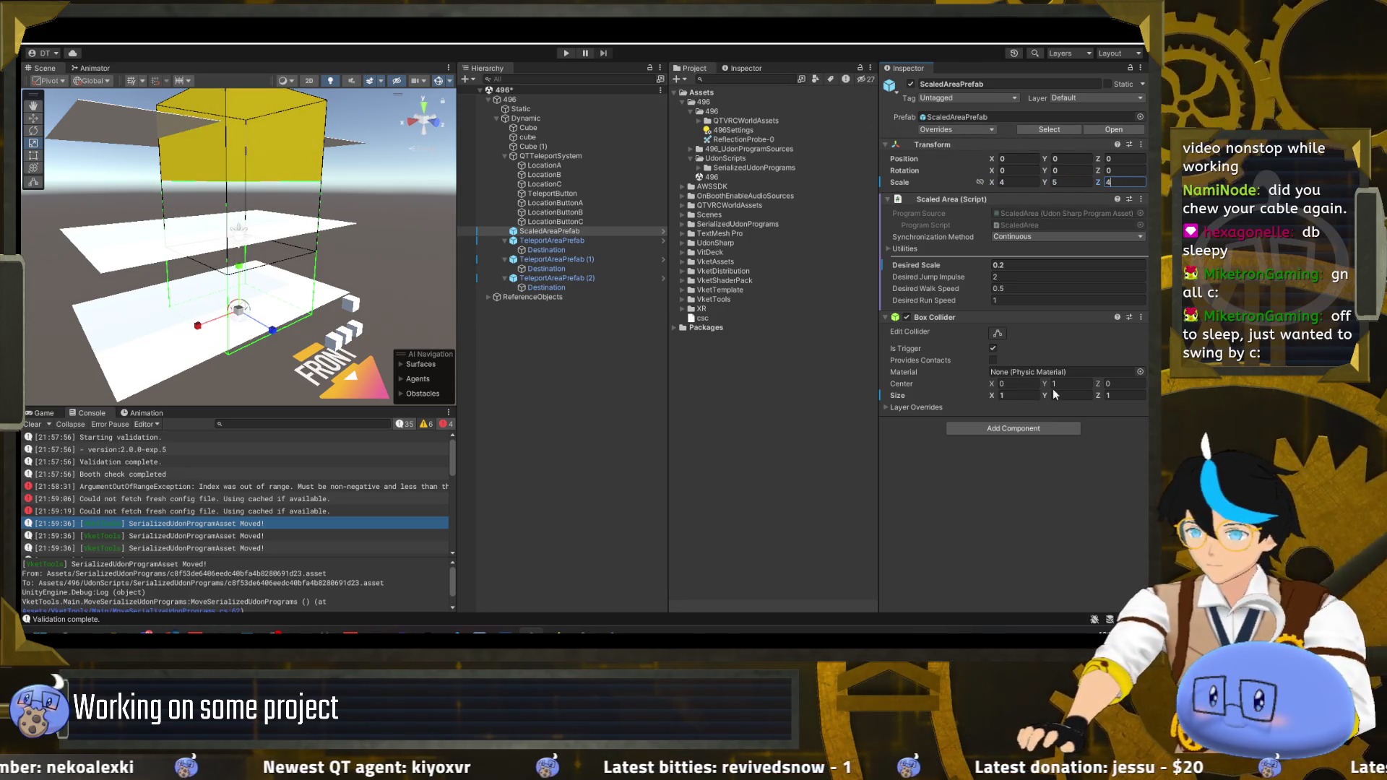
{"action": "left_click", "coordinate": [1055, 383]}
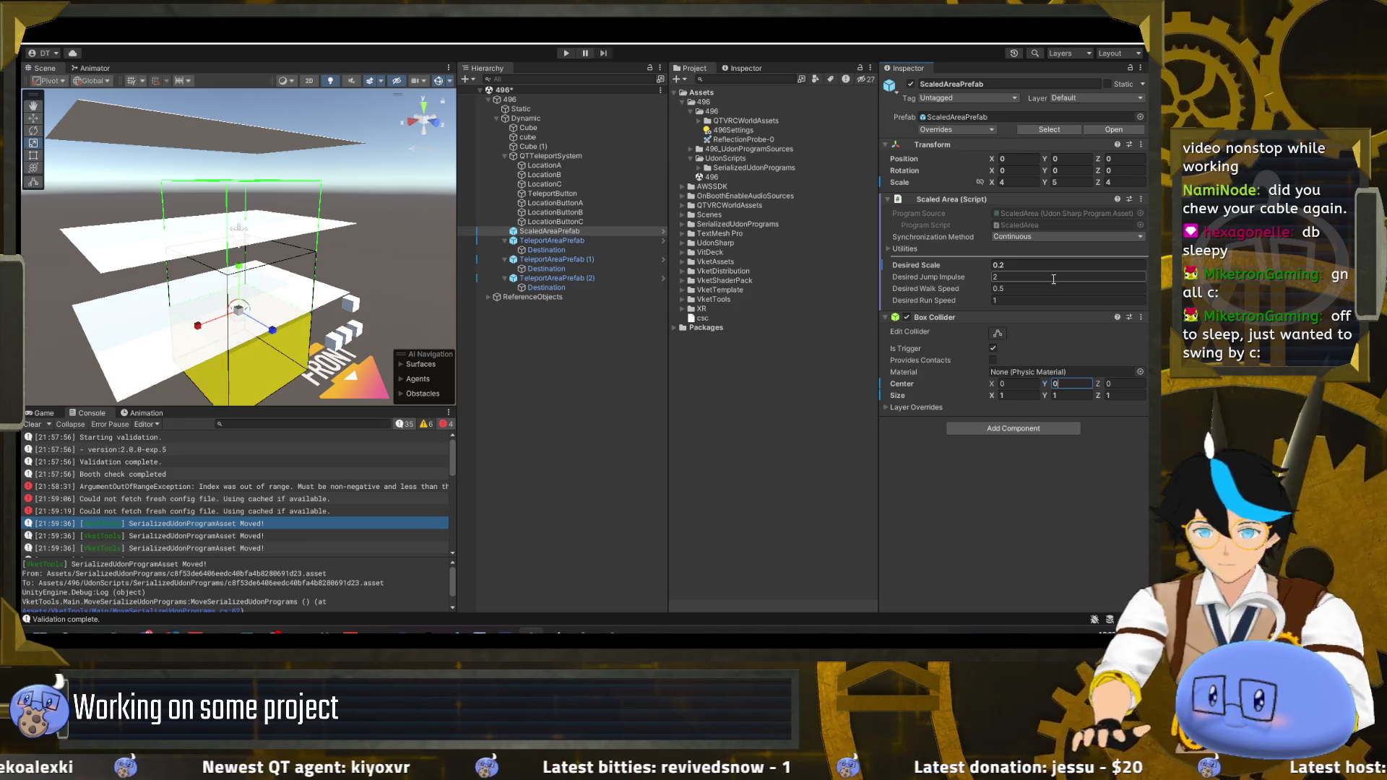
{"action": "type", "text": "2.5"}
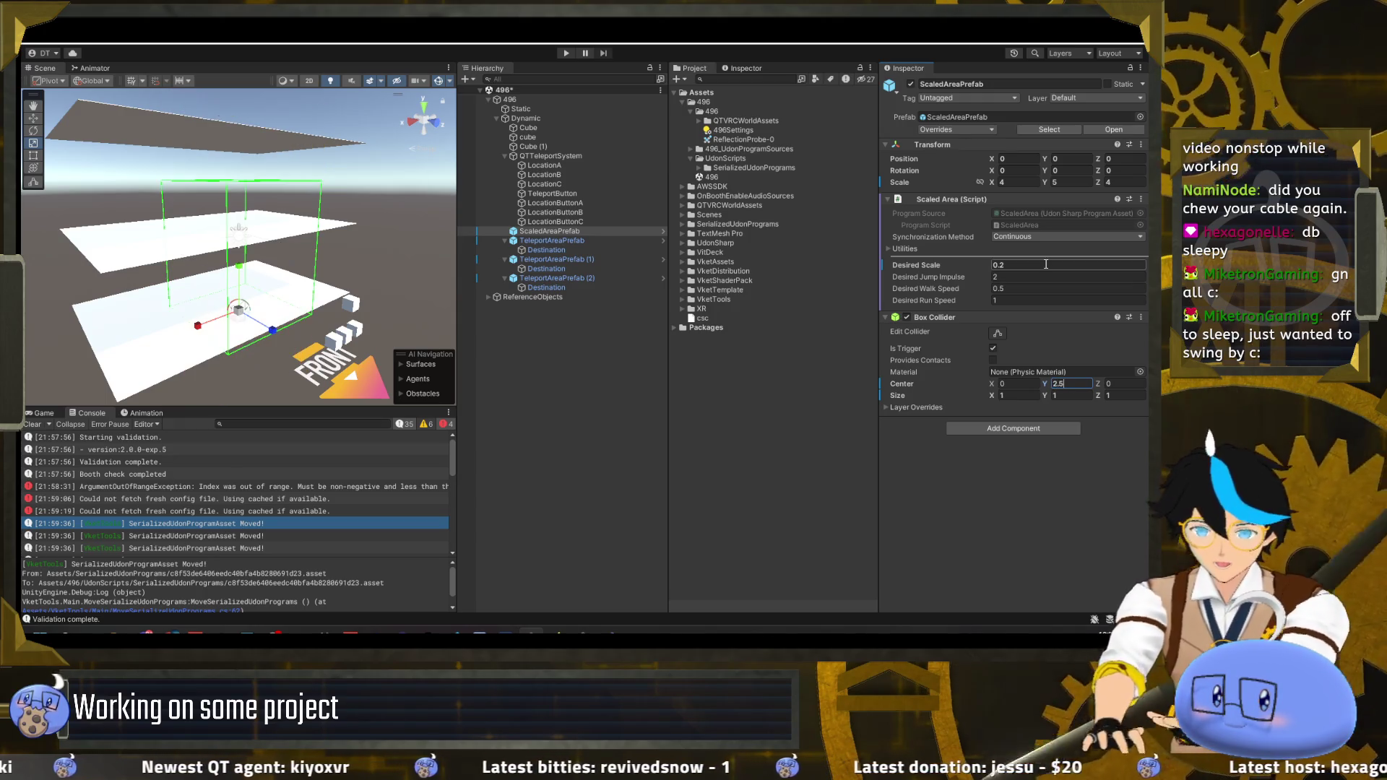
{"action": "mouse_move", "coordinate": [310, 187]}
{"action": "left_mouse_down"}
{"action": "mouse_move", "coordinate": [302, 222]}
{"action": "mouse_move", "coordinate": [318, 213]}
{"action": "left_mouse_up"}
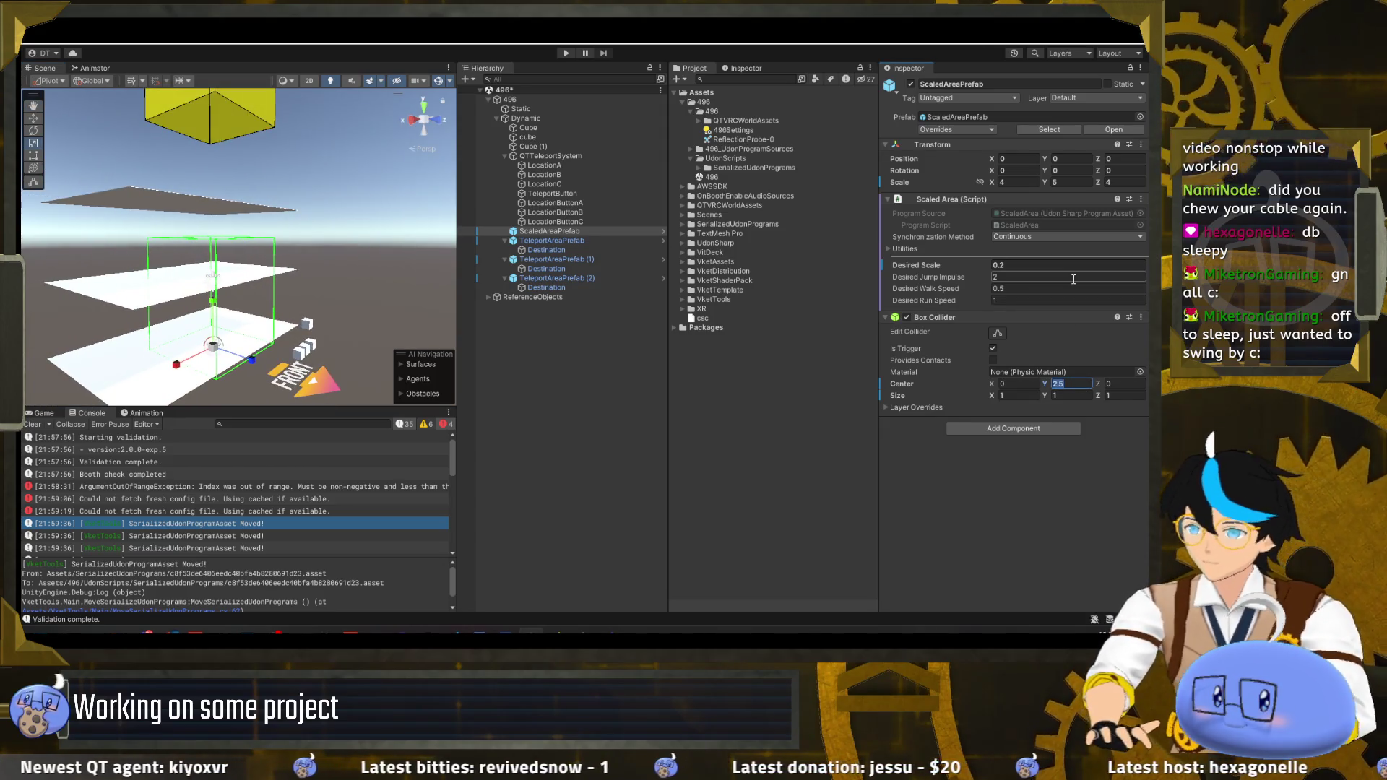
{"action": "type", "text": ".5"}
{"action": "left_click_drag", "start_coordinate": [365, 296], "coordinate": [455, 305]}
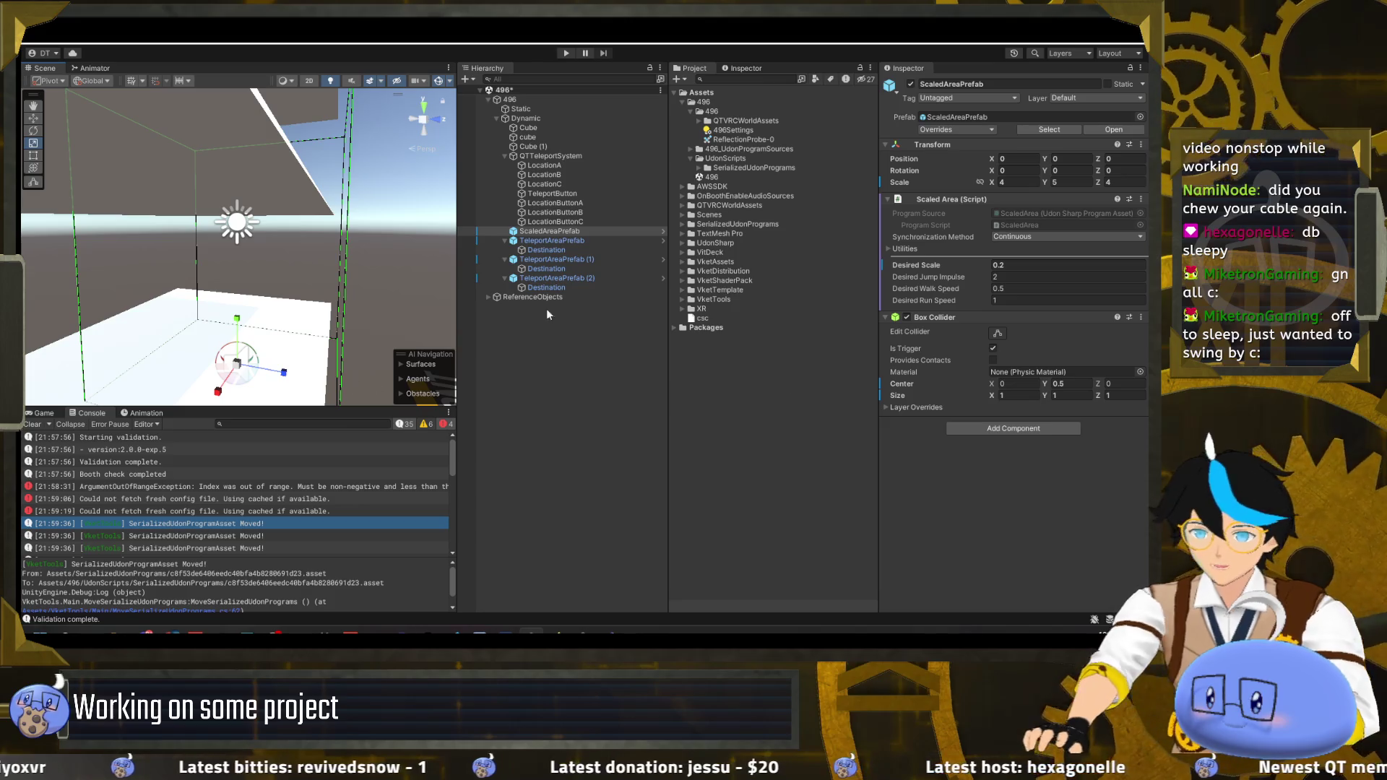
- Shrink the scaled area box's depth to a Z scale of 3
{"action": "mouse_move", "coordinate": [282, 378]}
{"action": "left_mouse_down"}
{"action": "mouse_move", "coordinate": [265, 376]}
{"action": "mouse_move", "coordinate": [306, 306]}
{"action": "mouse_move", "coordinate": [289, 317]}
{"action": "left_mouse_up"}
{"action": "type", "text": "3"}
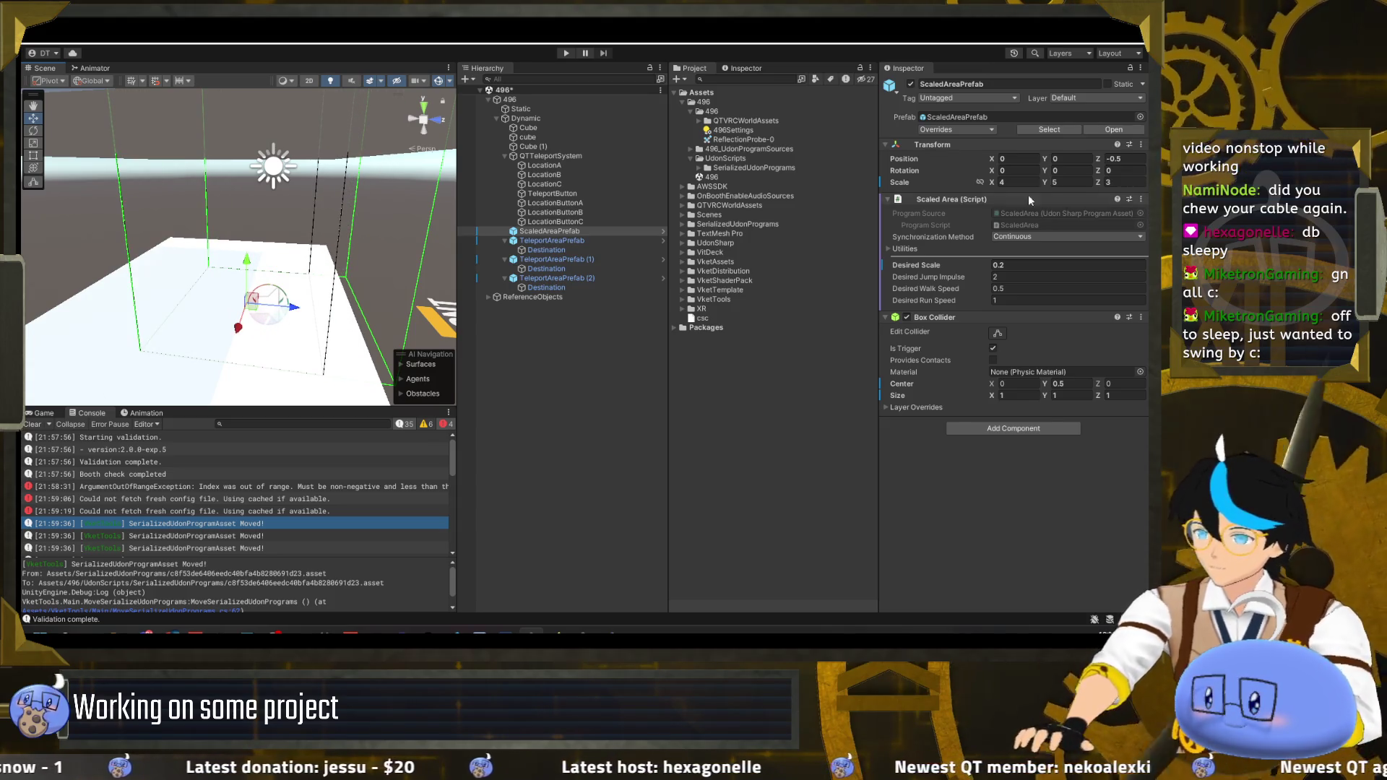
{"action": "mouse_move", "coordinate": [215, 260]}
{"action": "left_mouse_down"}
{"action": "mouse_move", "coordinate": [147, 172]}
{"action": "mouse_move", "coordinate": [125, 233]}
{"action": "mouse_move", "coordinate": [292, 249]}
{"action": "left_mouse_up"}
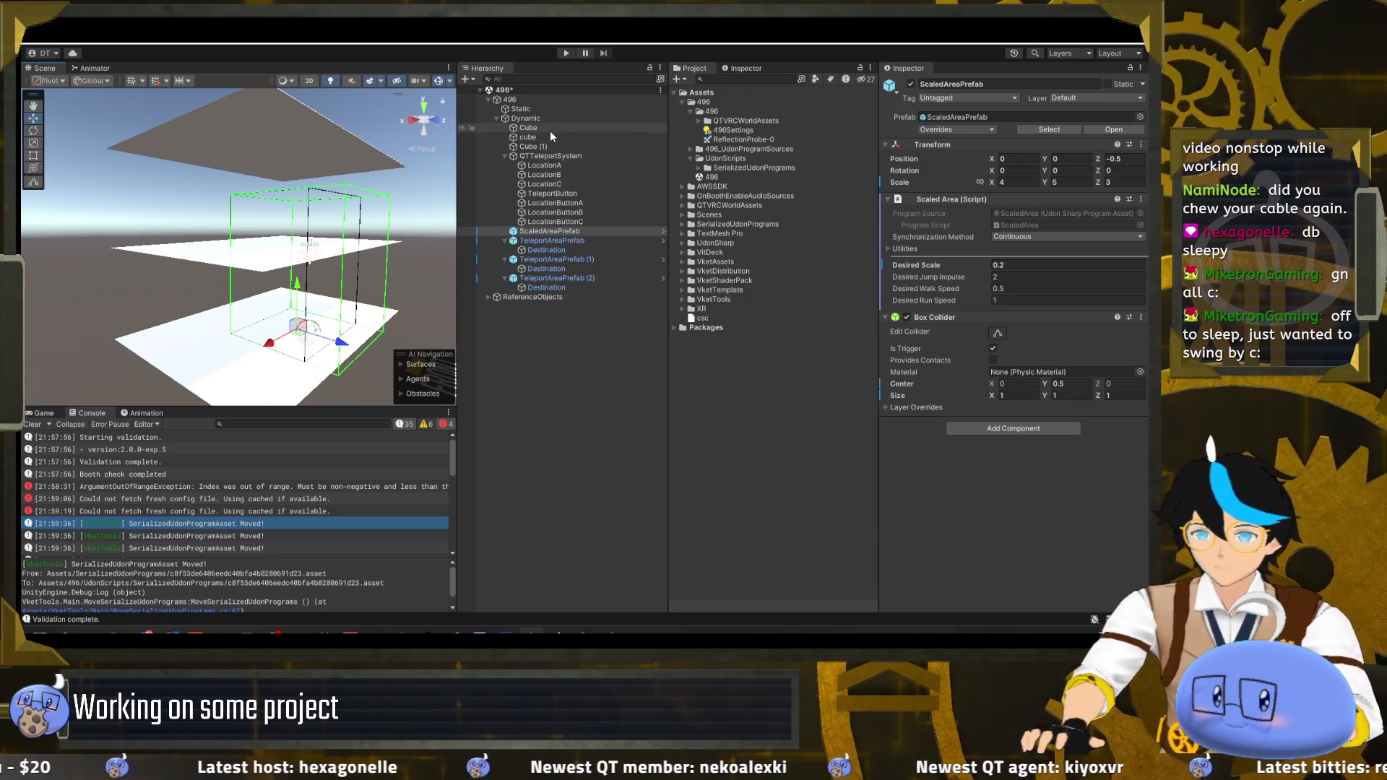
- Select the lowercase cube floor object and start renaming it
{"action": "left_click", "coordinate": [528, 128]}
{"action": "left_click_drag", "start_coordinate": [329, 210], "coordinate": [397, 246]}
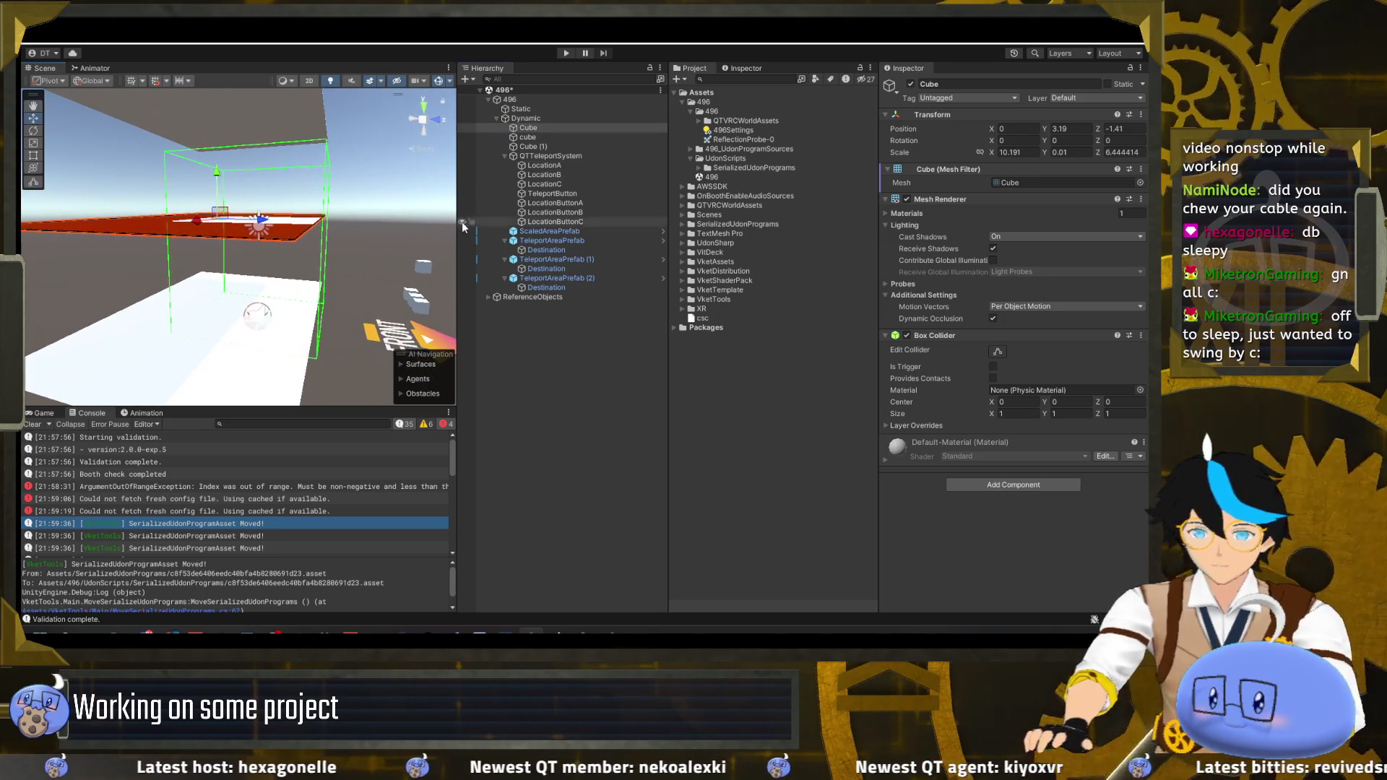
{"action": "left_click", "coordinate": [533, 137]}
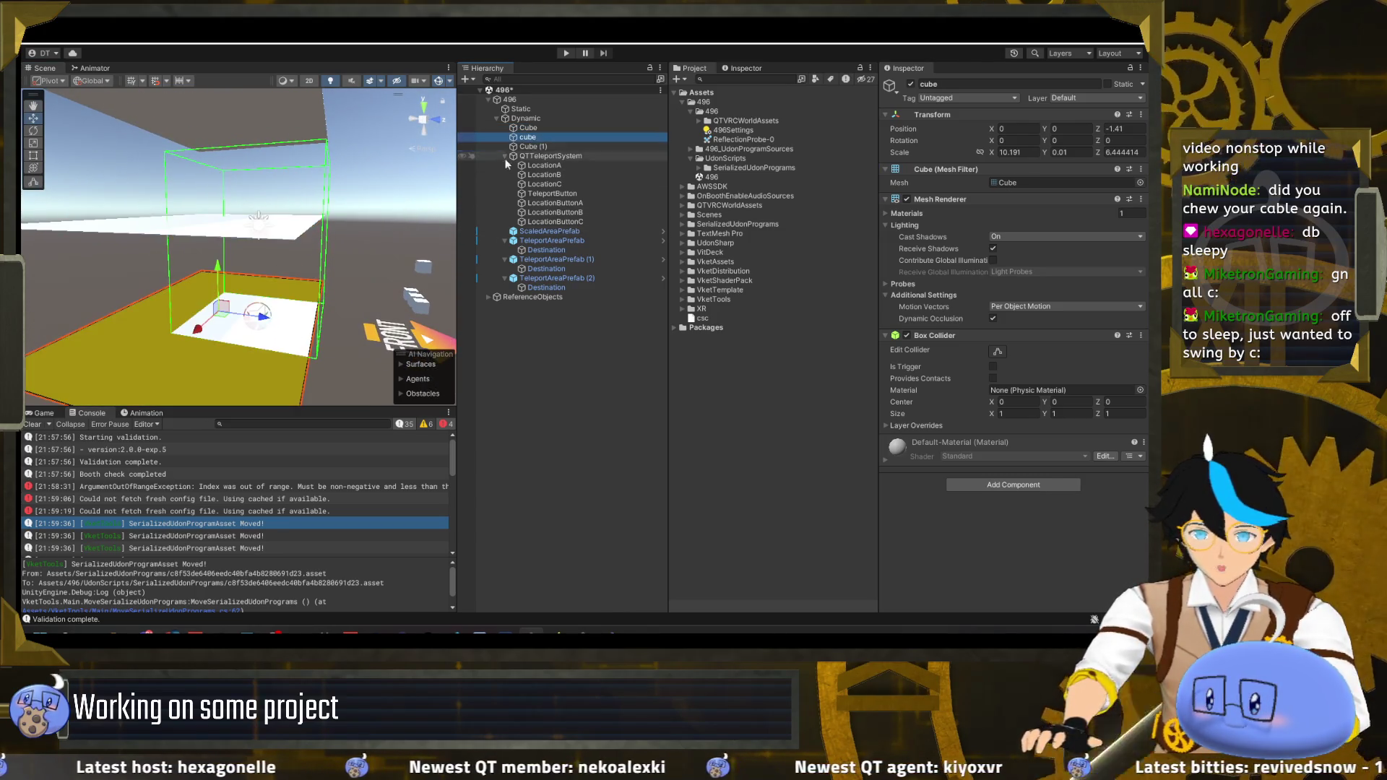
{"action": "left_click", "coordinate": [541, 137]}
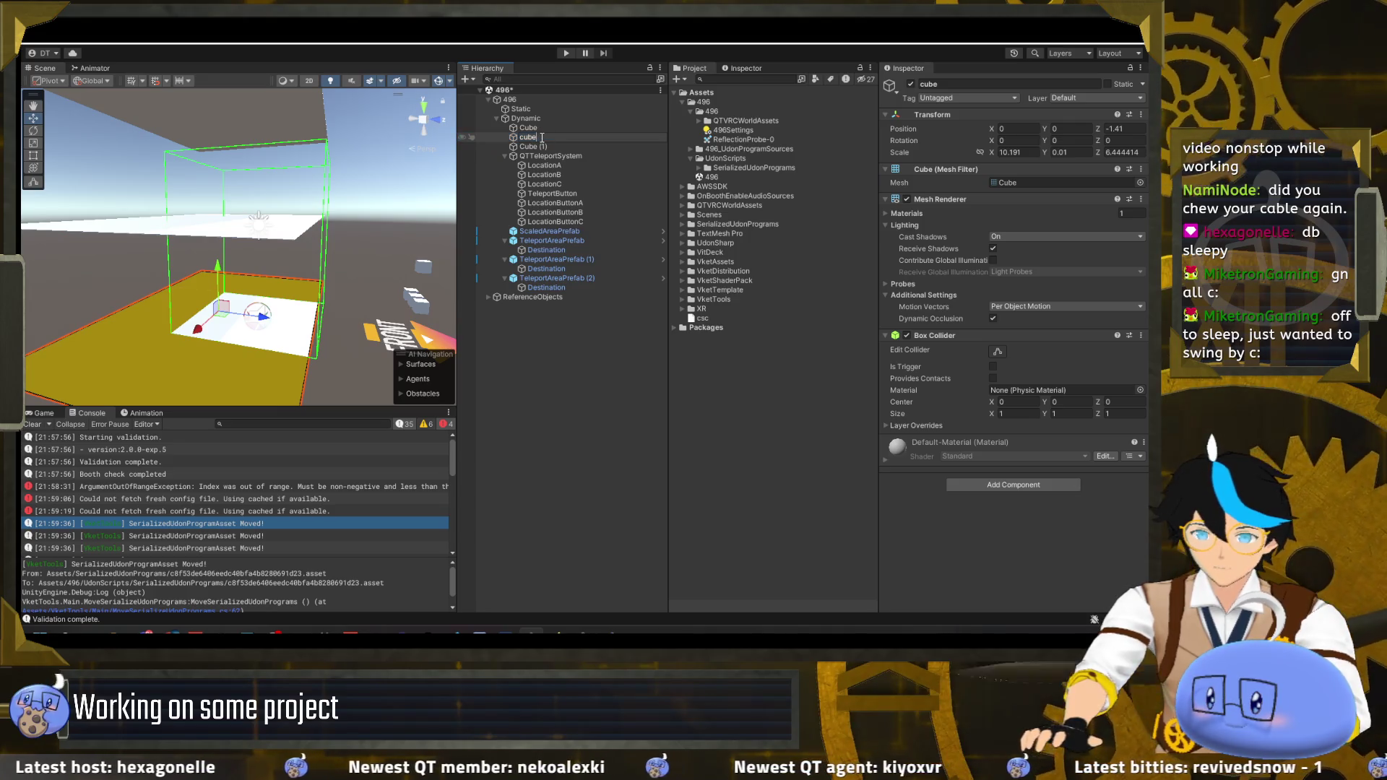
- Rename the lower floor to cube0 and scale it to 4 by 4 at Z position 0
{"action": "type", "text": "0"}
{"action": "key", "text": "Return"}
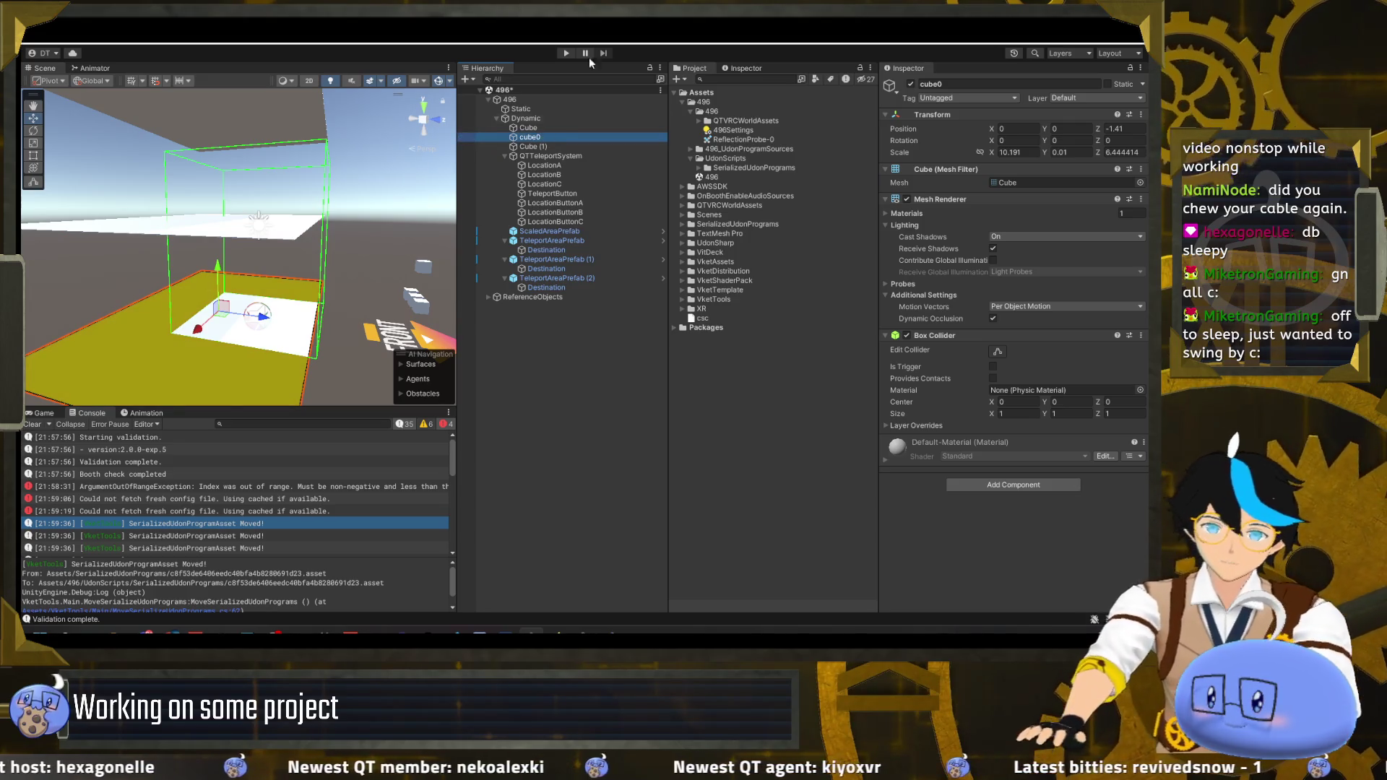
{"action": "key", "text": "r"}
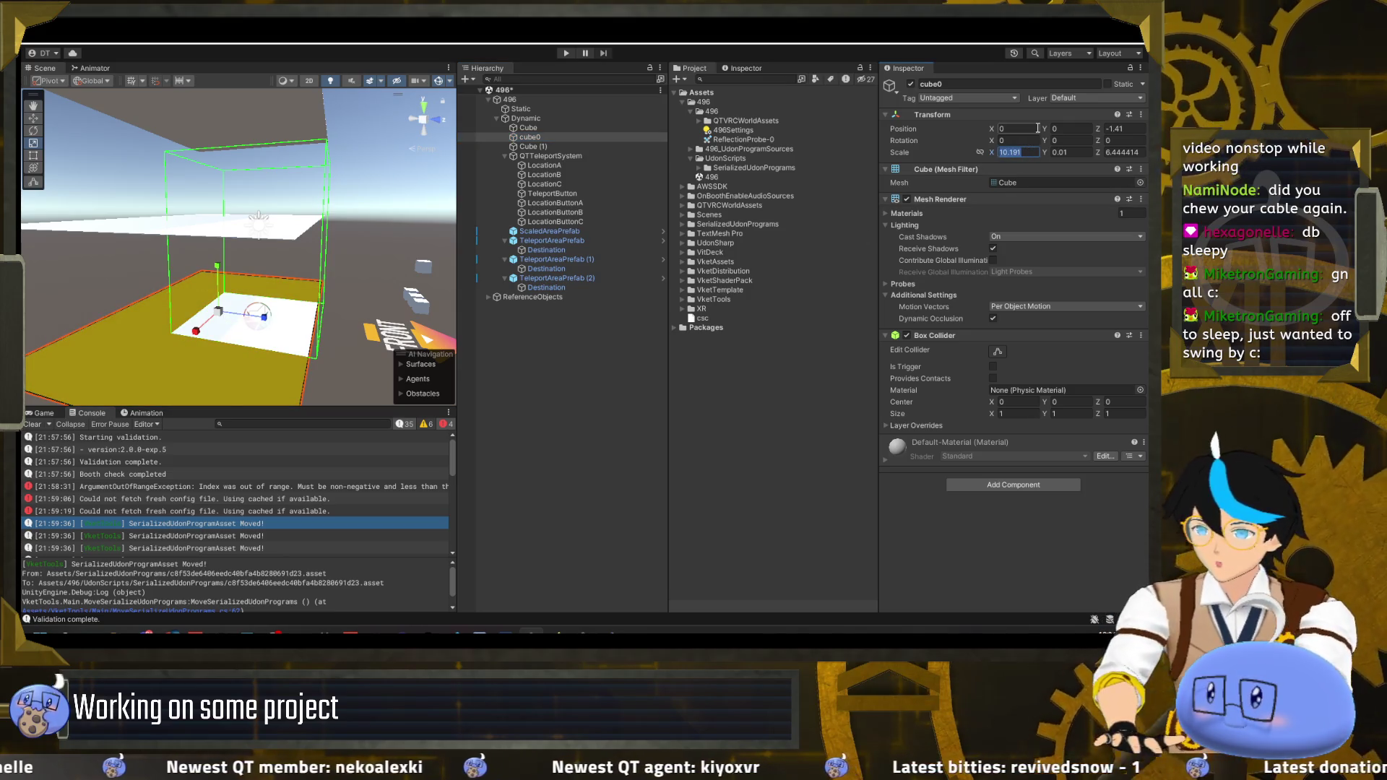
{"action": "type", "text": "4"}
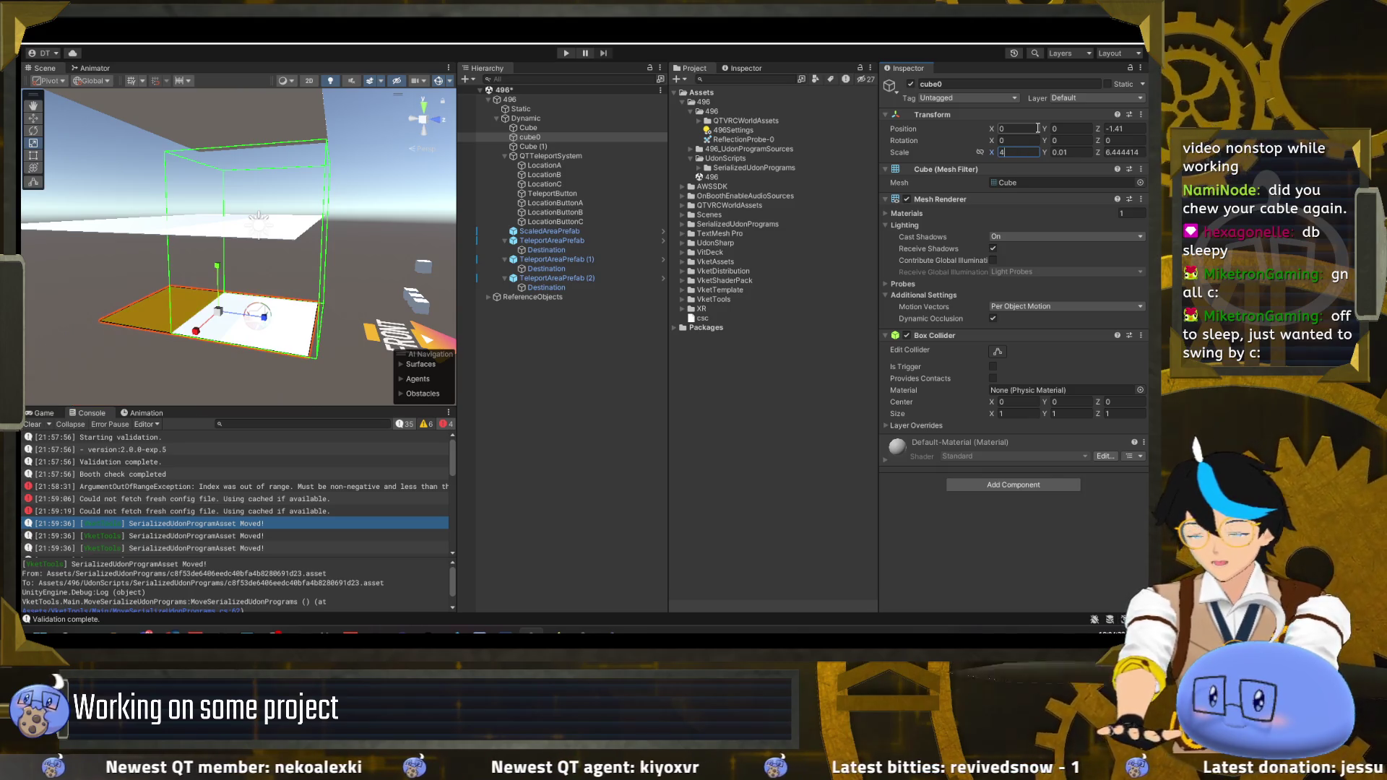
{"action": "key", "text": "Tab"}
{"action": "key", "text": "Tab"}
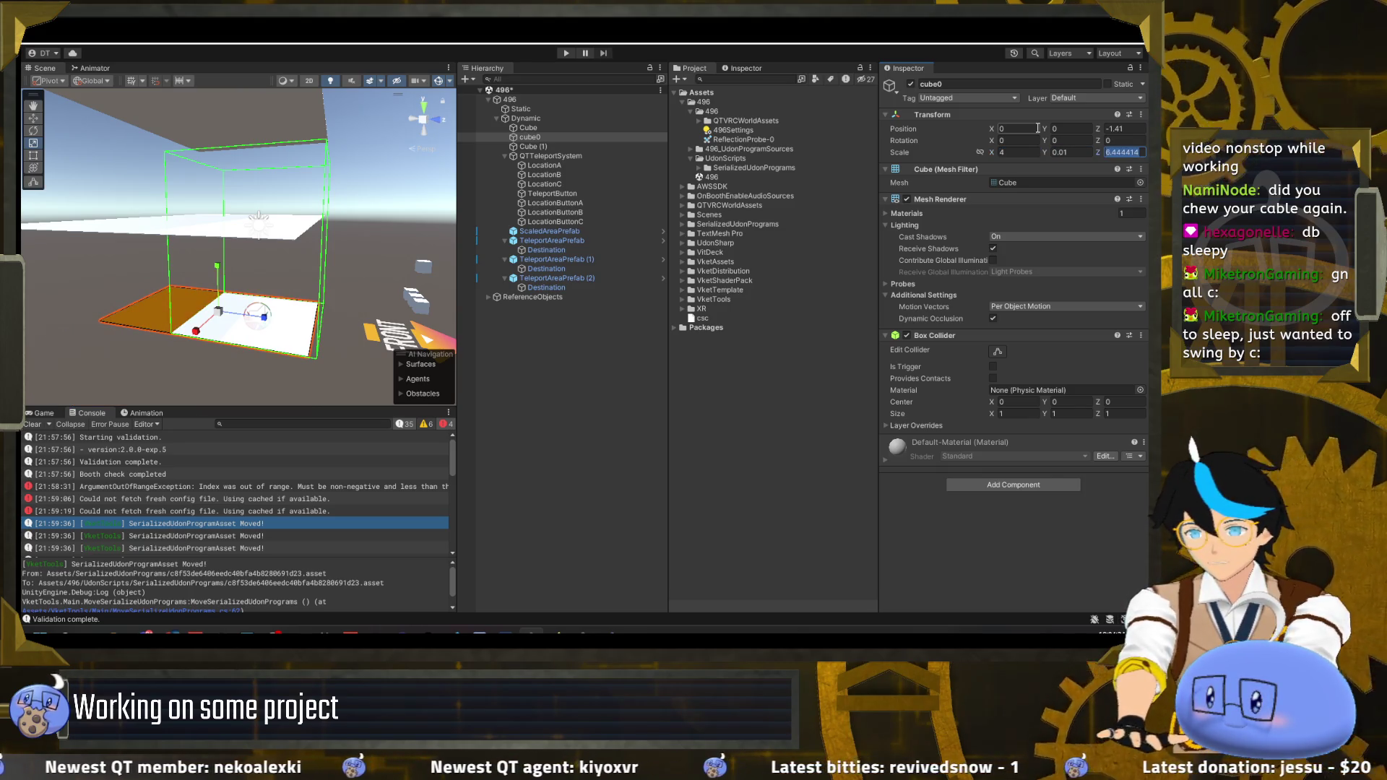
{"action": "type", "text": "4"}
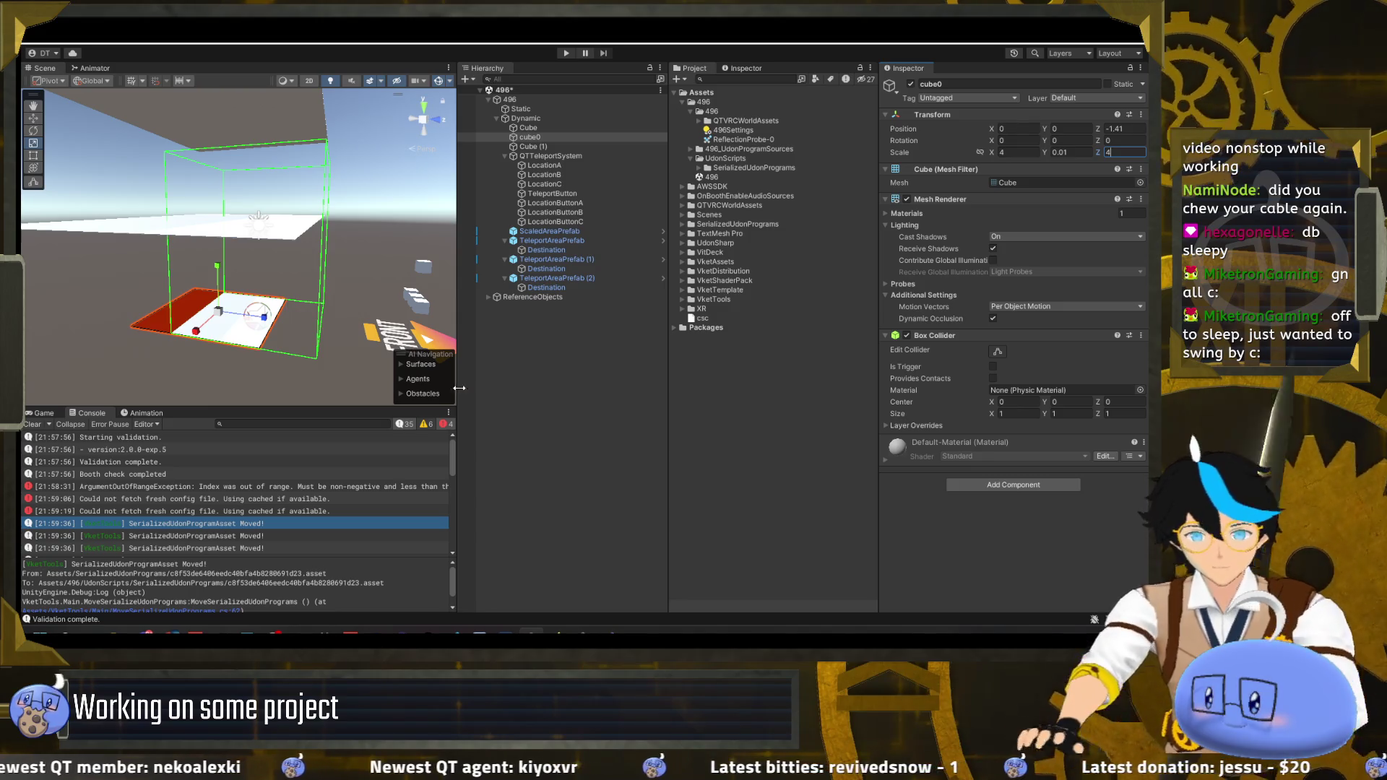
{"action": "type", "text": "0"}
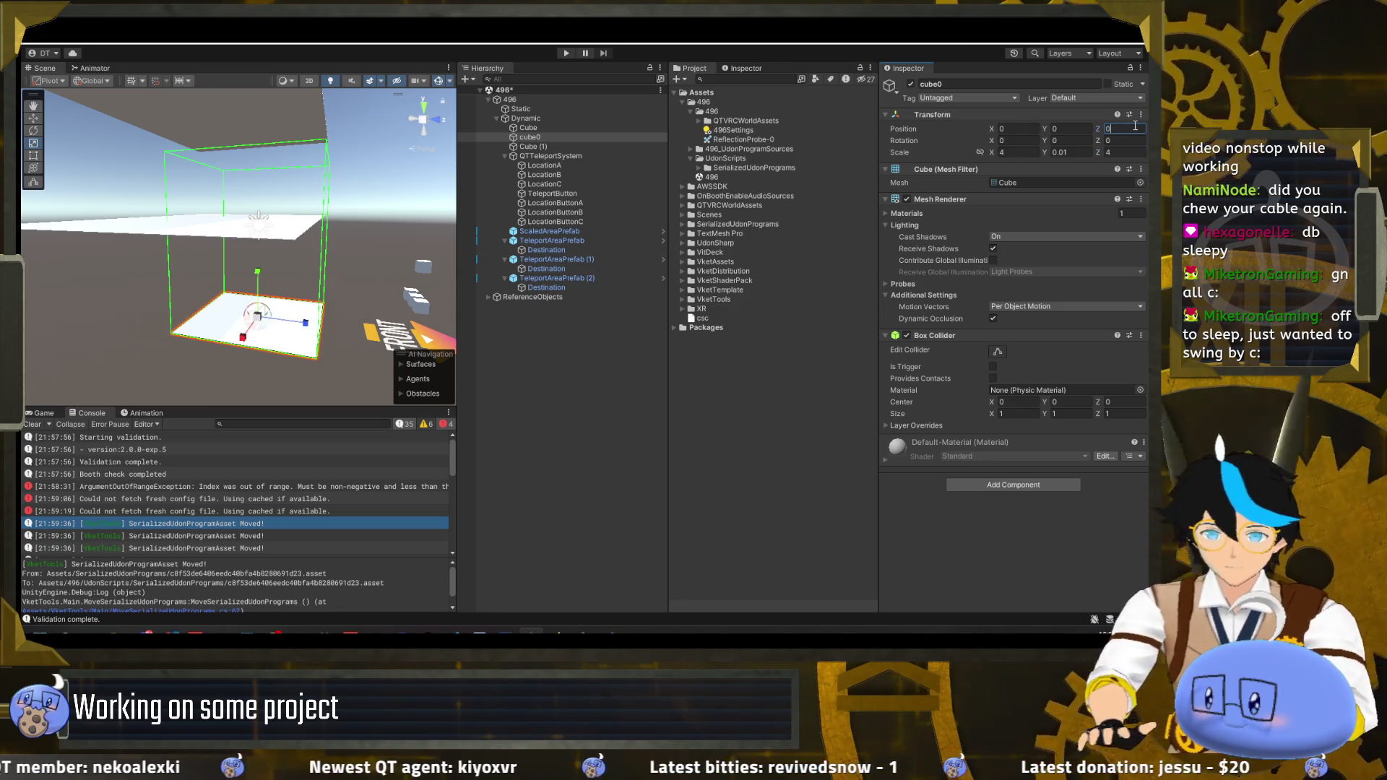
{"action": "left_click_drag", "start_coordinate": [261, 272], "coordinate": [234, 266]}
{"action": "left_click", "coordinate": [555, 128]}
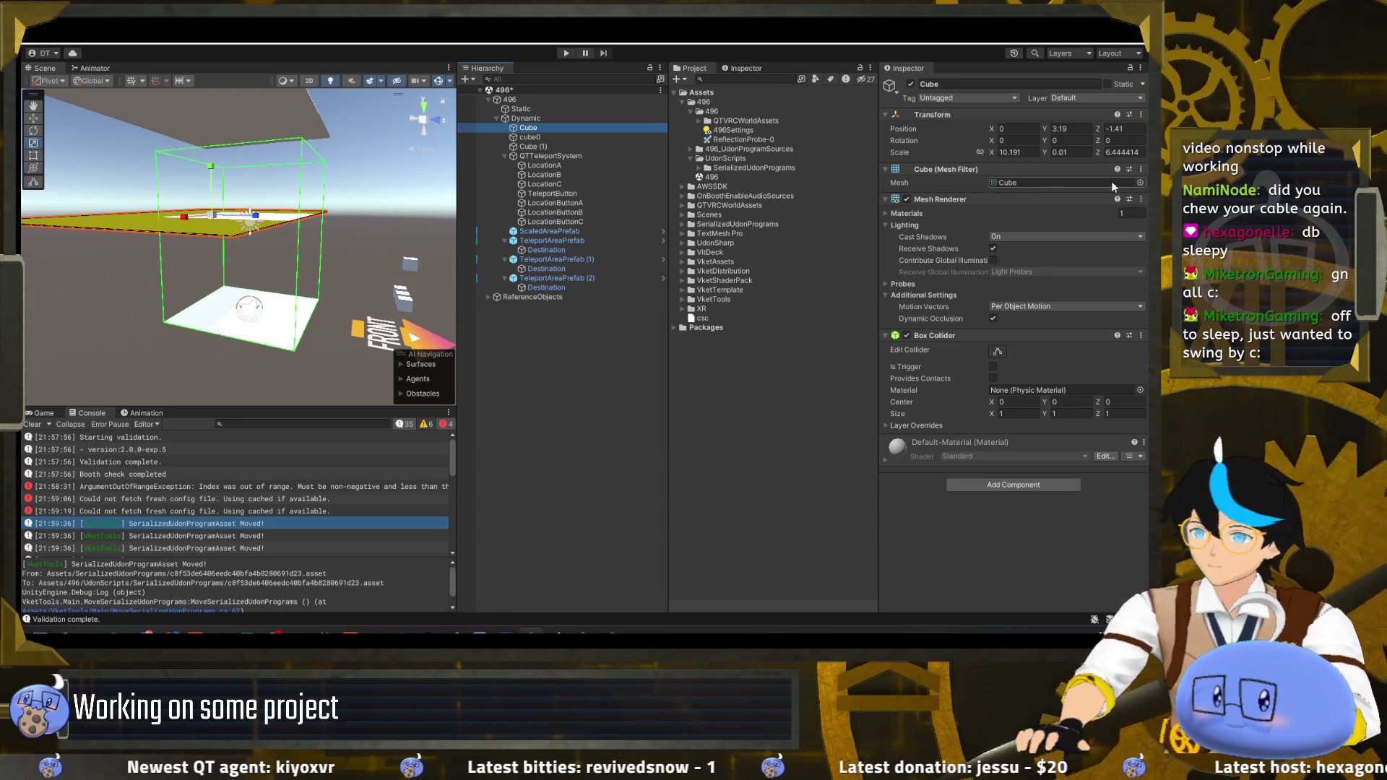
- Give the upper Cube floor width 4, depth 4 and Z position 0
{"action": "type", "text": "4"}
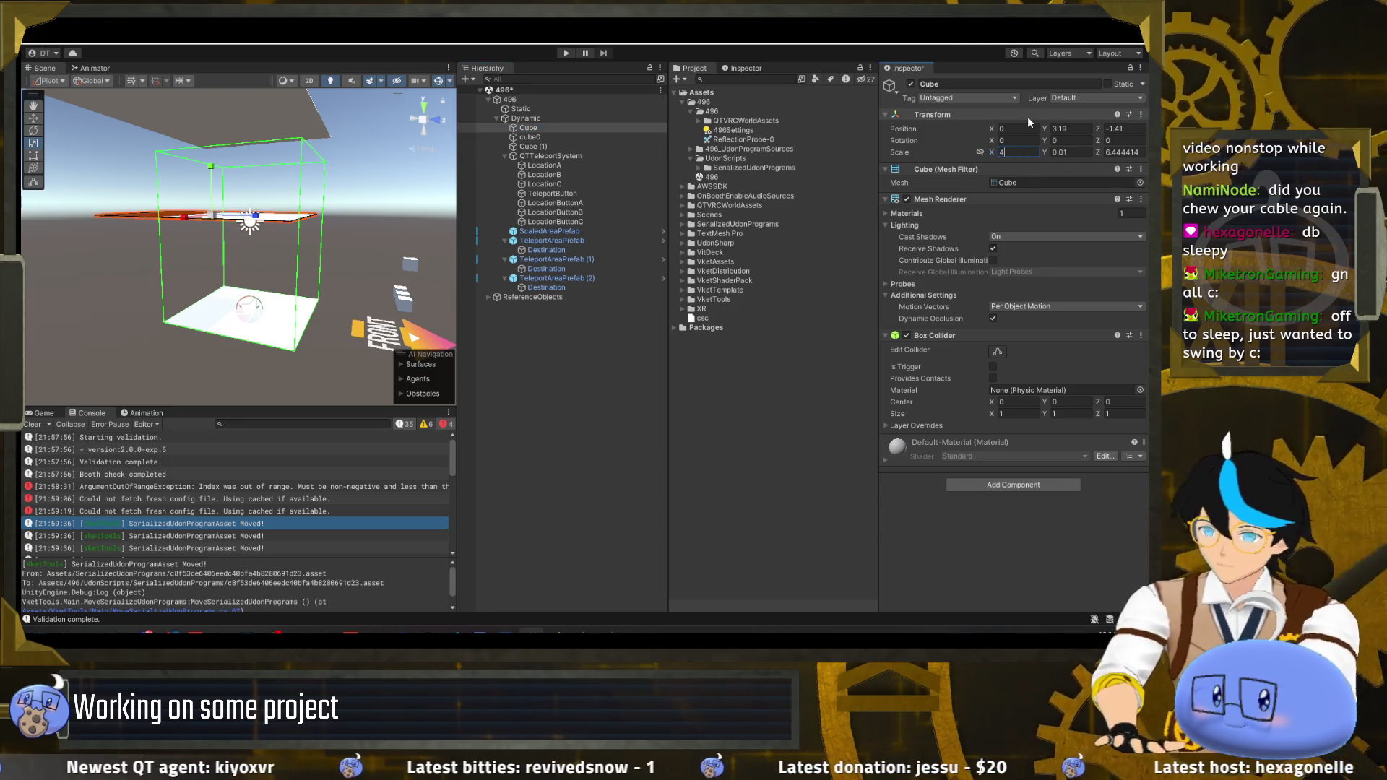
{"action": "key", "text": "Tab"}
{"action": "key", "text": "Tab"}
{"action": "type", "text": "4"}
{"action": "key", "text": "Return"}
{"action": "key", "text": "e"}
{"action": "left_click_drag", "start_coordinate": [456, 252], "coordinate": [418, 252]}
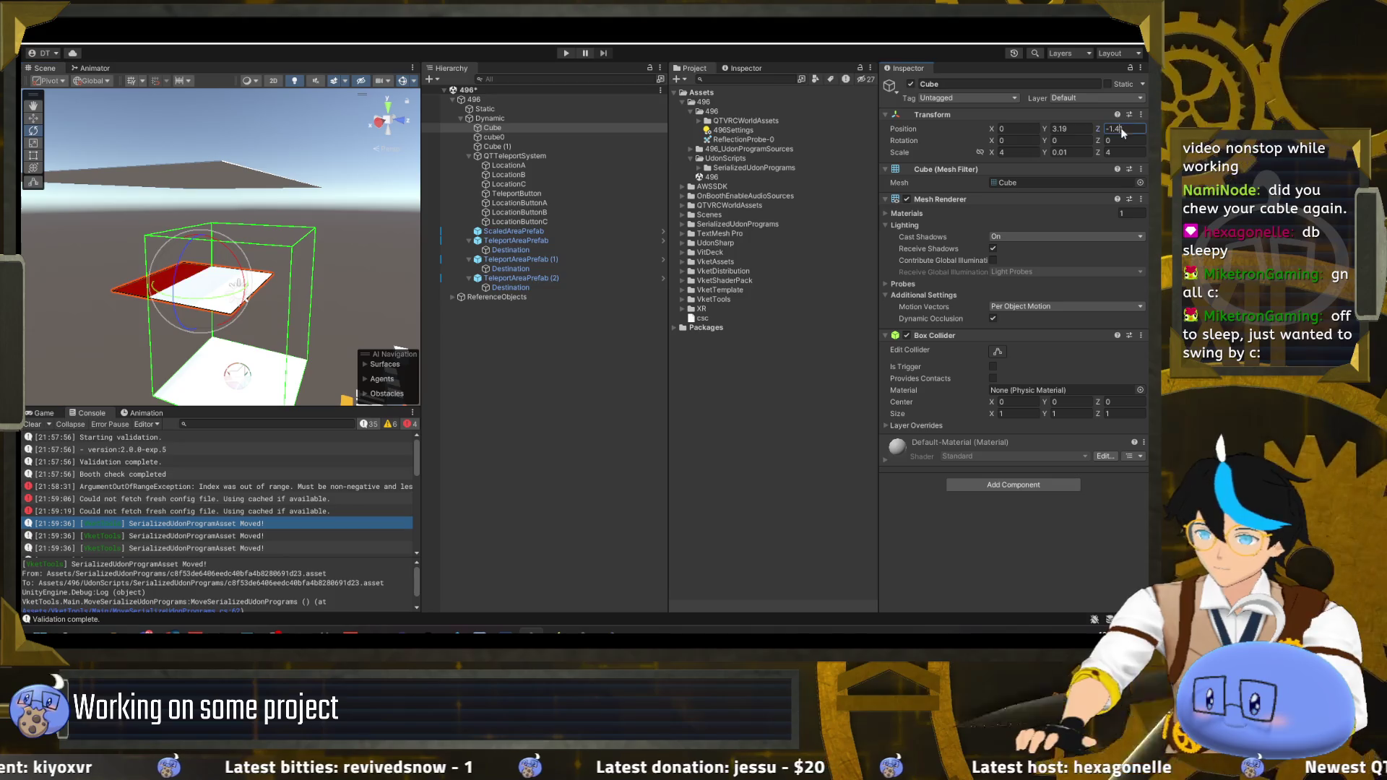
{"action": "type", "text": "0"}
{"action": "key", "text": "Return"}
- Slide the upper Cube floor back along Z
{"action": "mouse_move", "coordinate": [217, 232]}
{"action": "left_mouse_down"}
{"action": "mouse_move", "coordinate": [234, 222]}
{"action": "mouse_move", "coordinate": [215, 265]}
{"action": "mouse_move", "coordinate": [215, 254]}
{"action": "mouse_move", "coordinate": [237, 300]}
{"action": "mouse_move", "coordinate": [237, 220]}
{"action": "mouse_move", "coordinate": [198, 216]}
{"action": "mouse_move", "coordinate": [279, 278]}
{"action": "mouse_move", "coordinate": [246, 267]}
{"action": "left_mouse_up"}
{"action": "key", "text": "w"}
{"action": "scroll", "coordinate": [228, 256], "scroll_direction": "up", "scroll_amount": 5}
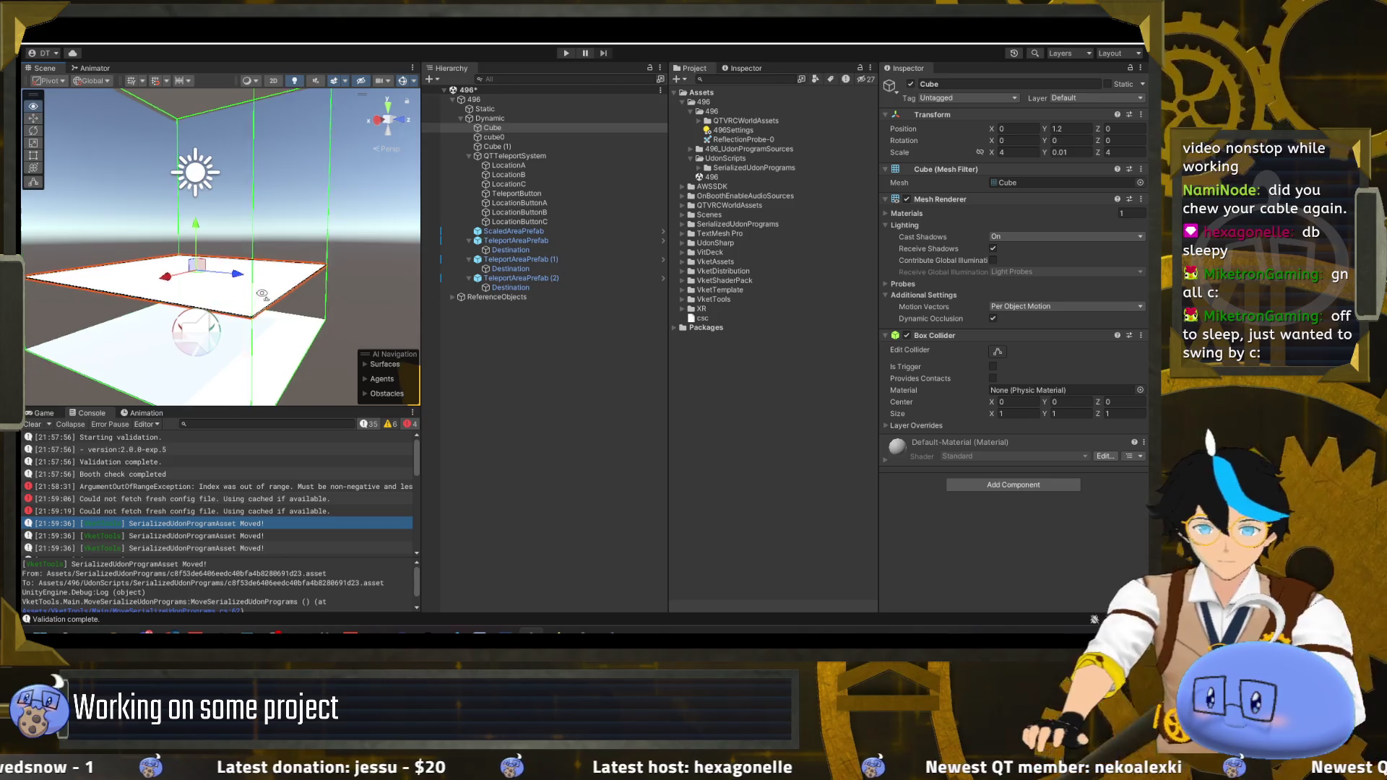
{"action": "key", "text": "e"}
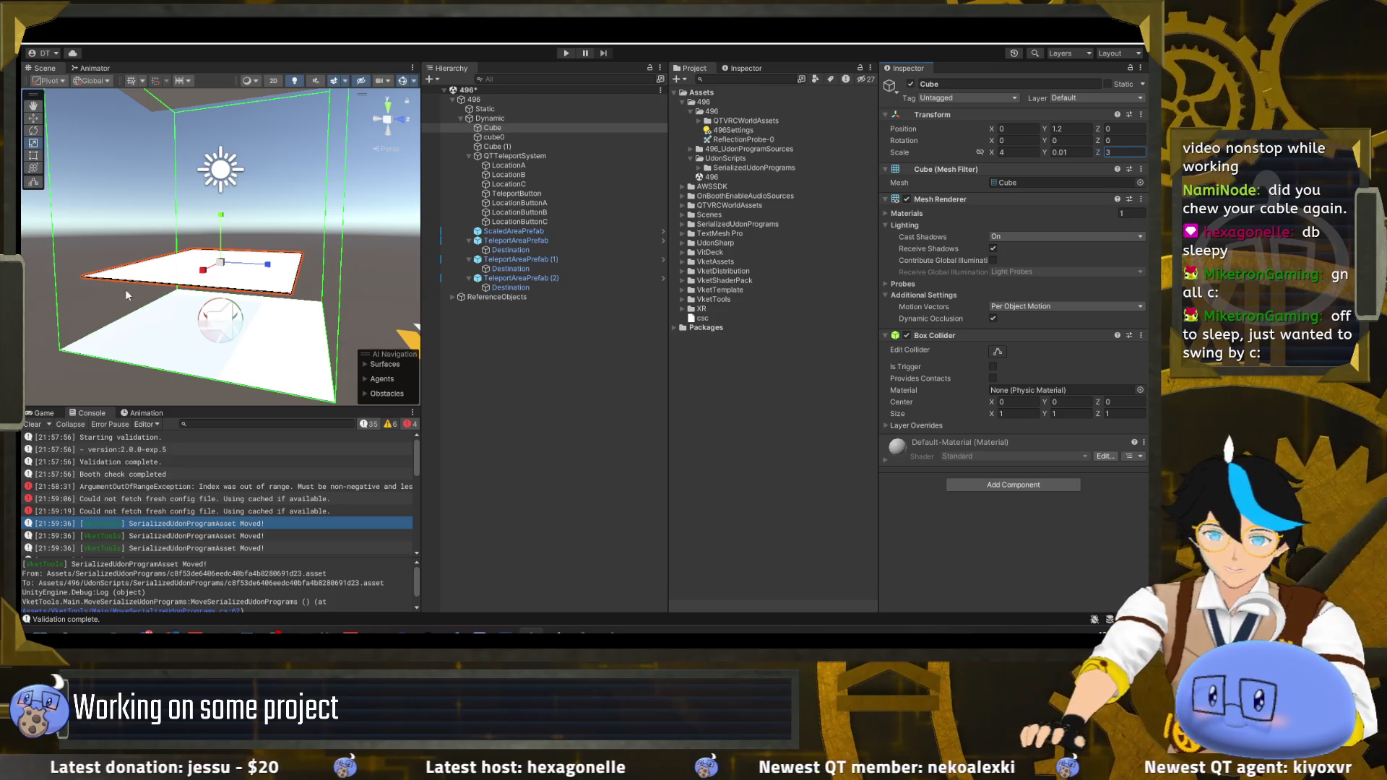
{"action": "left_click_drag", "start_coordinate": [267, 265], "coordinate": [240, 268]}
{"action": "key", "text": "f"}
{"action": "type", "text": "-0.5"}
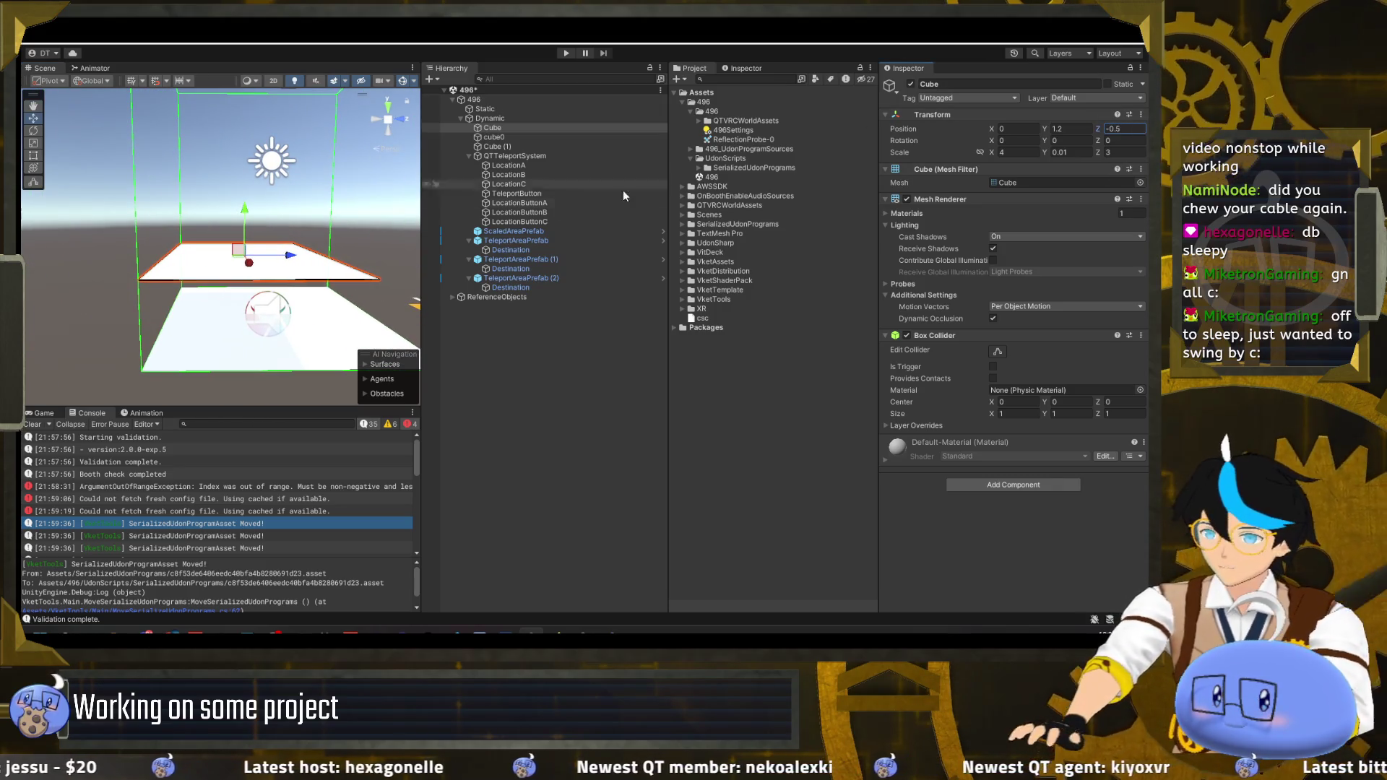
- Set cube0's depth scale to 3 and its Z position to -0.5
{"action": "left_click", "coordinate": [532, 136]}
{"action": "left_click", "coordinate": [1123, 152]}
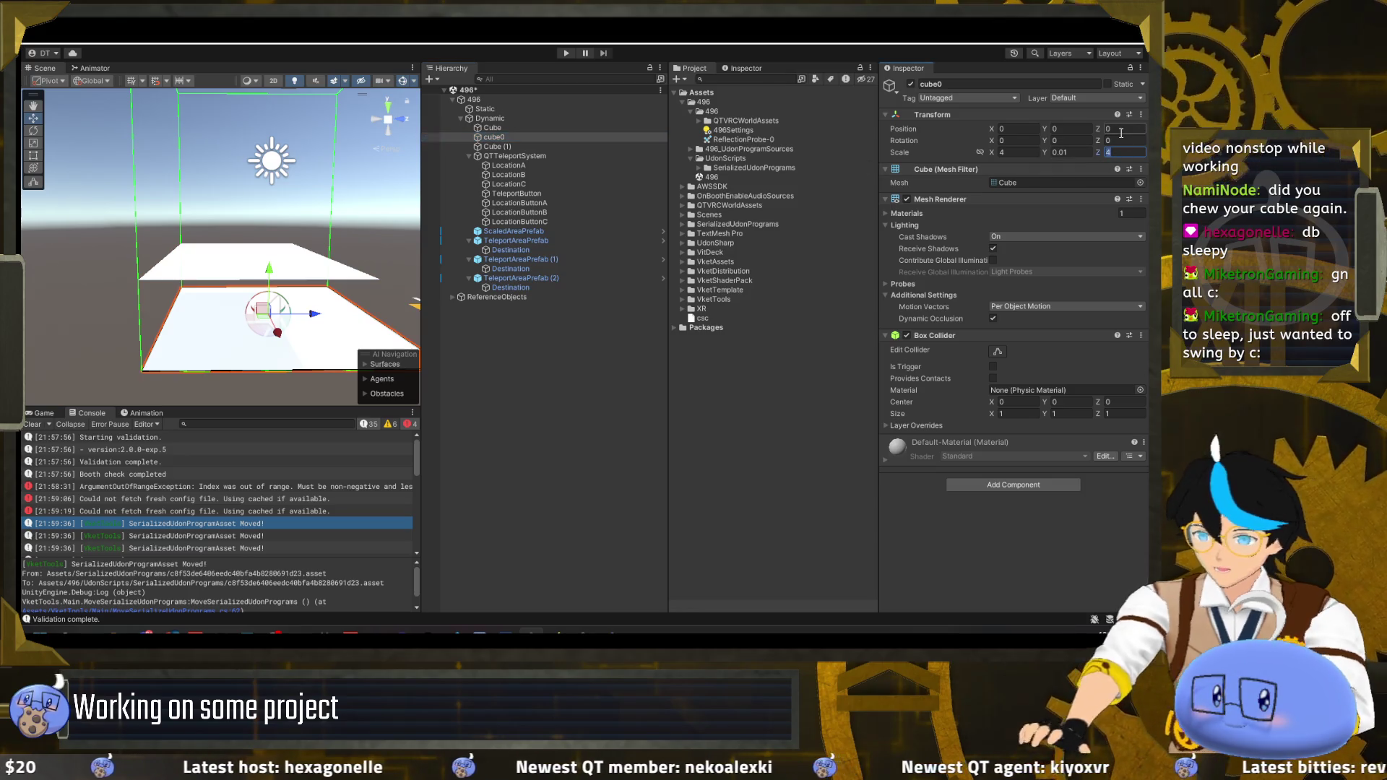
{"action": "type", "text": "3"}
{"action": "left_click", "coordinate": [1124, 129]}
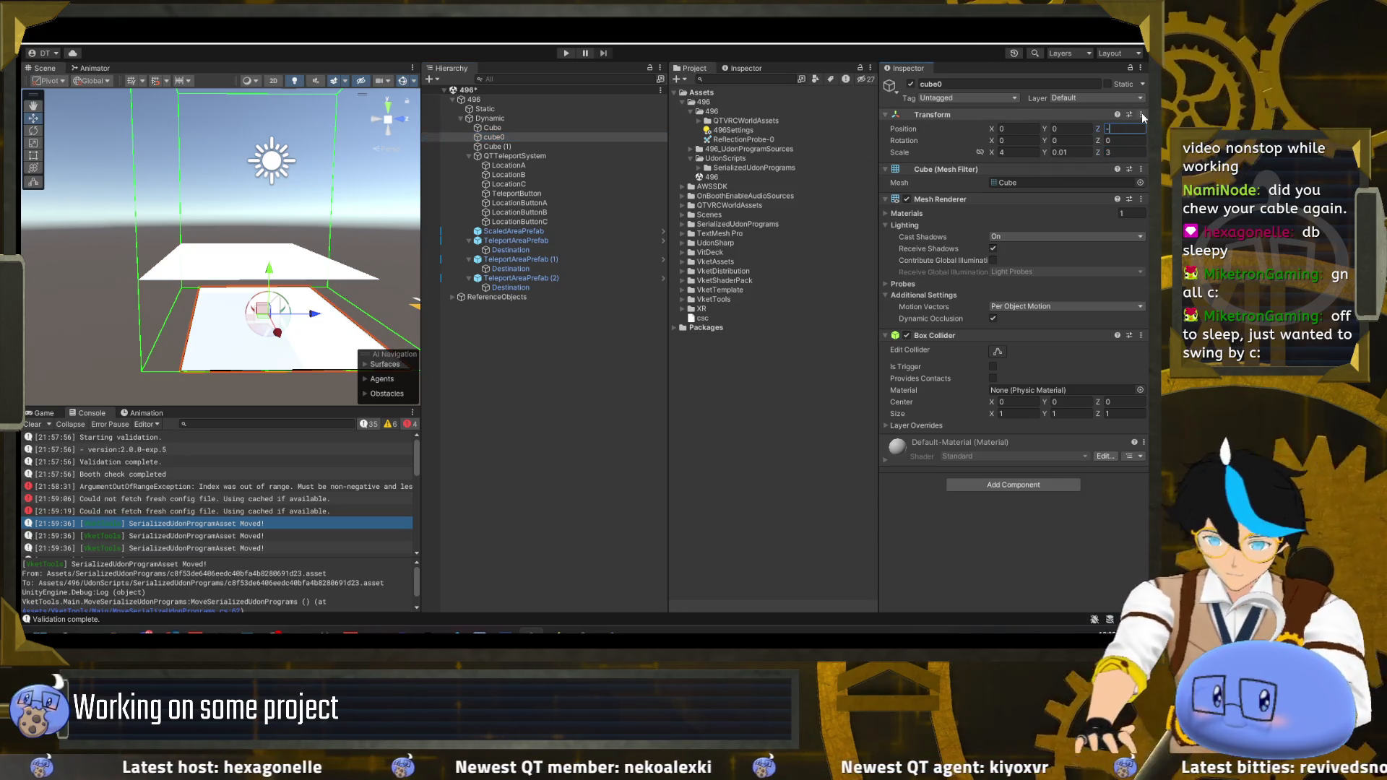
{"action": "type", "text": "0.5"}
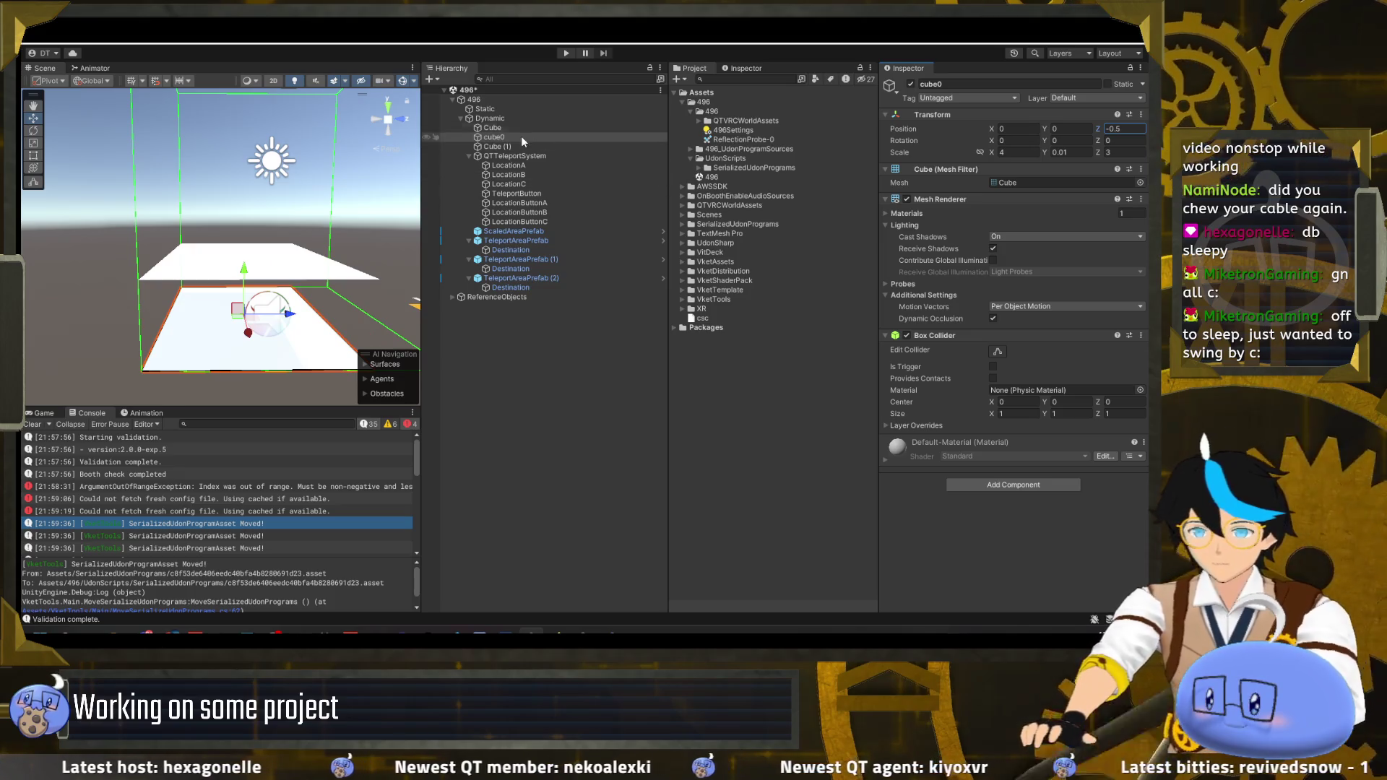
- Rename the Cube floor to Cube1 and Cube (1) to Cube2
{"action": "double_click", "coordinate": [510, 145]}
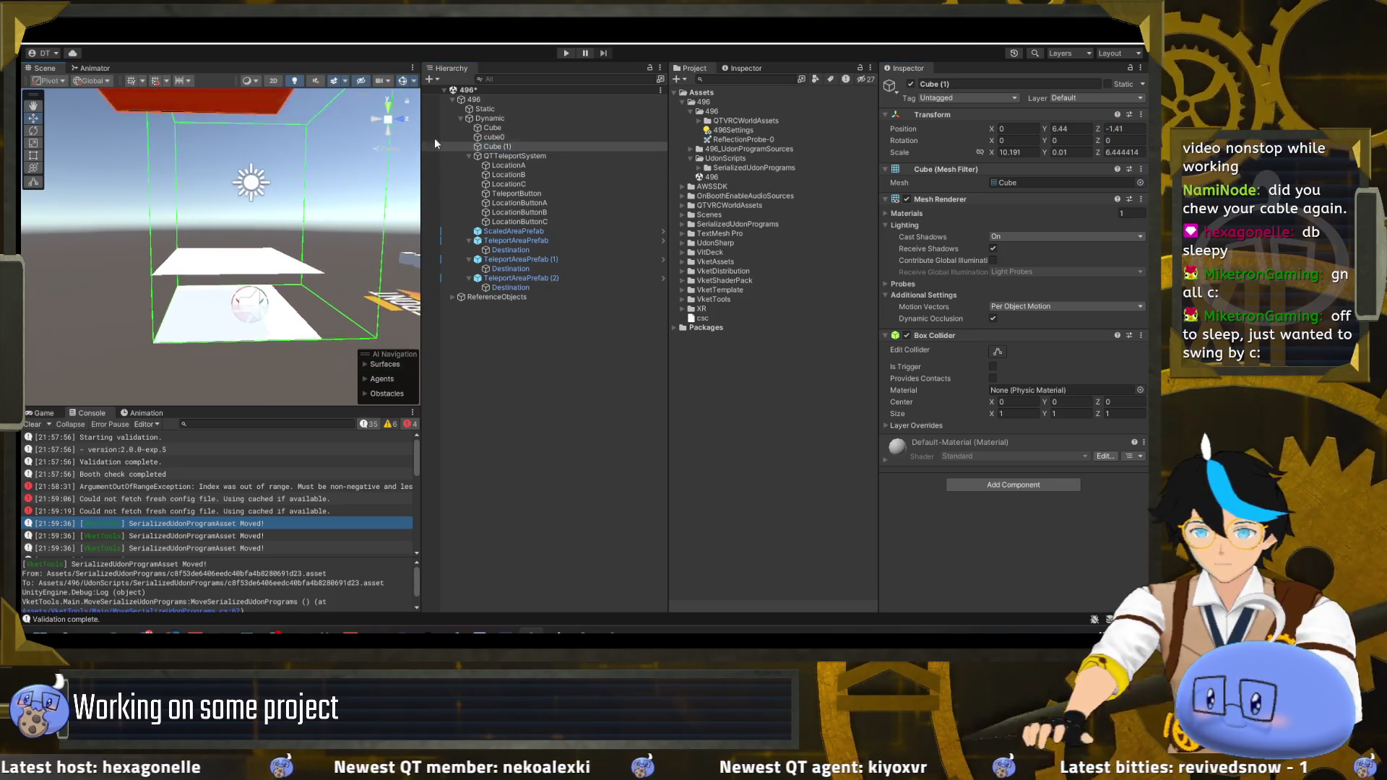
{"action": "double_click", "coordinate": [515, 128]}
{"action": "left_click", "coordinate": [508, 128]}
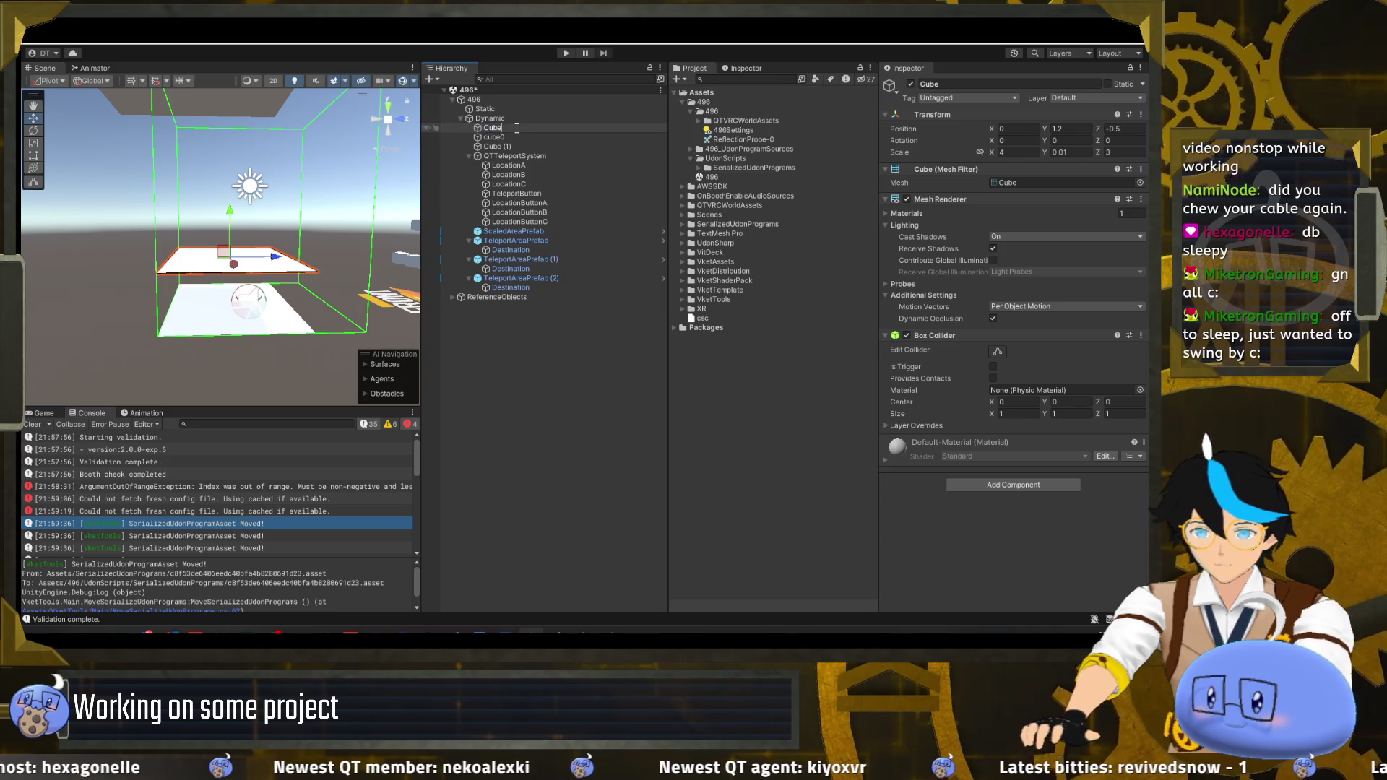
{"action": "type", "text": "1"}
{"action": "key", "text": "Return"}
{"action": "left_click", "coordinate": [510, 146]}
{"action": "left_click", "coordinate": [510, 145]}
{"action": "type", "text": "Cube2"}
{"action": "key", "text": "Return"}
- Scale Cube2 to 4 by 3, set Z -0.5, and lower it to height 2.57
{"action": "left_click", "coordinate": [1015, 152]}
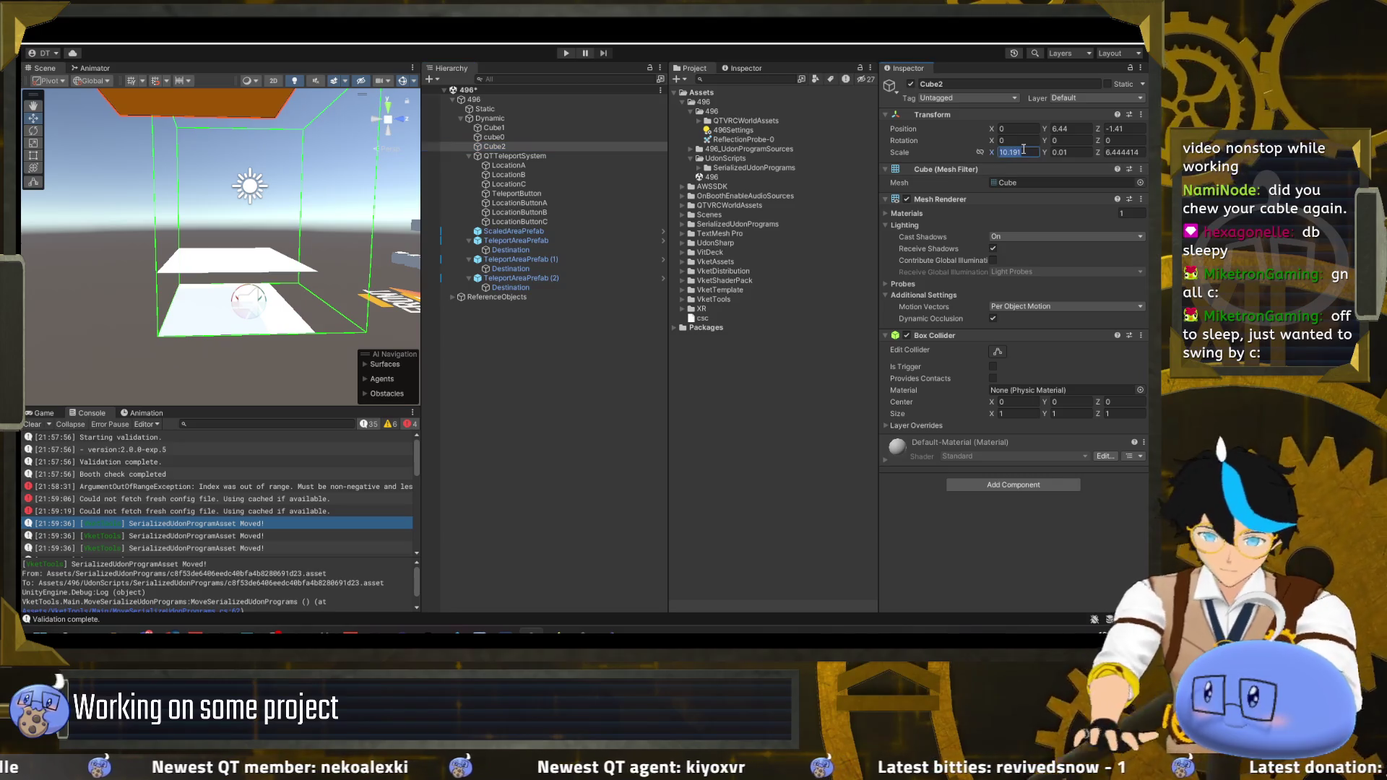
{"action": "type", "text": "4"}
{"action": "key", "text": "Tab"}
{"action": "key", "text": "Tab"}
{"action": "type", "text": "3"}
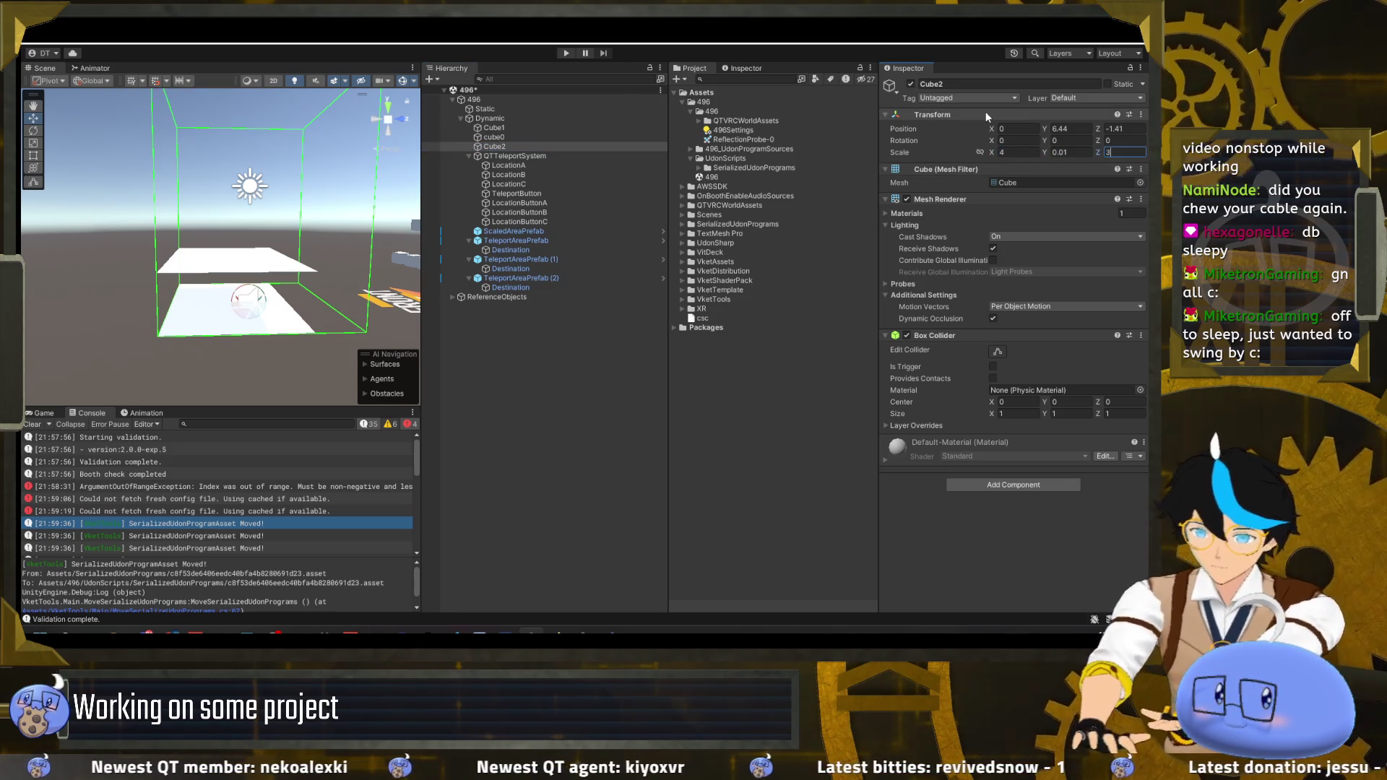
{"action": "left_click", "coordinate": [1134, 131]}
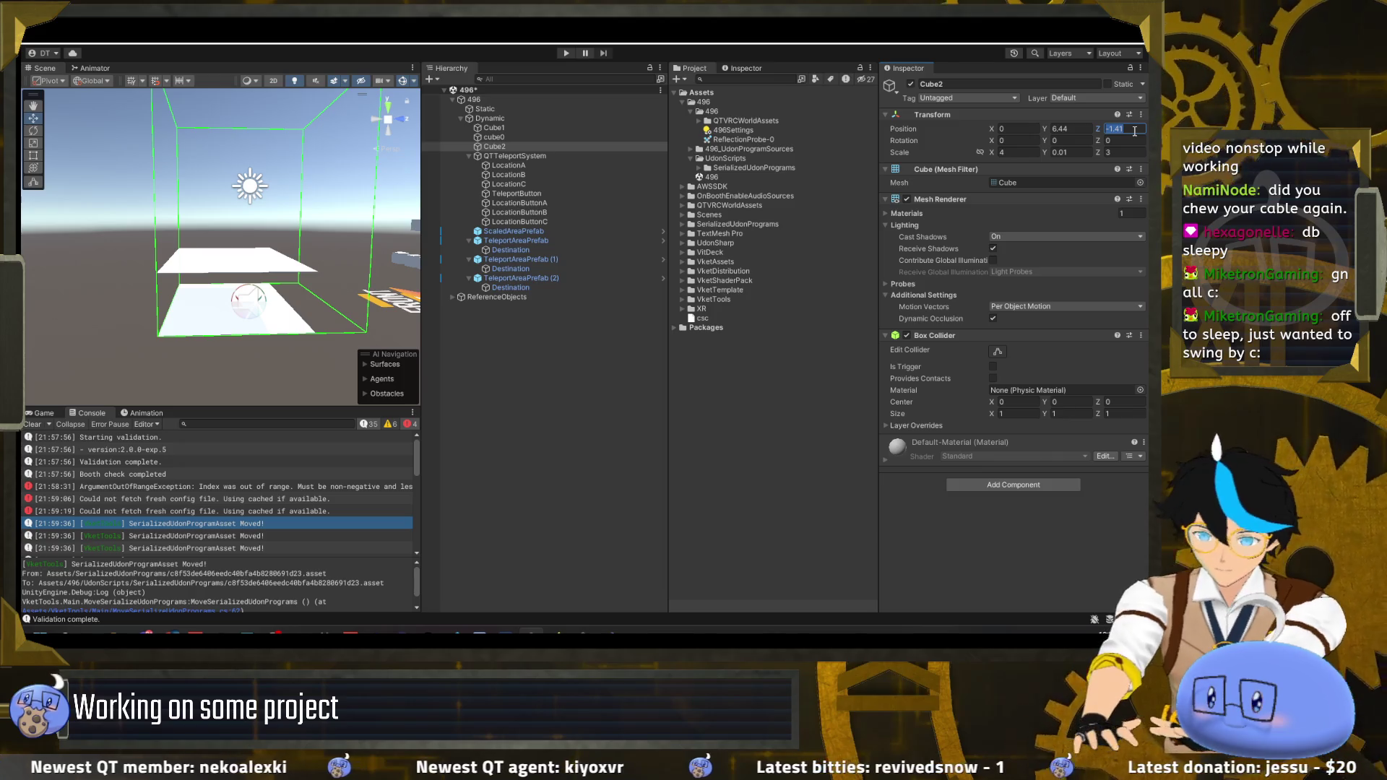
{"action": "type", "text": "-0.5"}
{"action": "left_click", "coordinate": [1111, 140]}
{"action": "left_click_drag", "start_coordinate": [237, 205], "coordinate": [221, 130]}
{"action": "mouse_move", "coordinate": [219, 168]}
{"action": "left_mouse_down"}
{"action": "mouse_move", "coordinate": [214, 203]}
{"action": "mouse_move", "coordinate": [271, 216]}
{"action": "mouse_move", "coordinate": [447, 181]}
{"action": "left_mouse_up"}
{"action": "left_click", "coordinate": [501, 165]}
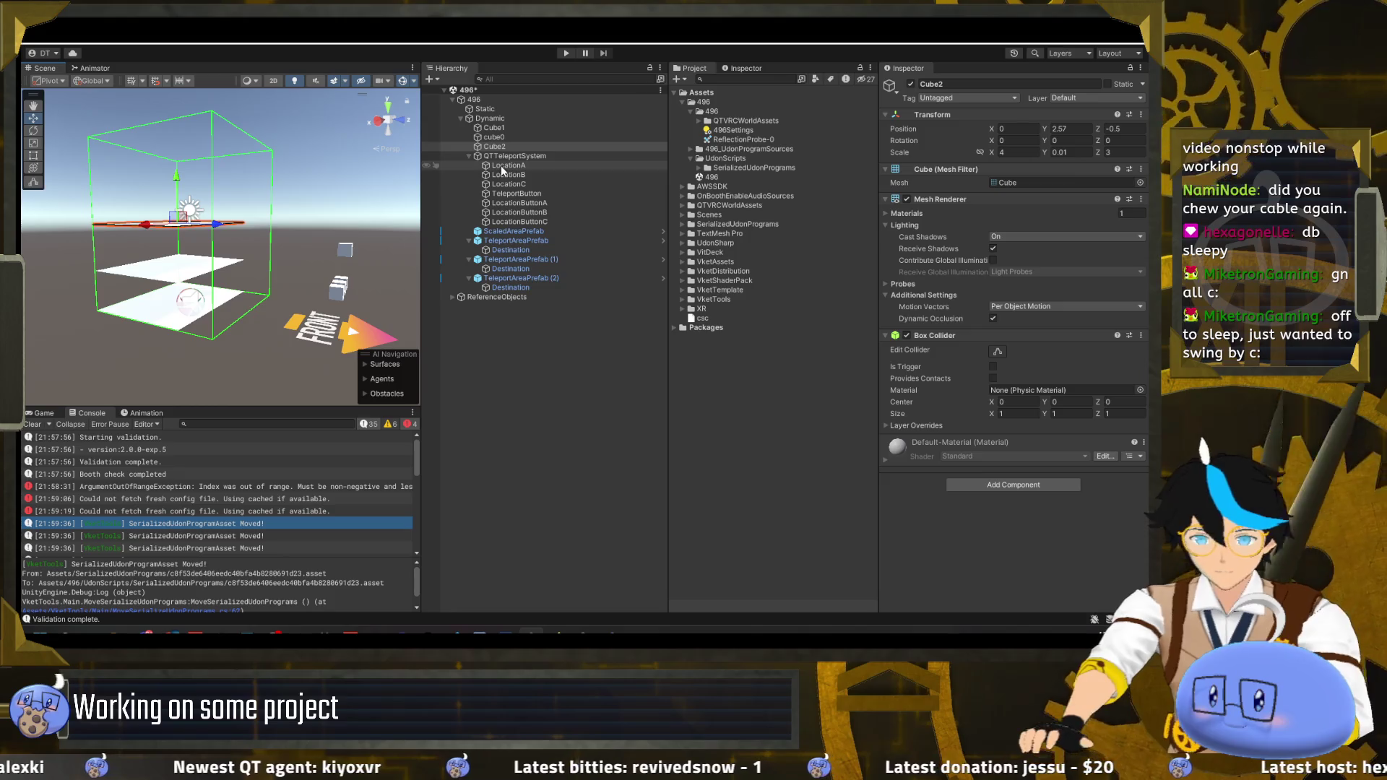
- Nudge LocationA across and down onto the ground floor
{"action": "mouse_move", "coordinate": [238, 232]}
{"action": "left_mouse_down"}
{"action": "mouse_move", "coordinate": [224, 230]}
{"action": "mouse_move", "coordinate": [230, 218]}
{"action": "left_mouse_up"}
{"action": "key", "text": "f"}
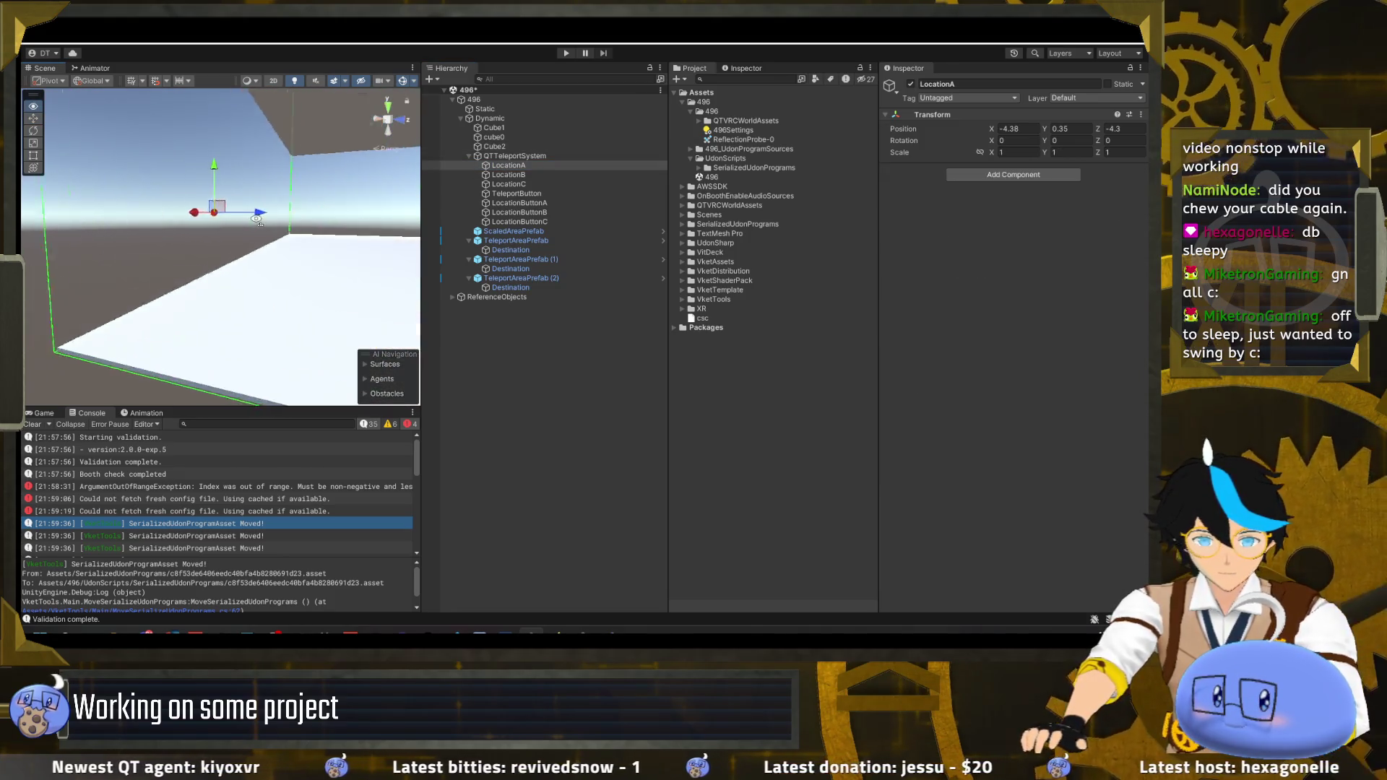
{"action": "mouse_move", "coordinate": [365, 273]}
{"action": "left_mouse_down"}
{"action": "mouse_move", "coordinate": [316, 265]}
{"action": "mouse_move", "coordinate": [274, 230]}
{"action": "mouse_move", "coordinate": [226, 255]}
{"action": "mouse_move", "coordinate": [434, 268]}
{"action": "left_mouse_up"}
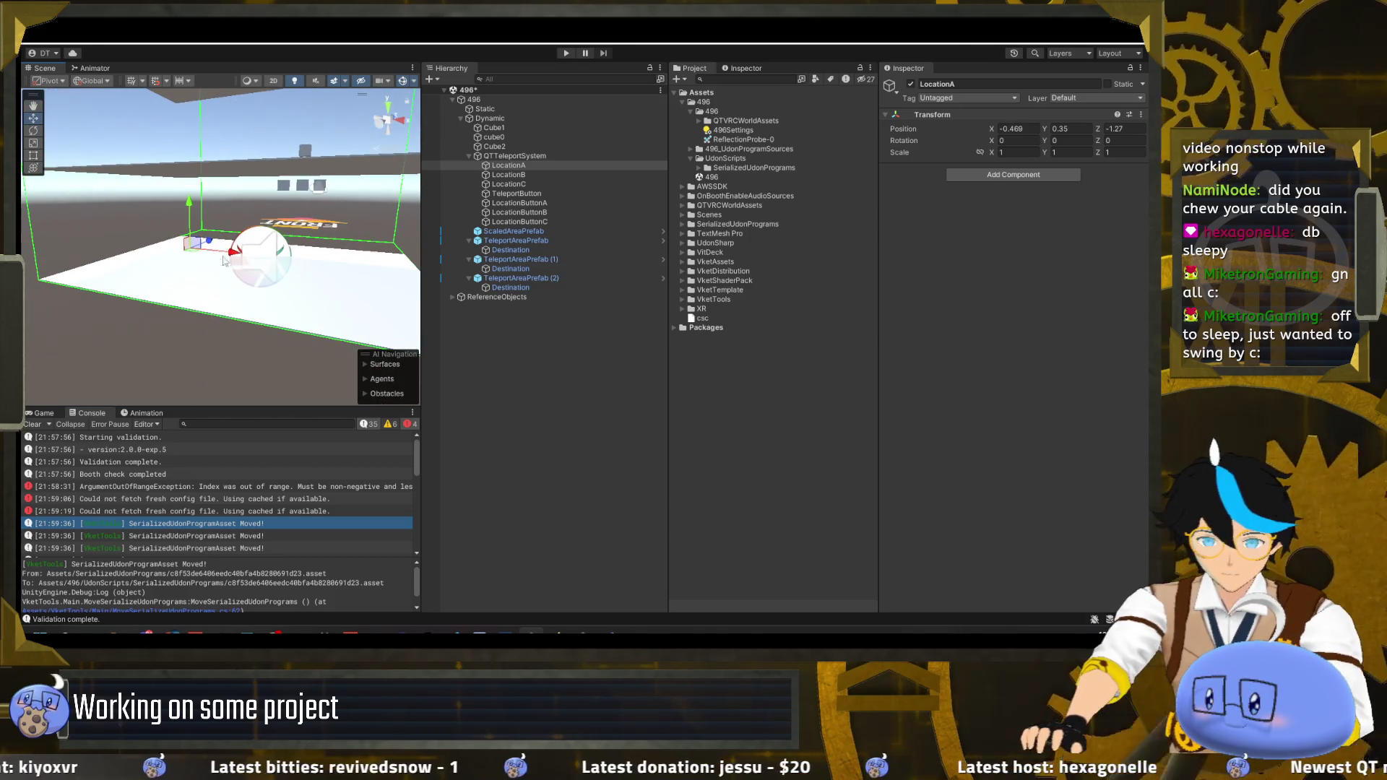
{"action": "left_click_drag", "start_coordinate": [174, 258], "coordinate": [265, 249]}
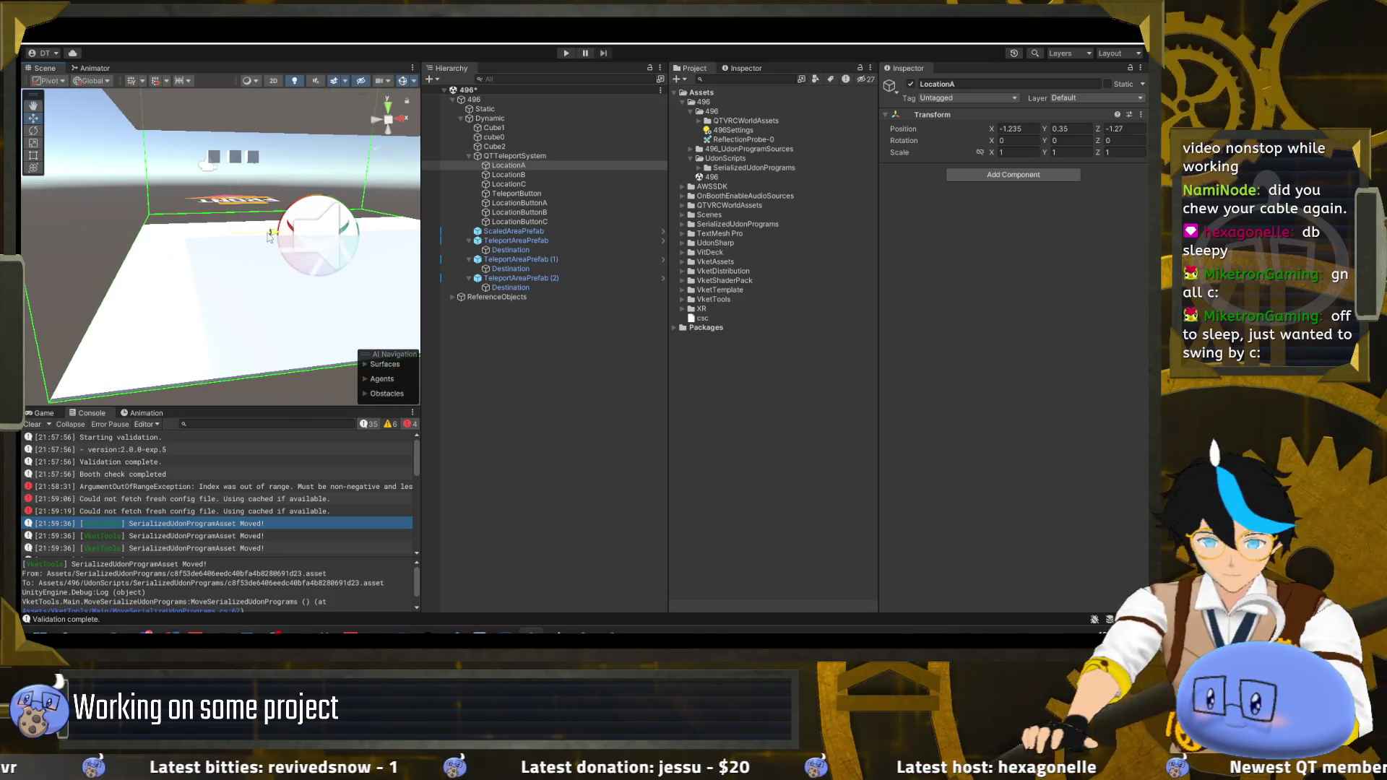
{"action": "left_click_drag", "start_coordinate": [203, 204], "coordinate": [265, 226]}
{"action": "scroll", "coordinate": [309, 237], "scroll_direction": "down", "scroll_amount": 5}
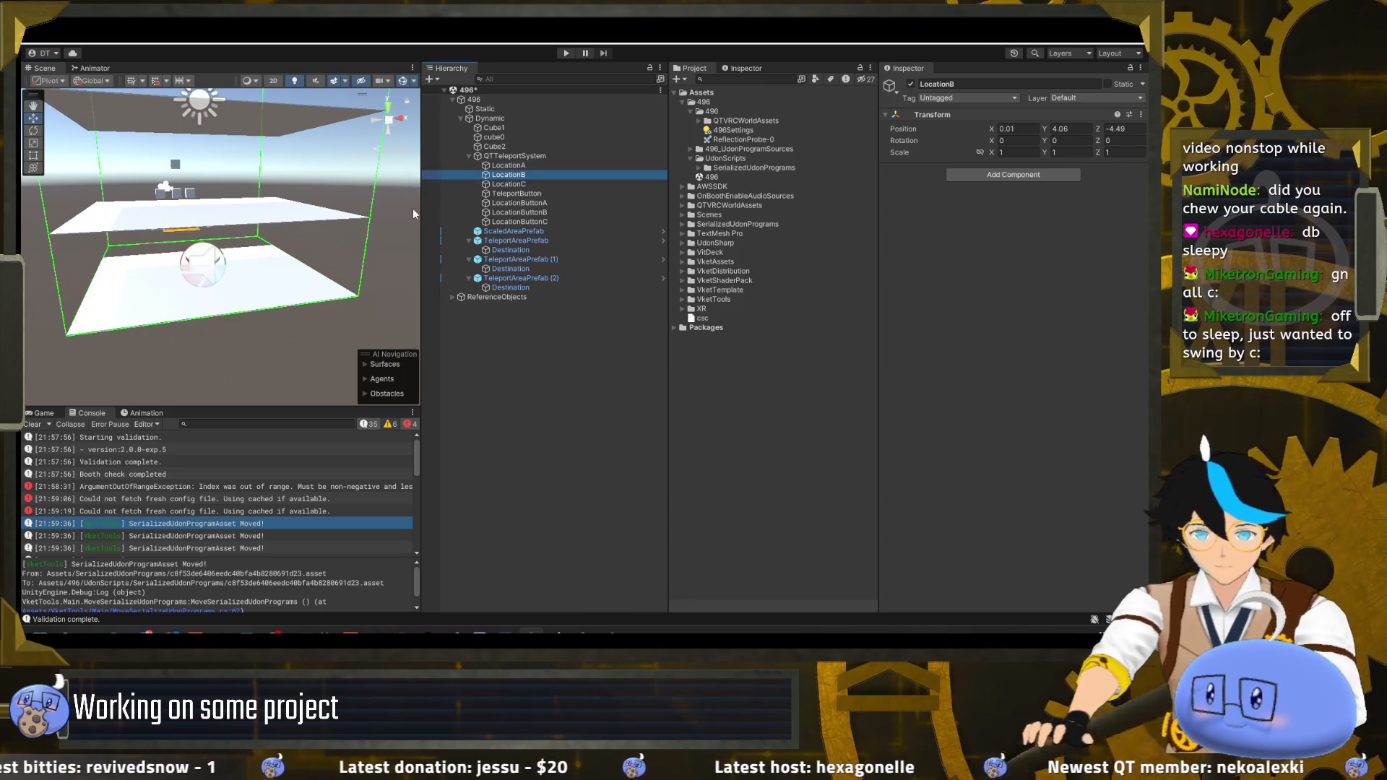
- Place LocationA at position -1.5, 0.1, -1.5
{"action": "left_click", "coordinate": [529, 166]}
{"action": "left_click", "coordinate": [1032, 127]}
{"action": "type", "text": "-1.5"}
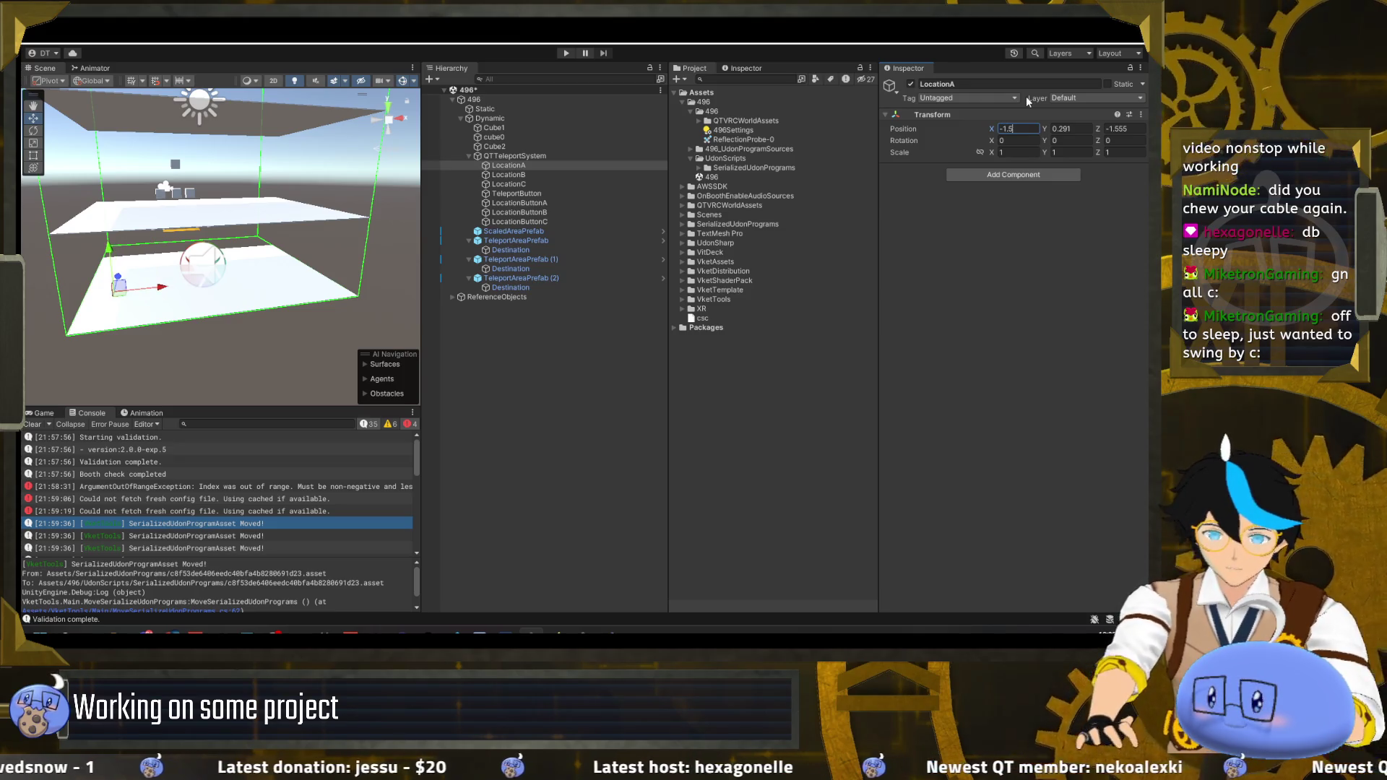
{"action": "left_click", "coordinate": [1135, 130]}
{"action": "type", "text": "-1.5"}
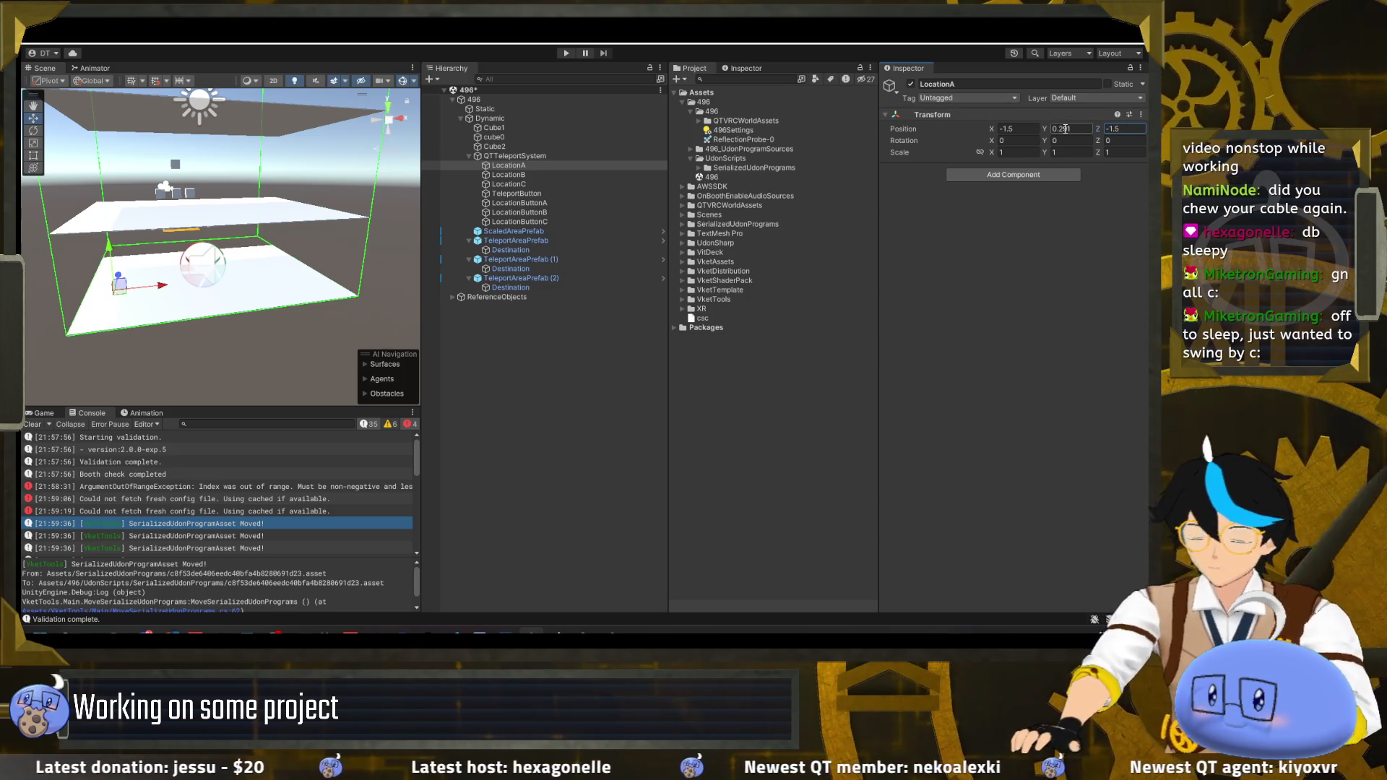
{"action": "left_click", "coordinate": [1065, 129]}
{"action": "type", "text": "0.1"}
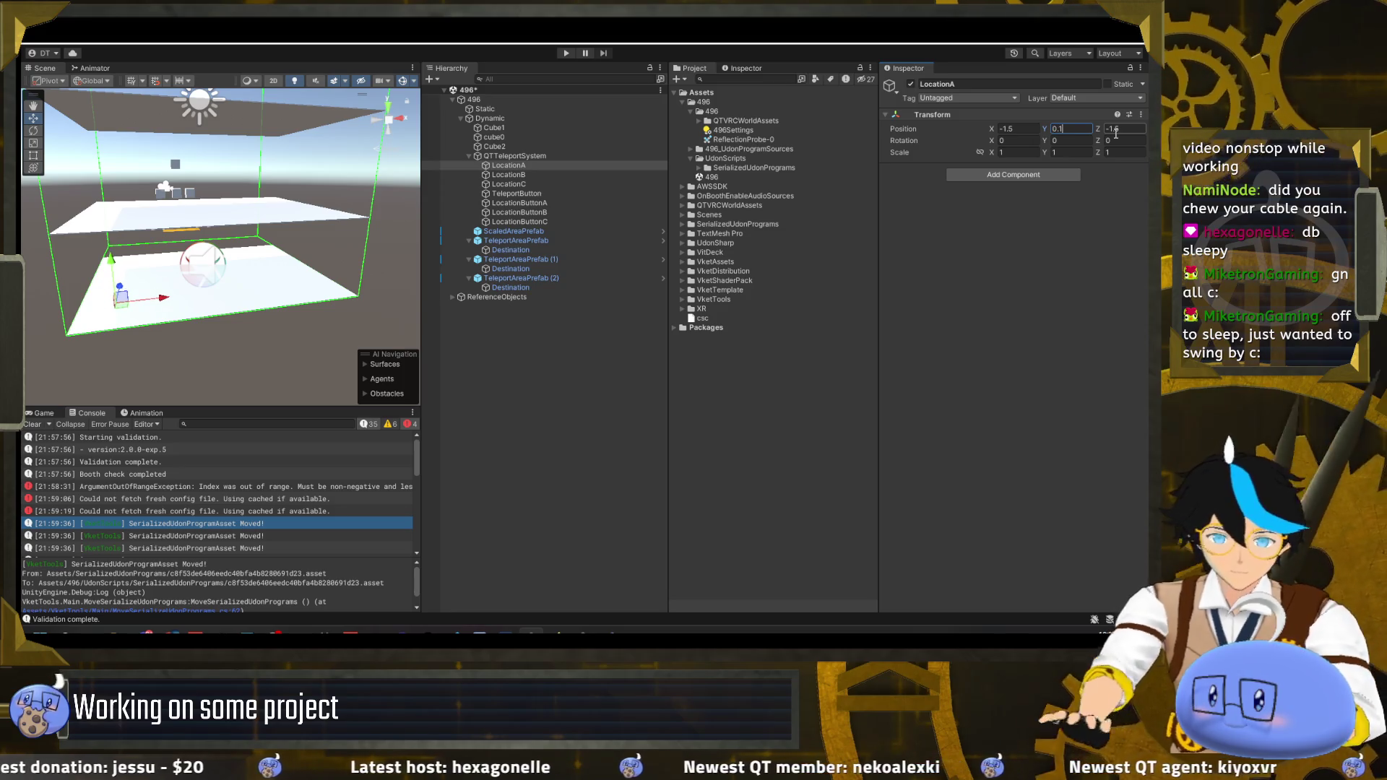
- Place LocationB at -1.5, 1.45, -1.5 on the middle floor
{"action": "left_click", "coordinate": [509, 175]}
{"action": "left_click", "coordinate": [1036, 128]}
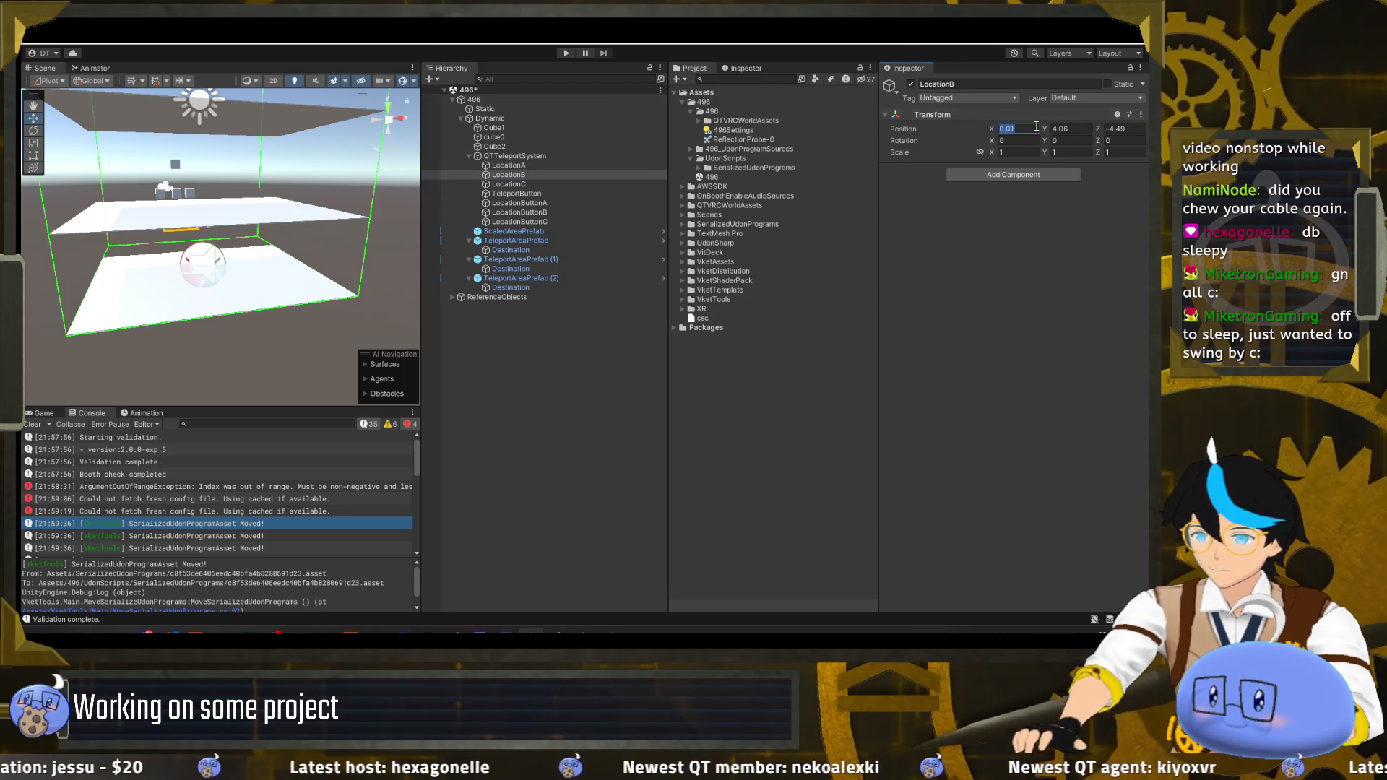
{"action": "type", "text": "-1.5"}
{"action": "left_click", "coordinate": [1123, 128]}
{"action": "type", "text": "-1.5"}
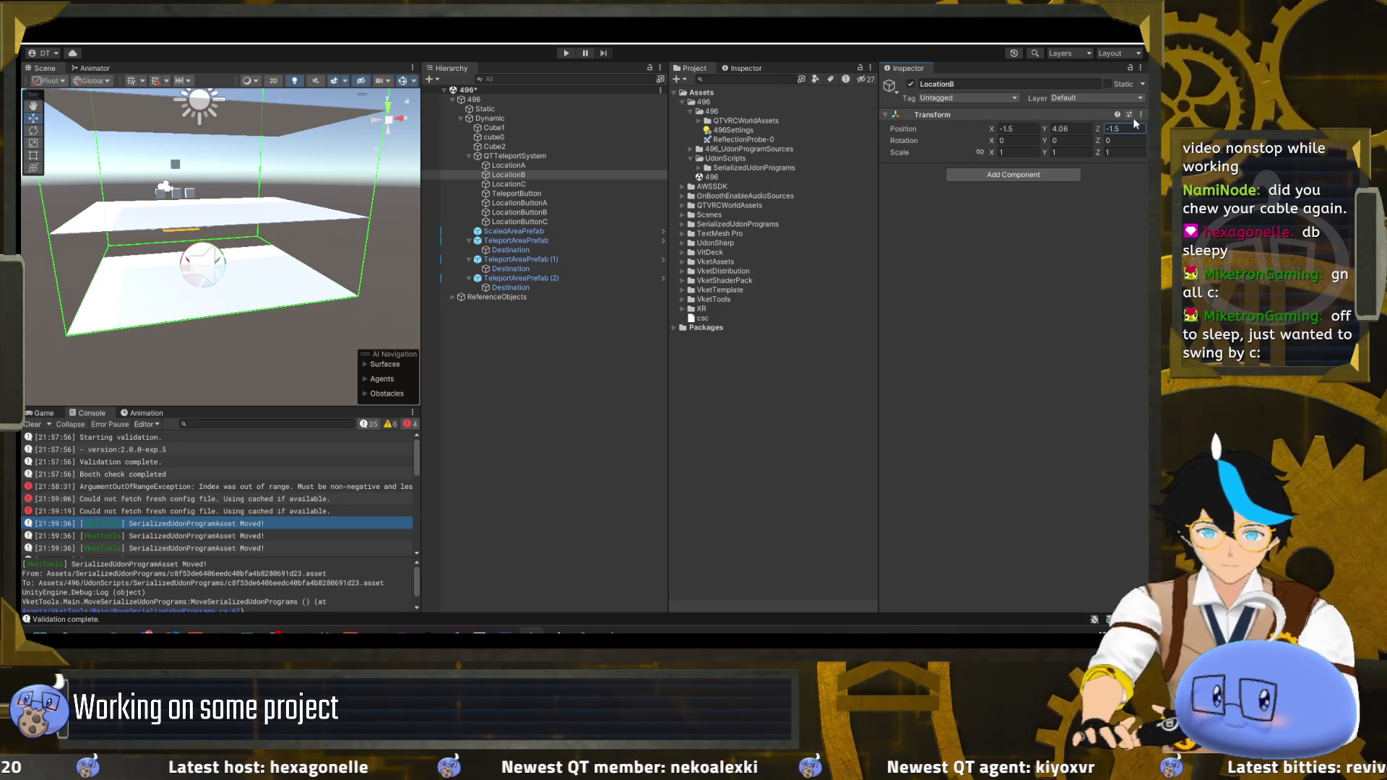
{"action": "left_click", "coordinate": [1069, 129]}
{"action": "type", "text": "3.2"}
{"action": "left_click_drag", "start_coordinate": [1027, 132], "coordinate": [650, 169]}
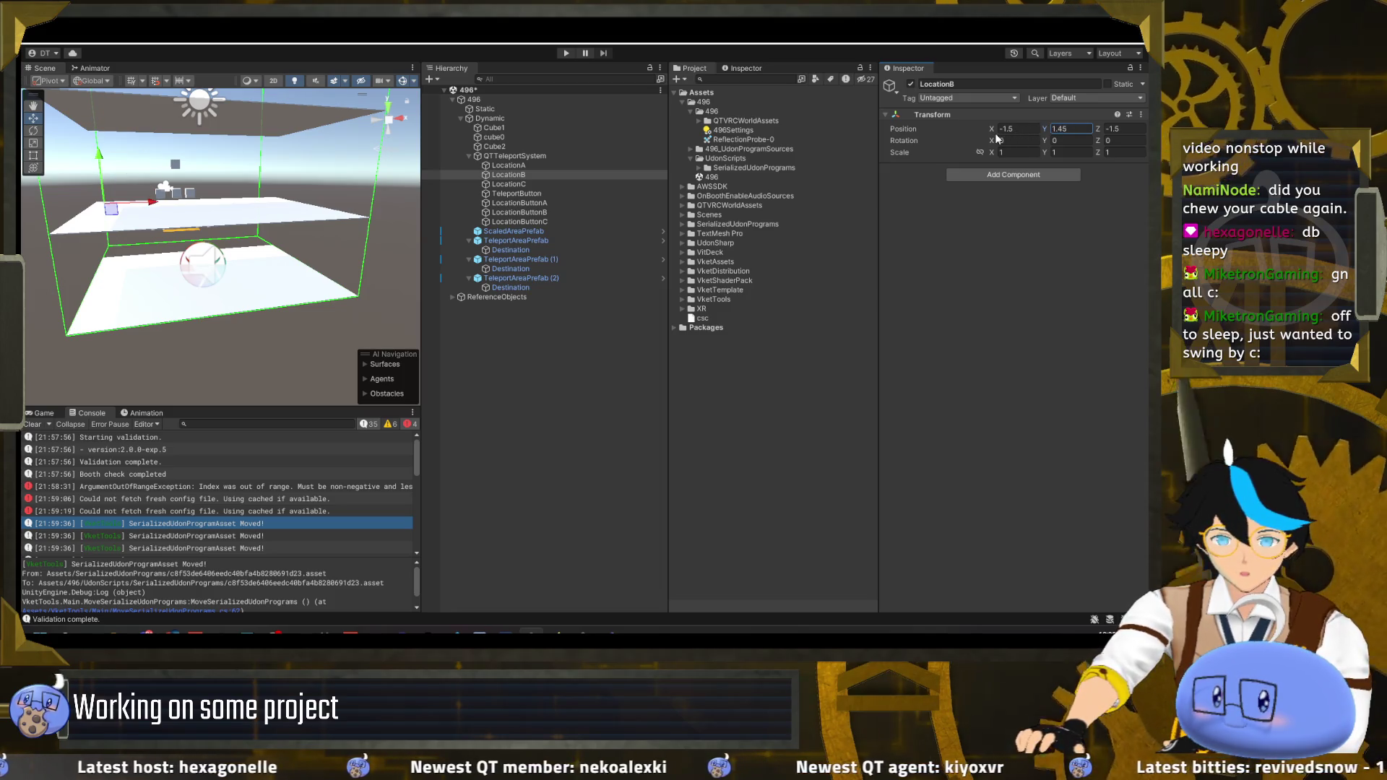
{"action": "double_click", "coordinate": [580, 179]}
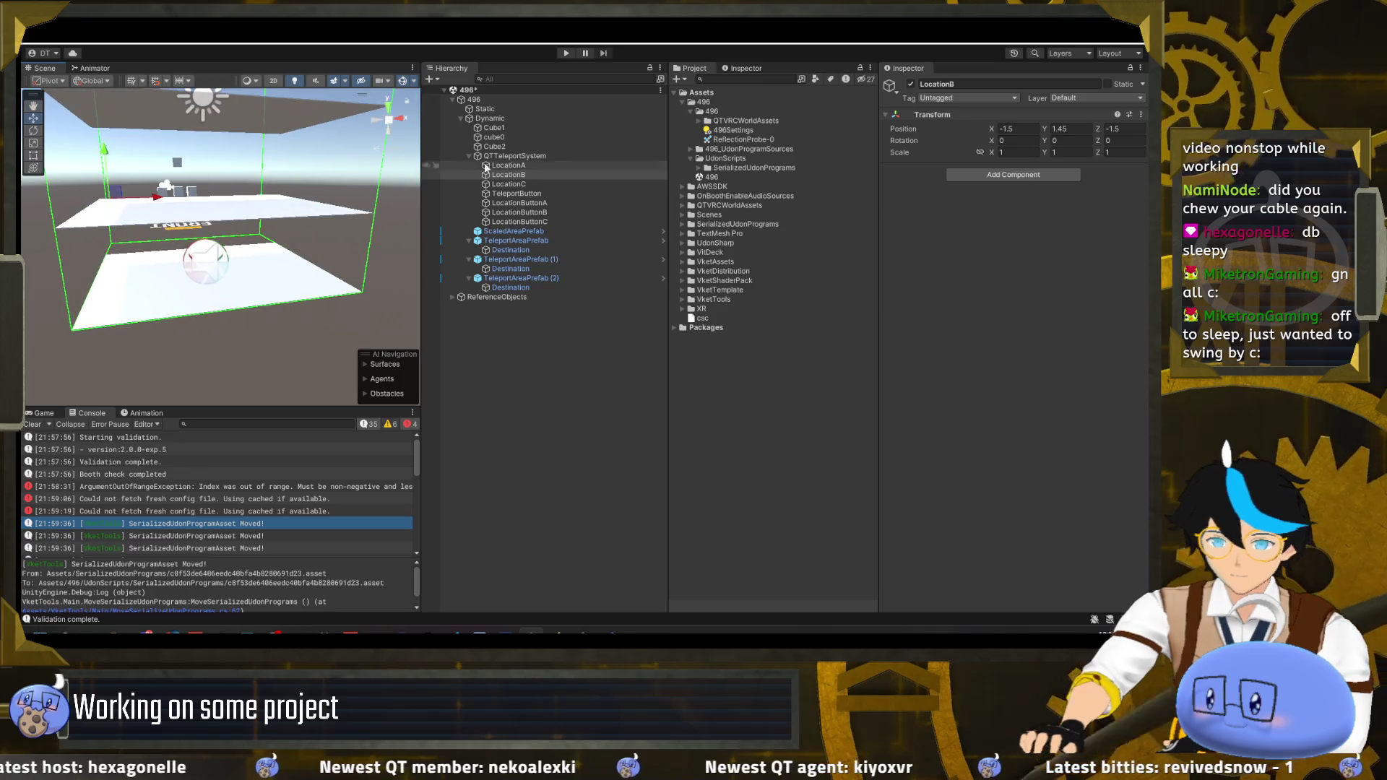
- Place LocationC at position -1.5, 2.82, -1.5
{"action": "double_click", "coordinate": [508, 184]}
{"action": "left_click", "coordinate": [1034, 129]}
{"action": "type", "text": "-1.5"}
{"action": "left_click", "coordinate": [1142, 129]}
{"action": "type", "text": "-1.5"}
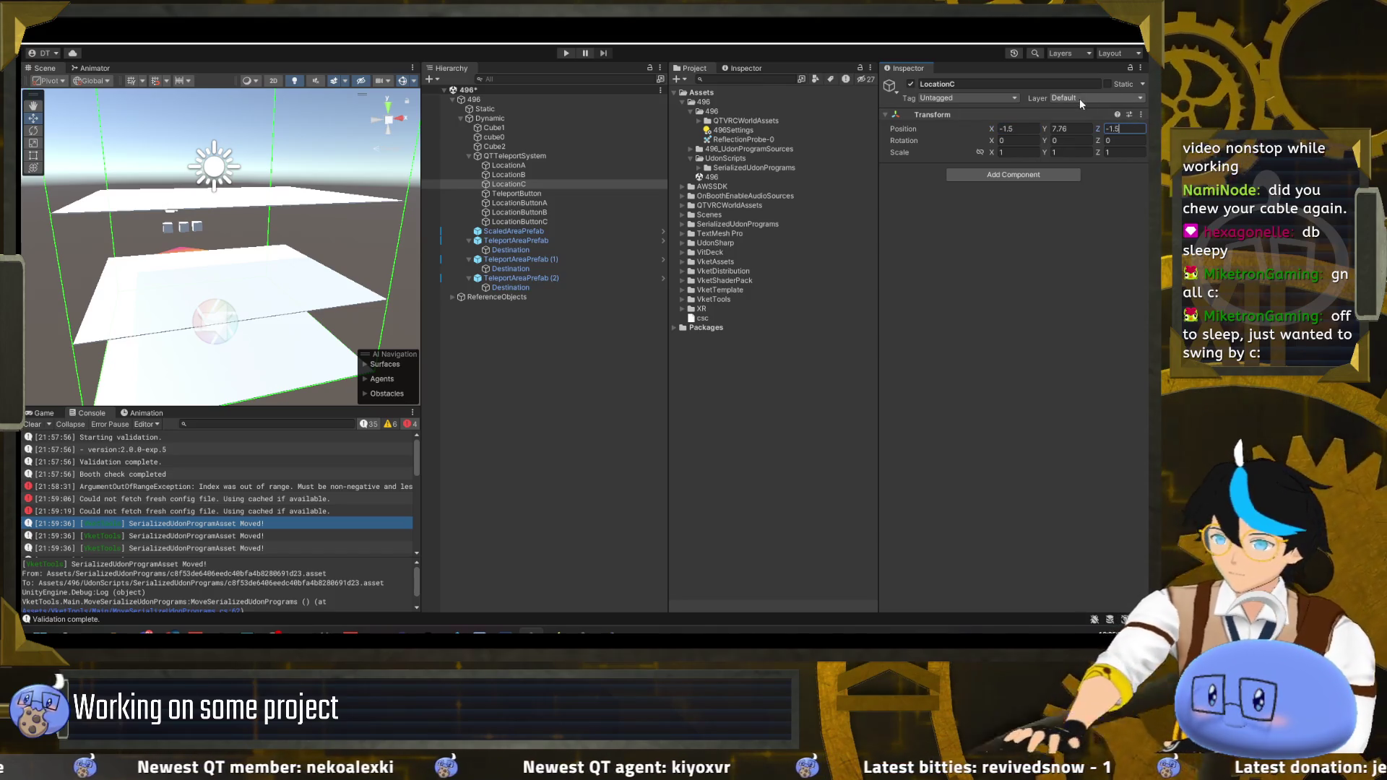
{"action": "left_click", "coordinate": [1062, 129]}
{"action": "type", "text": "2.82"}
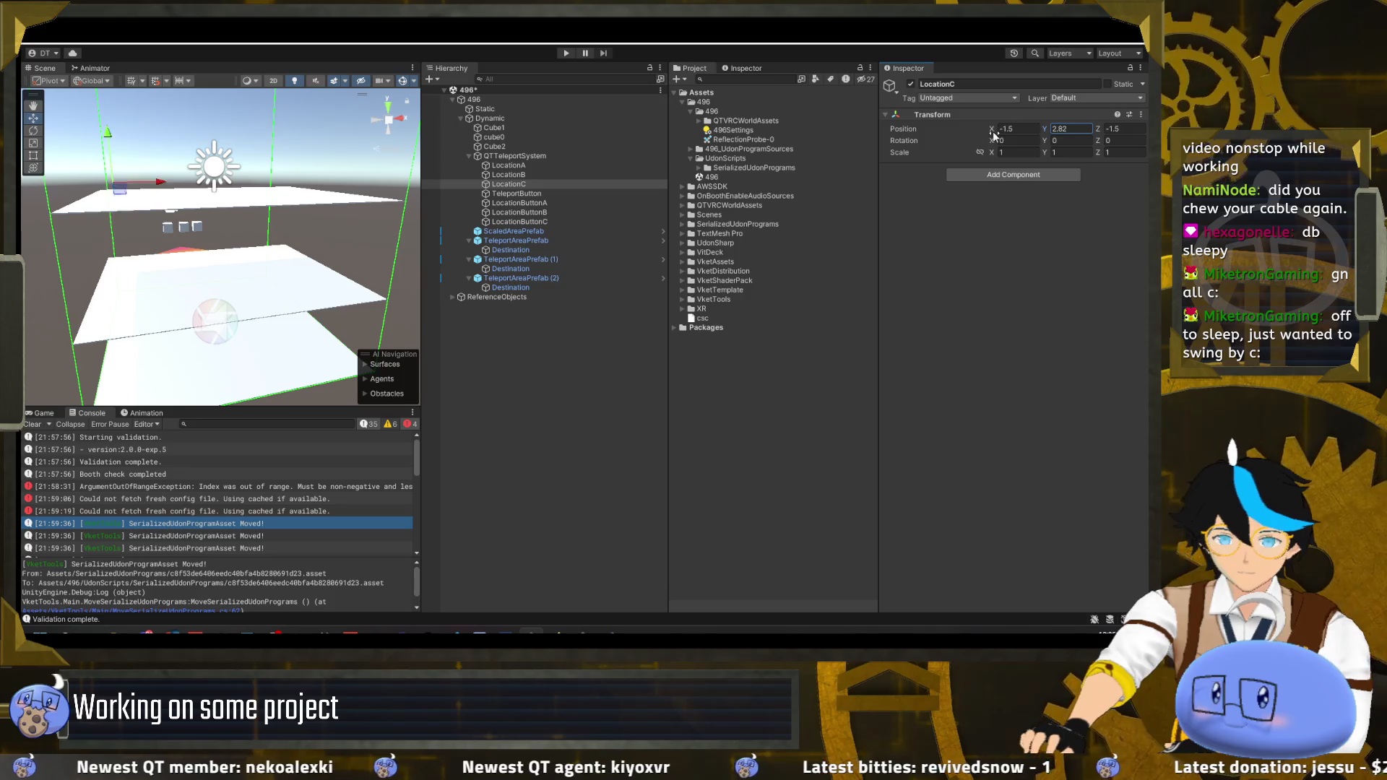
- Shrink the original TeleportAreaPrefab to about half size, entering -0.25 for Y scale and .2 for Z
{"action": "left_click", "coordinate": [519, 241]}
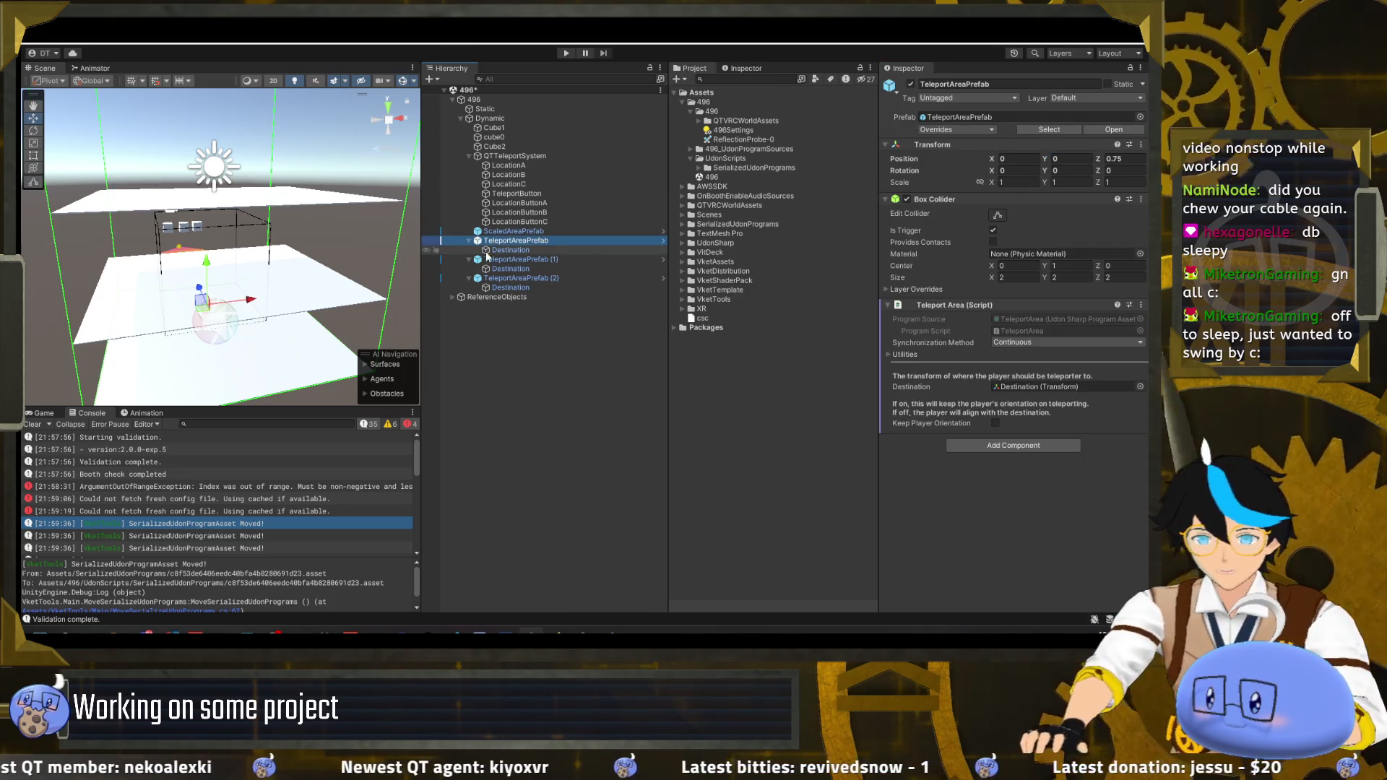
{"action": "left_click", "coordinate": [192, 261], "text": "alt"}
{"action": "mouse_move", "coordinate": [192, 261]}
{"action": "left_mouse_down"}
{"action": "mouse_move", "coordinate": [355, 256]}
{"action": "mouse_move", "coordinate": [306, 268]}
{"action": "left_mouse_up"}
{"action": "key", "text": "r"}
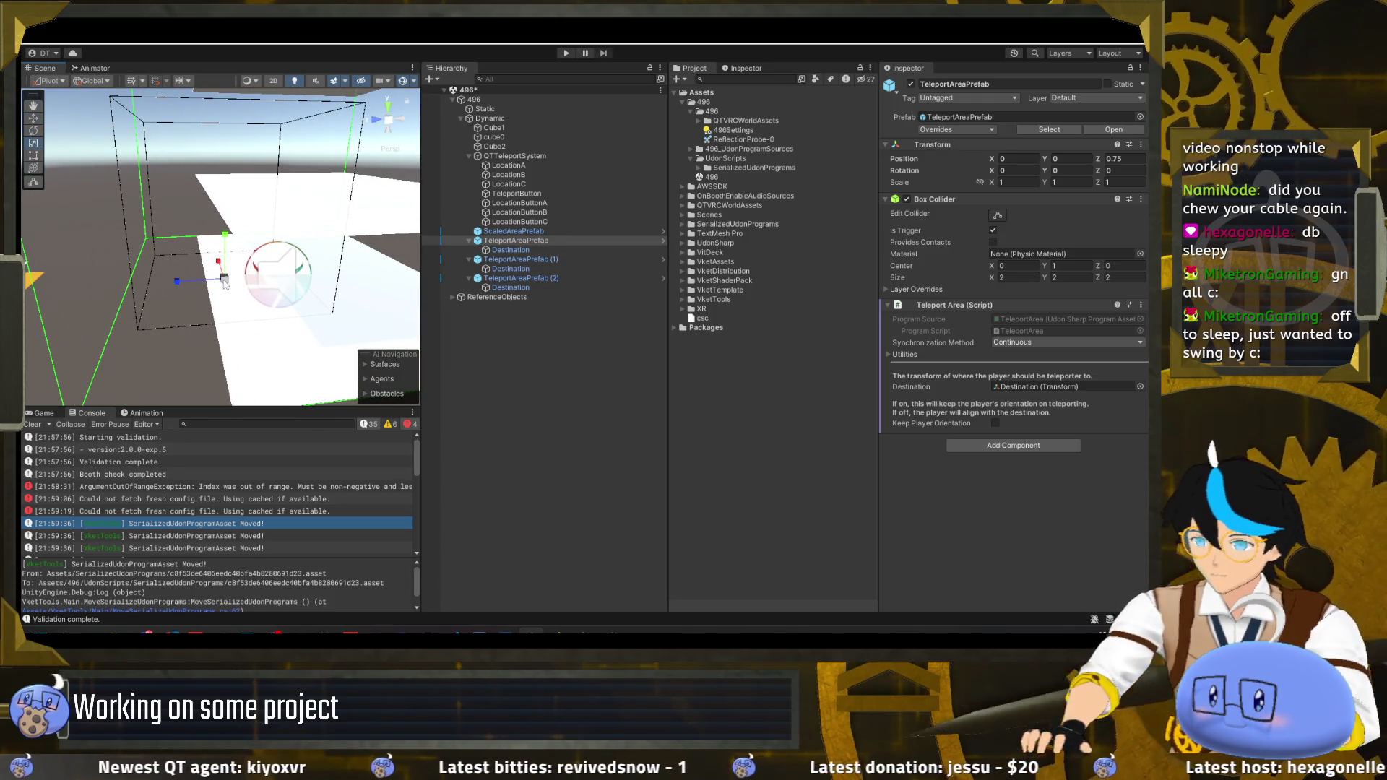
{"action": "mouse_move", "coordinate": [223, 284]}
{"action": "left_mouse_down"}
{"action": "mouse_move", "coordinate": [231, 330]}
{"action": "mouse_move", "coordinate": [251, 339]}
{"action": "mouse_move", "coordinate": [340, 294]}
{"action": "mouse_move", "coordinate": [274, 340]}
{"action": "mouse_move", "coordinate": [231, 326]}
{"action": "mouse_move", "coordinate": [279, 292]}
{"action": "mouse_move", "coordinate": [273, 307]}
{"action": "left_mouse_up"}
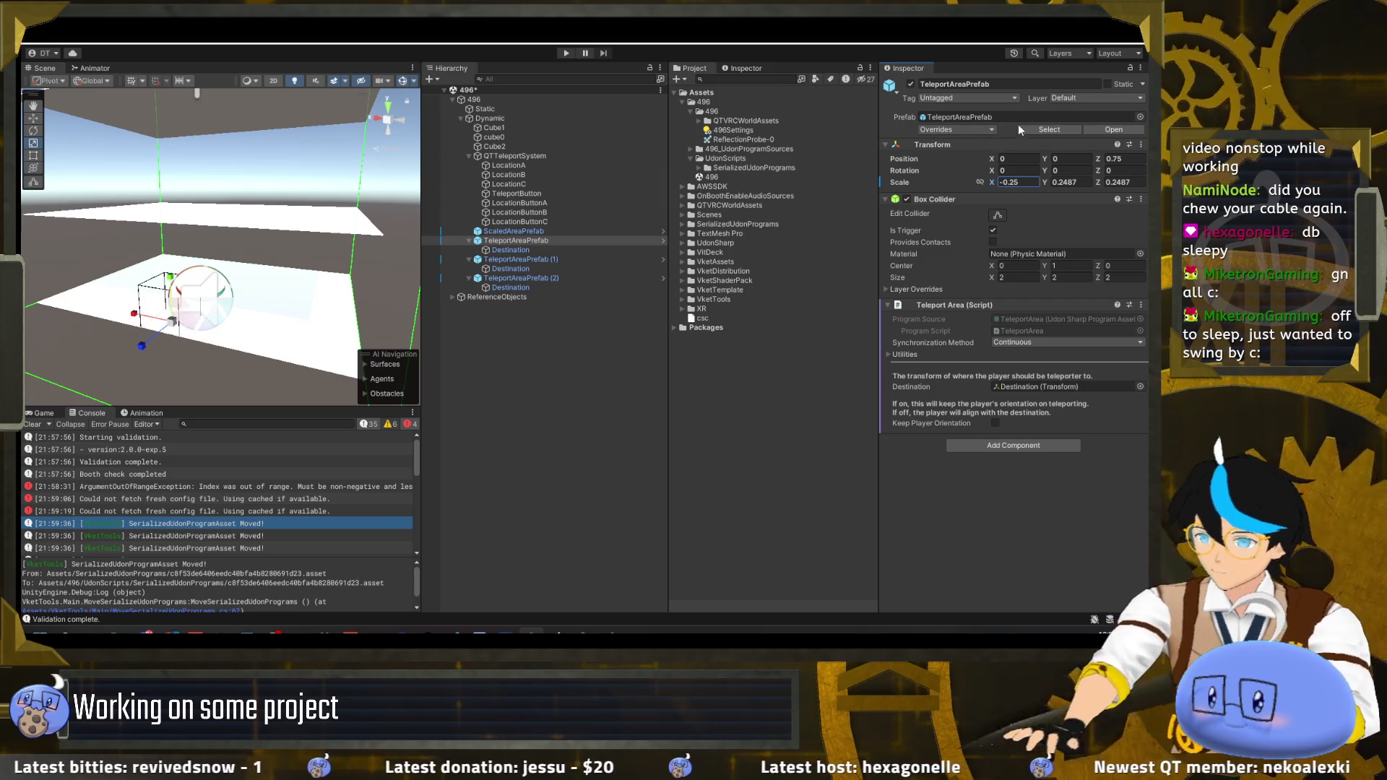
{"action": "type", "text": "-0.25"}
{"action": "key", "text": "Tab"}
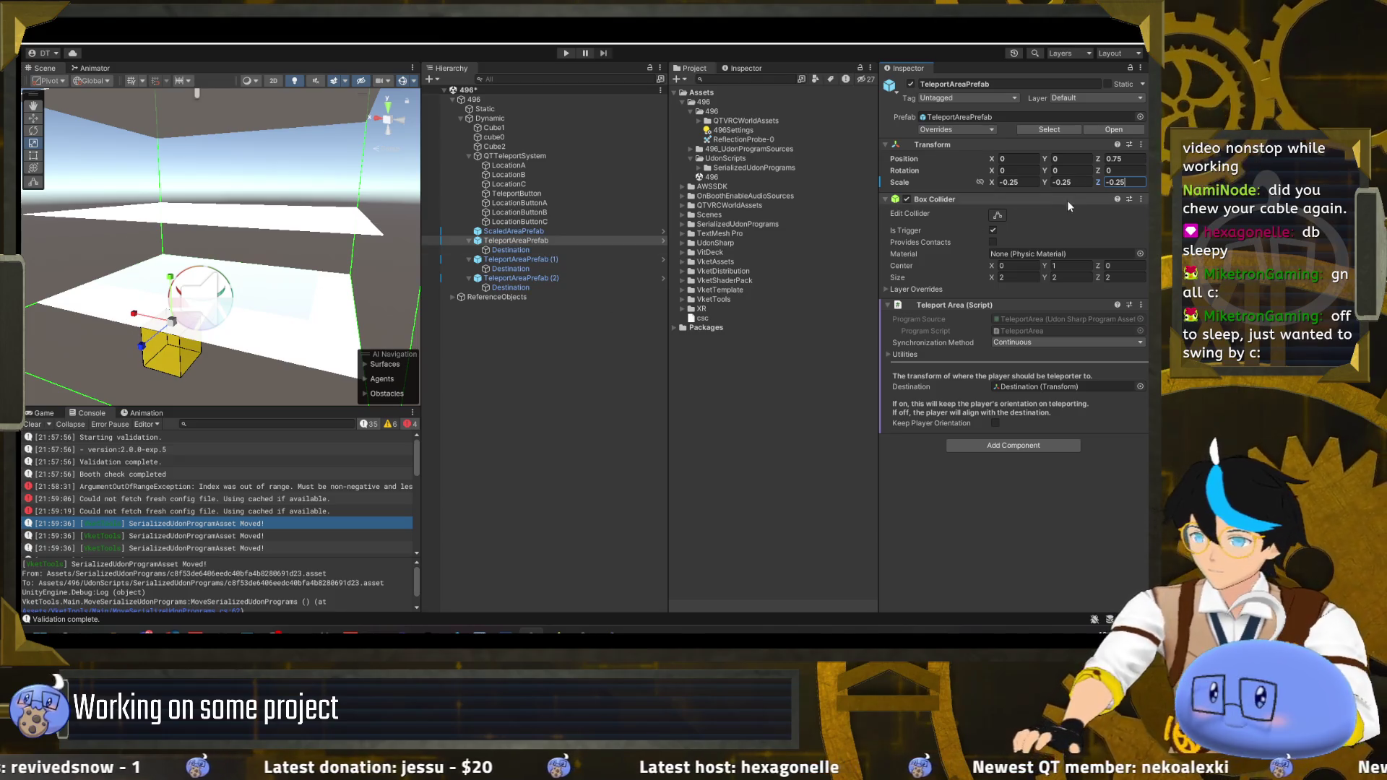
{"action": "type", "text": ".2"}
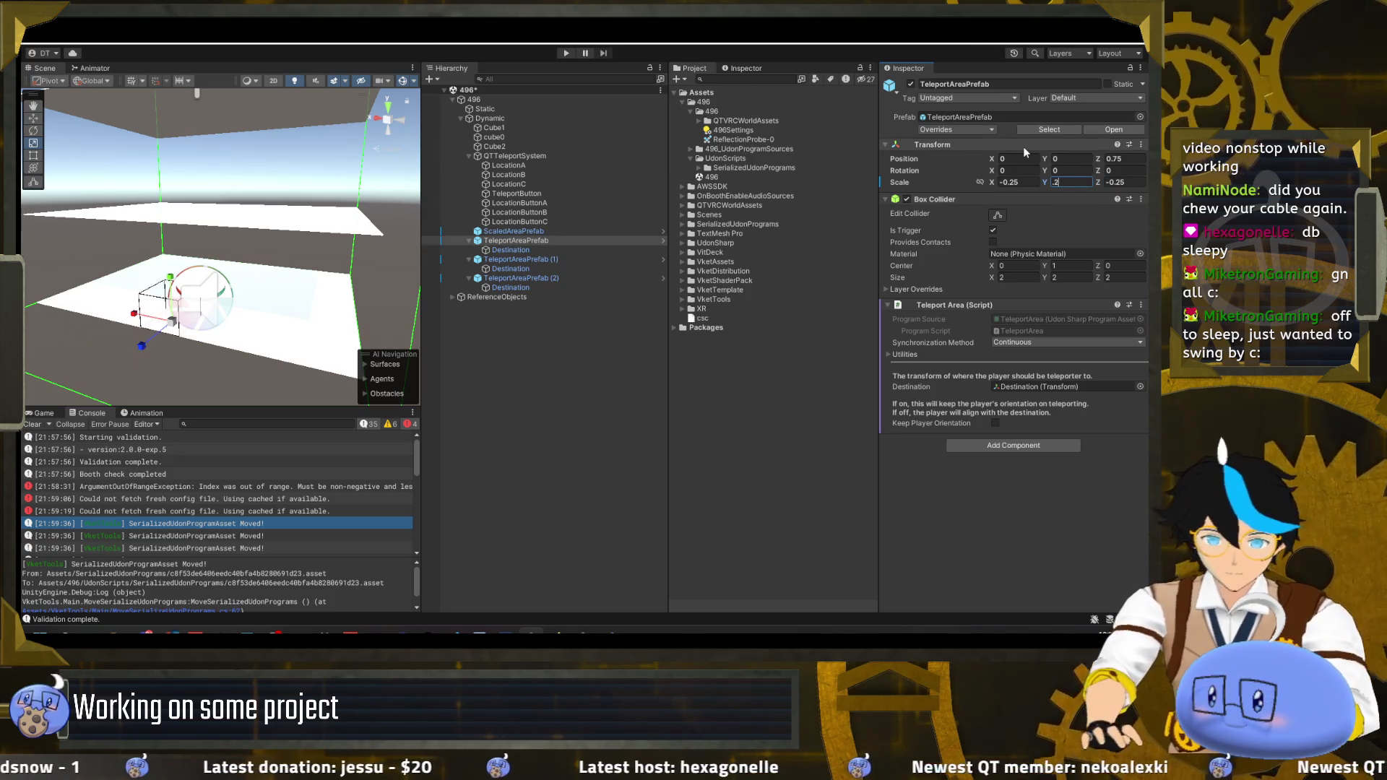
- Copy the original's scale and paste it onto TeleportAreaPrefab (1) and TeleportAreaPrefab (2)
{"action": "right_click", "coordinate": [902, 186]}
{"action": "left_click", "coordinate": [932, 229]}
{"action": "left_click", "coordinate": [516, 259]}
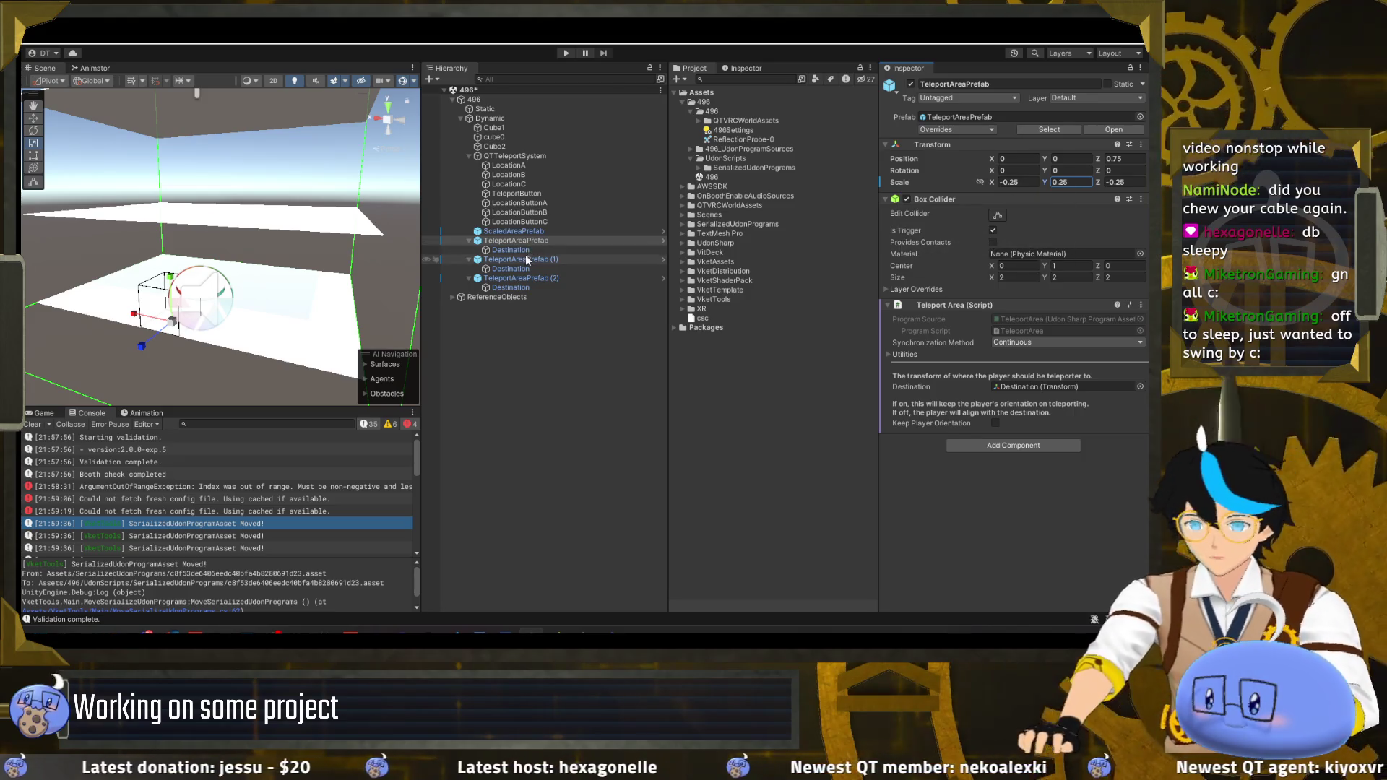
{"action": "right_click", "coordinate": [902, 186]}
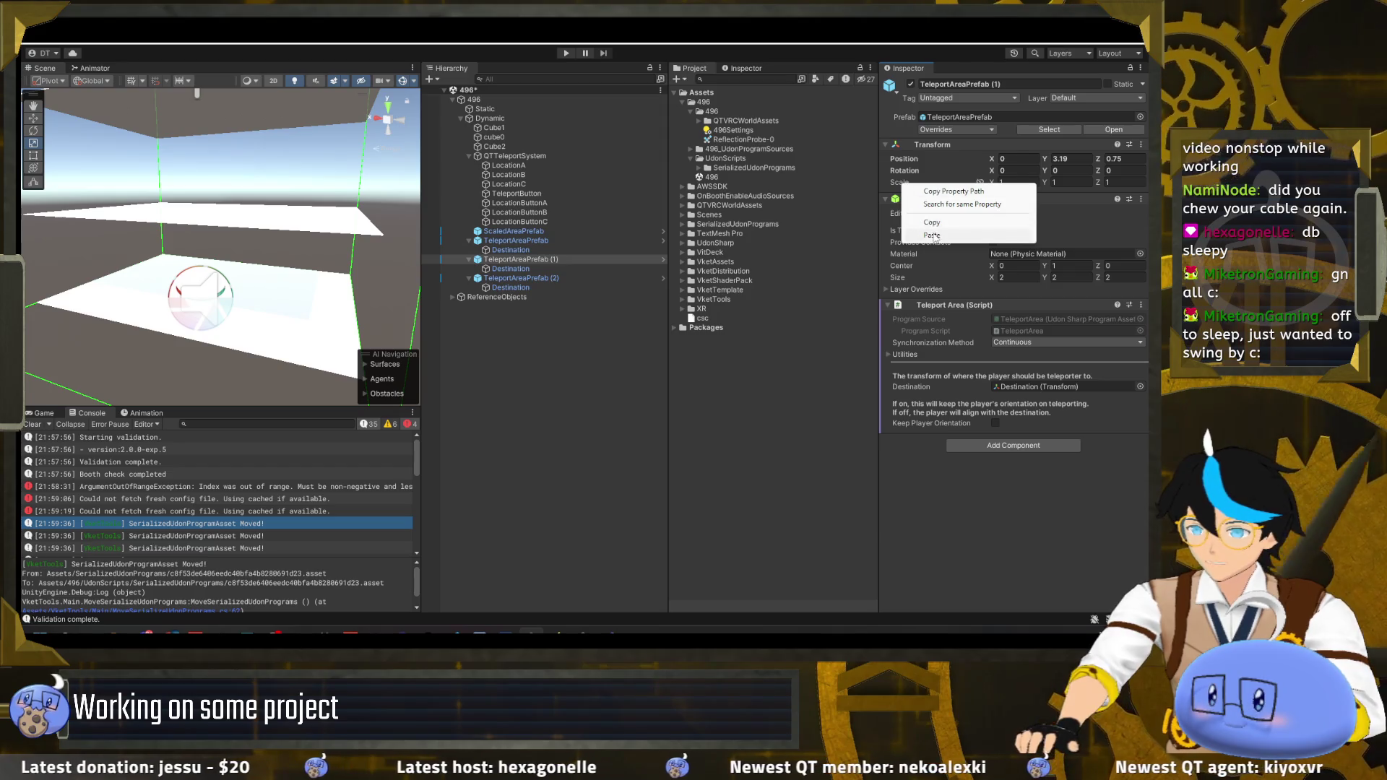
{"action": "left_click", "coordinate": [932, 236]}
{"action": "left_click", "coordinate": [518, 278]}
{"action": "right_click", "coordinate": [906, 186]}
{"action": "left_click", "coordinate": [932, 236]}
{"action": "left_click", "coordinate": [517, 241]}
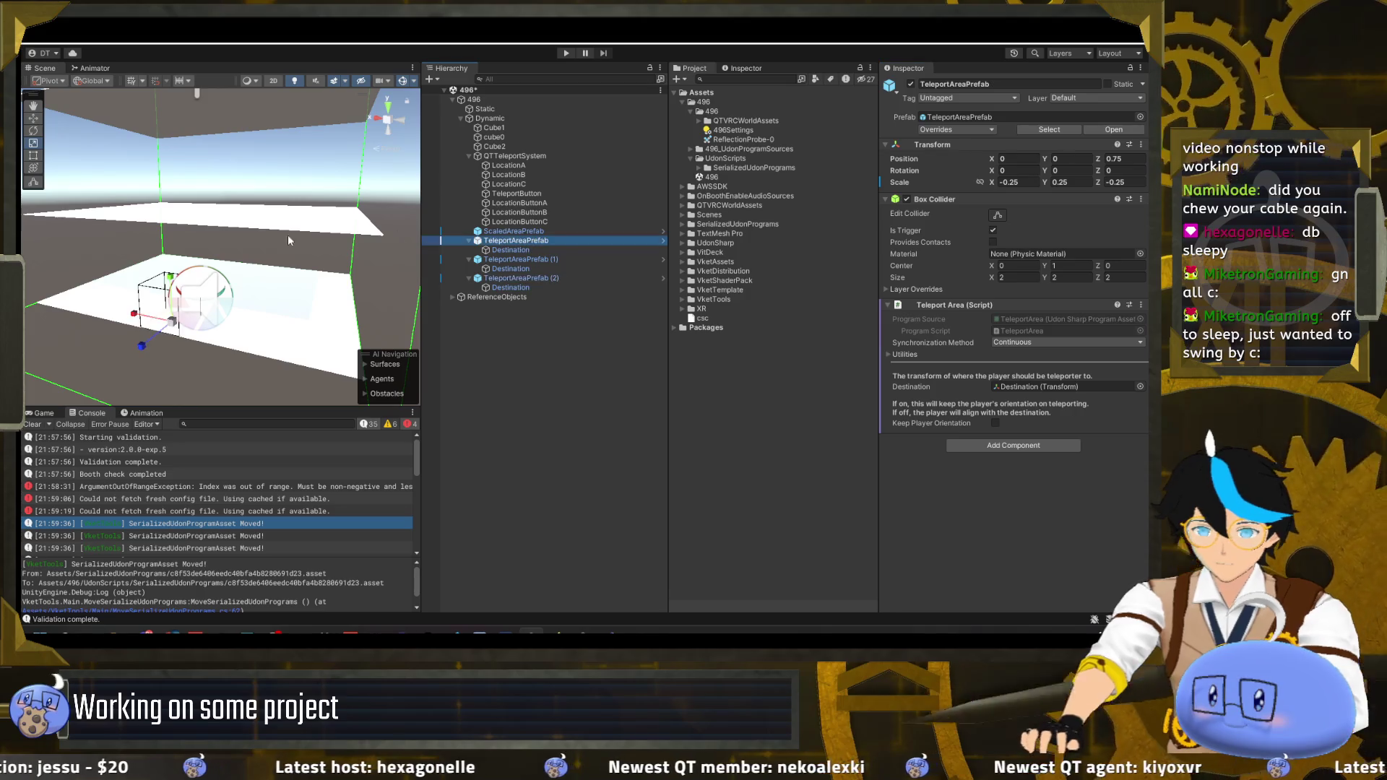
- Lower TeleportAreaPrefab (1) to the middle floor and TeleportAreaPrefab (2) to Y 2.592
{"action": "left_click", "coordinate": [516, 259]}
{"action": "left_click_drag", "start_coordinate": [197, 258], "coordinate": [193, 180]}
{"action": "mouse_move", "coordinate": [198, 249]}
{"action": "left_mouse_down"}
{"action": "mouse_move", "coordinate": [193, 285]}
{"action": "mouse_move", "coordinate": [255, 183]}
{"action": "left_mouse_up"}
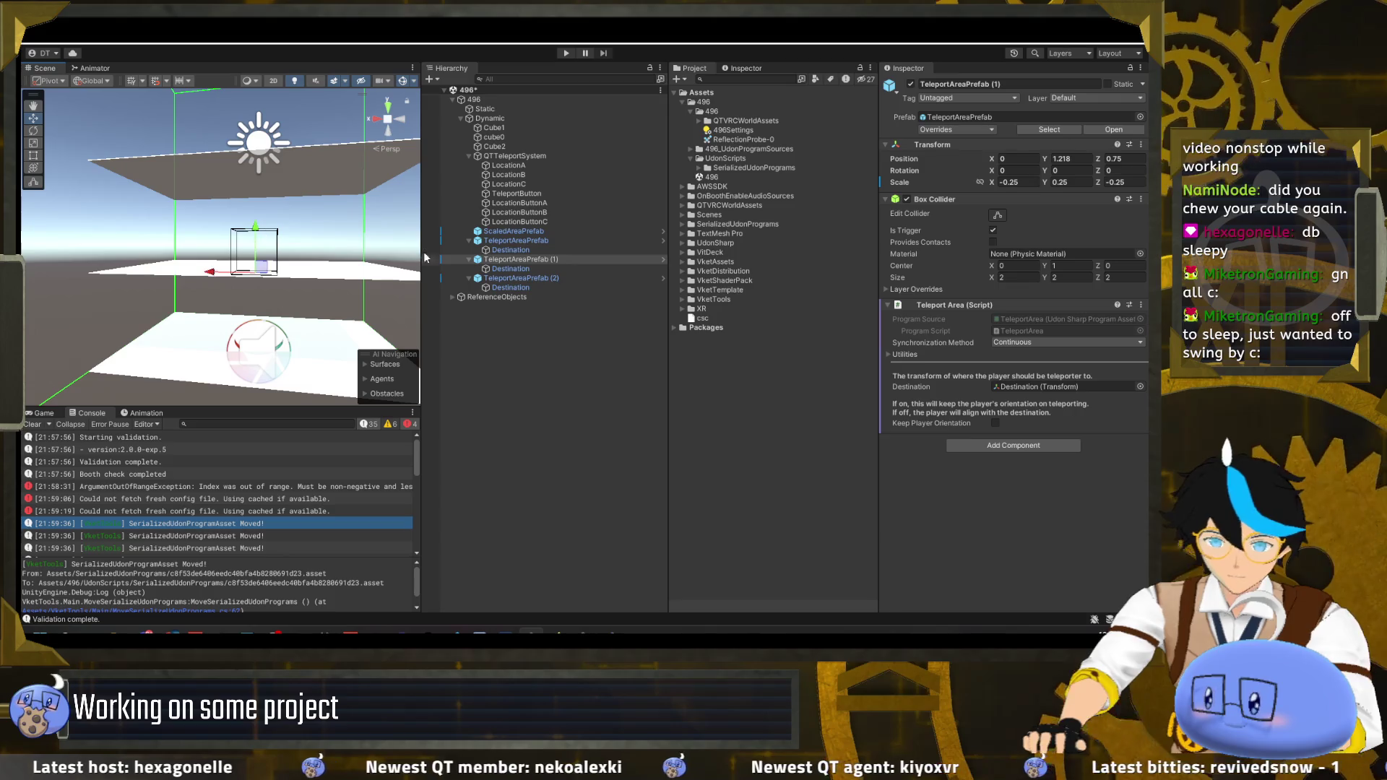
{"action": "left_click", "coordinate": [538, 281]}
{"action": "mouse_move", "coordinate": [318, 275]}
{"action": "left_mouse_down"}
{"action": "mouse_move", "coordinate": [331, 237]}
{"action": "mouse_move", "coordinate": [430, 225]}
{"action": "left_mouse_up"}
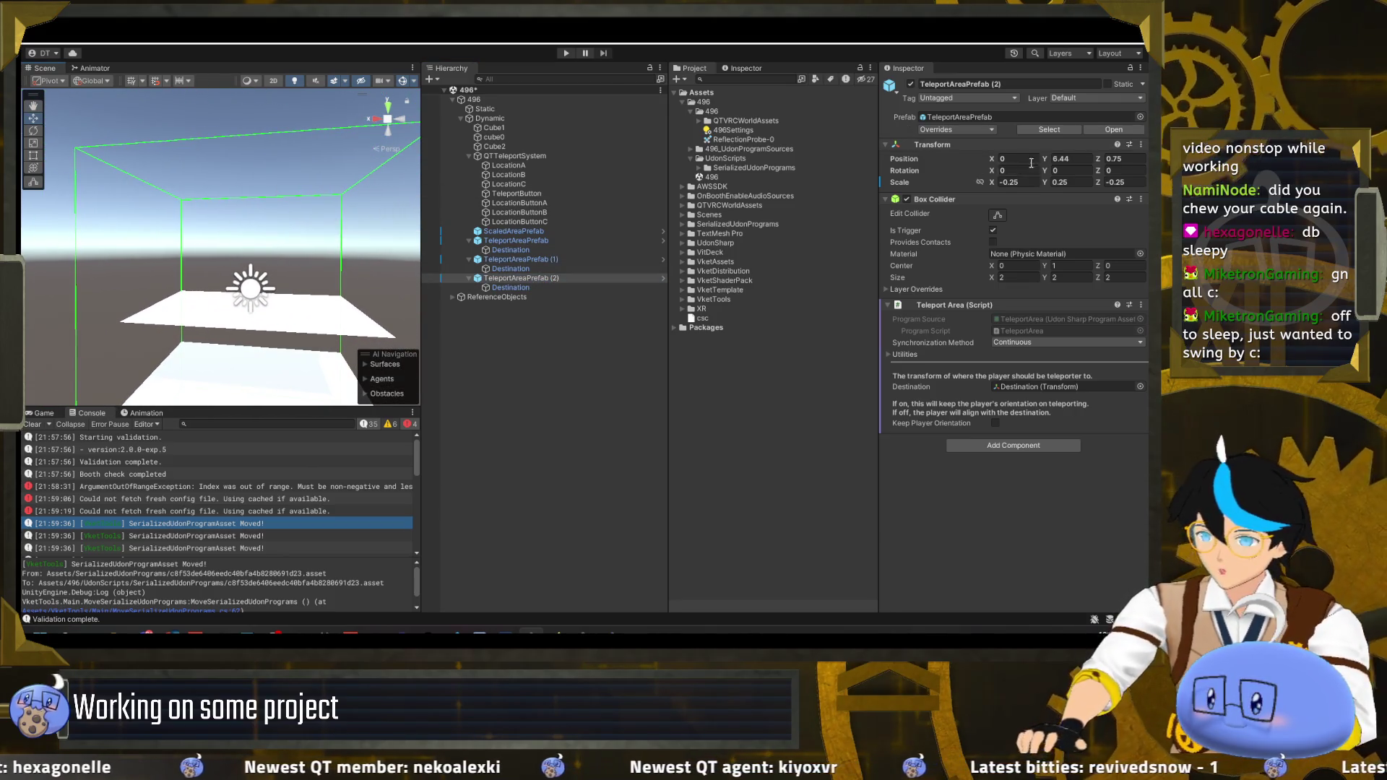
{"action": "type", "text": "3.21"}
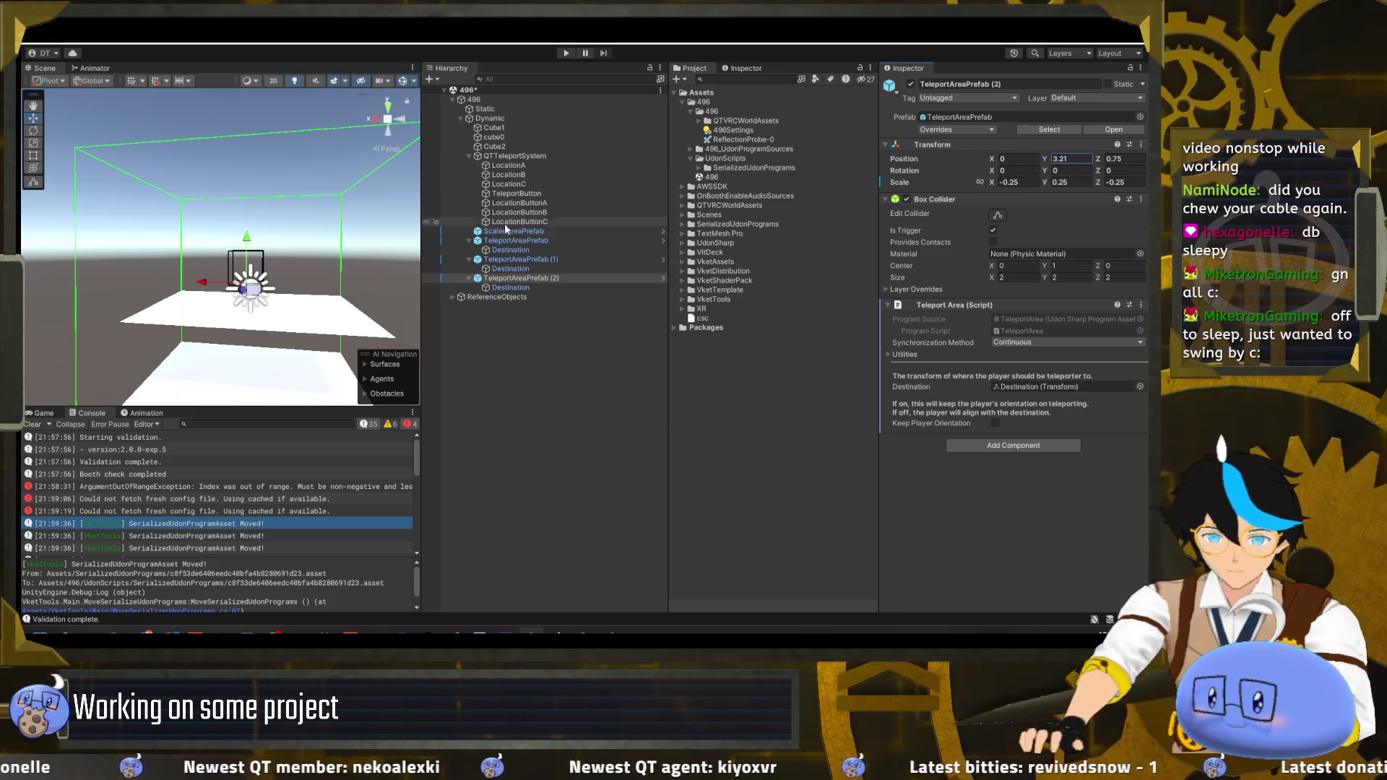
{"action": "mouse_move", "coordinate": [217, 231]}
{"action": "left_mouse_down"}
{"action": "mouse_move", "coordinate": [250, 225]}
{"action": "mouse_move", "coordinate": [201, 190]}
{"action": "left_mouse_up"}
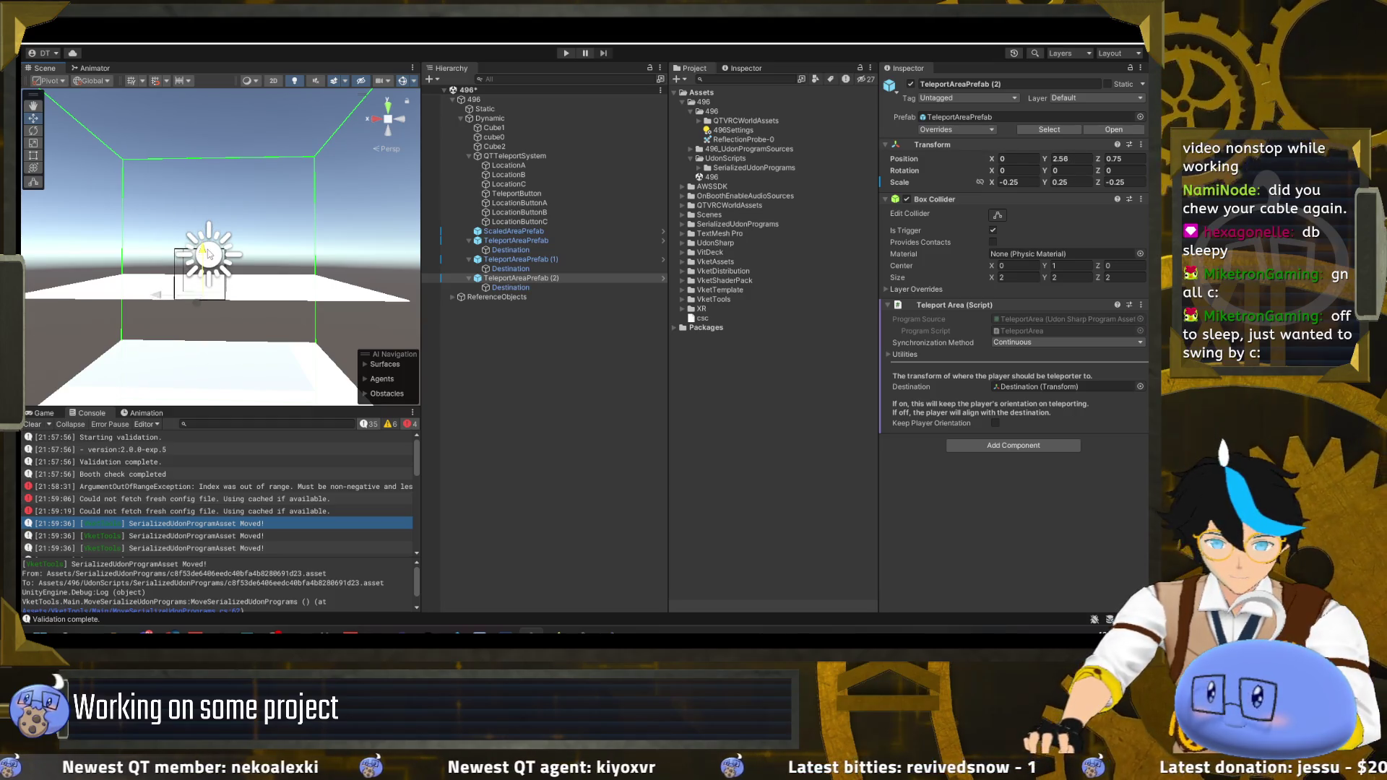
{"action": "left_click_drag", "start_coordinate": [208, 252], "coordinate": [465, 320]}
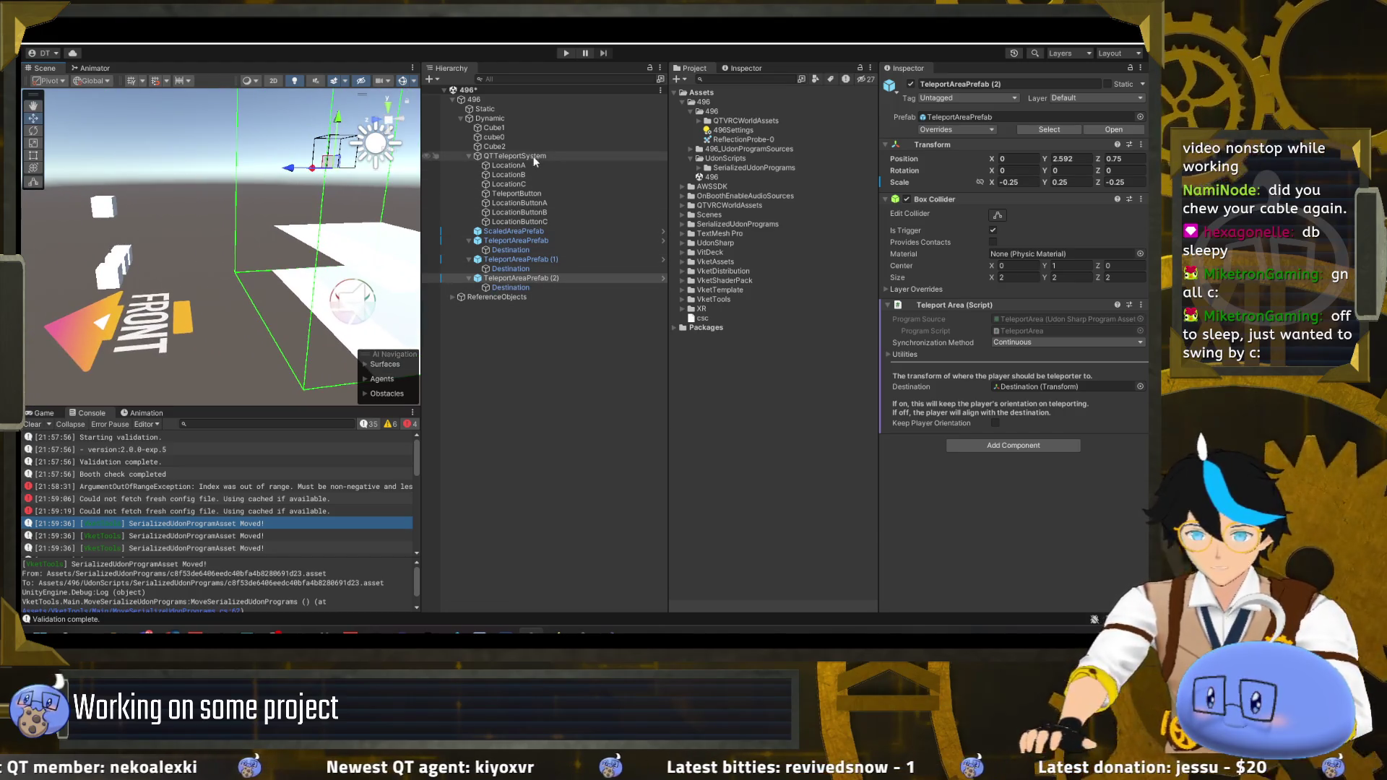
{"action": "left_click", "coordinate": [533, 156]}
- Slide QTTeleportSystem back along the depth axis and frame it with the cubes and FRONT sign
{"action": "left_click_drag", "start_coordinate": [219, 290], "coordinate": [182, 289]}
{"action": "left_click_drag", "start_coordinate": [266, 316], "coordinate": [294, 312]}
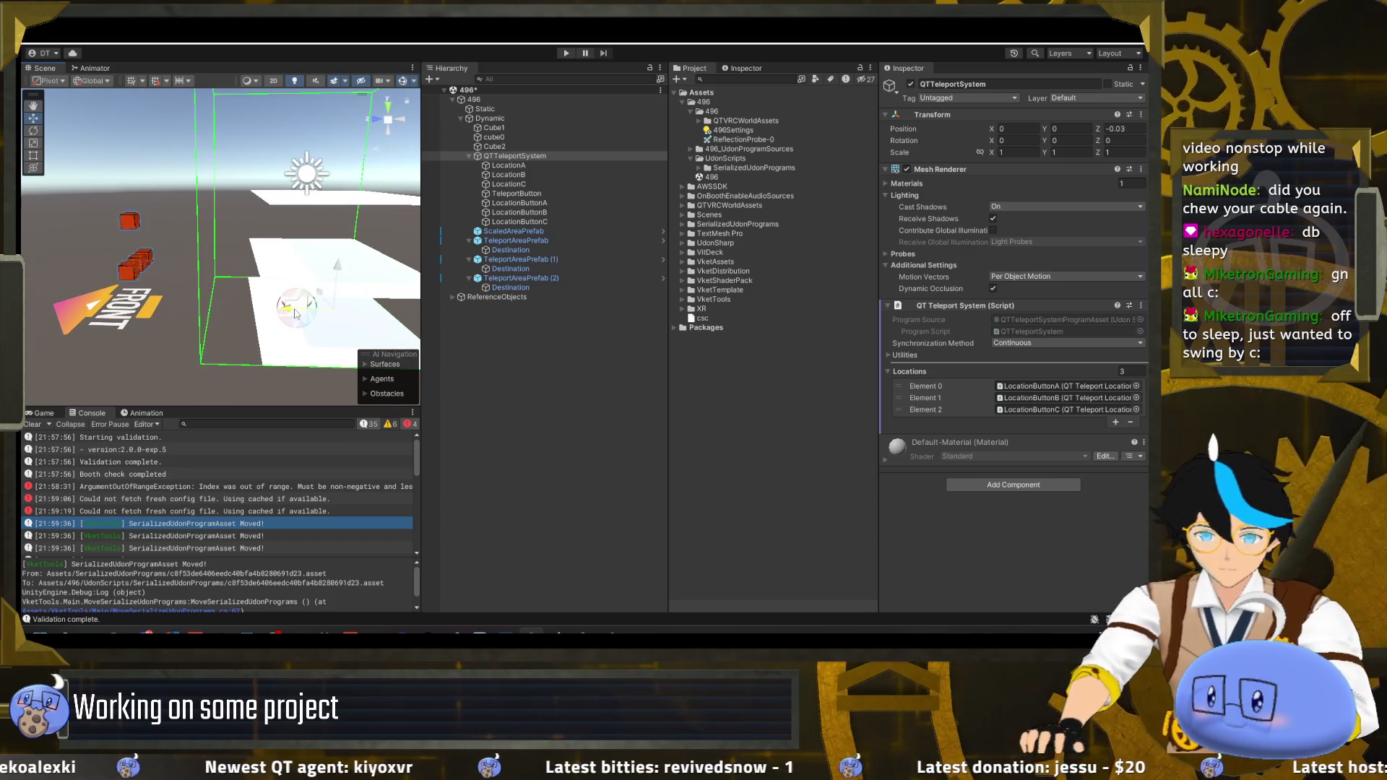
{"action": "left_click_drag", "start_coordinate": [381, 318], "coordinate": [292, 243]}
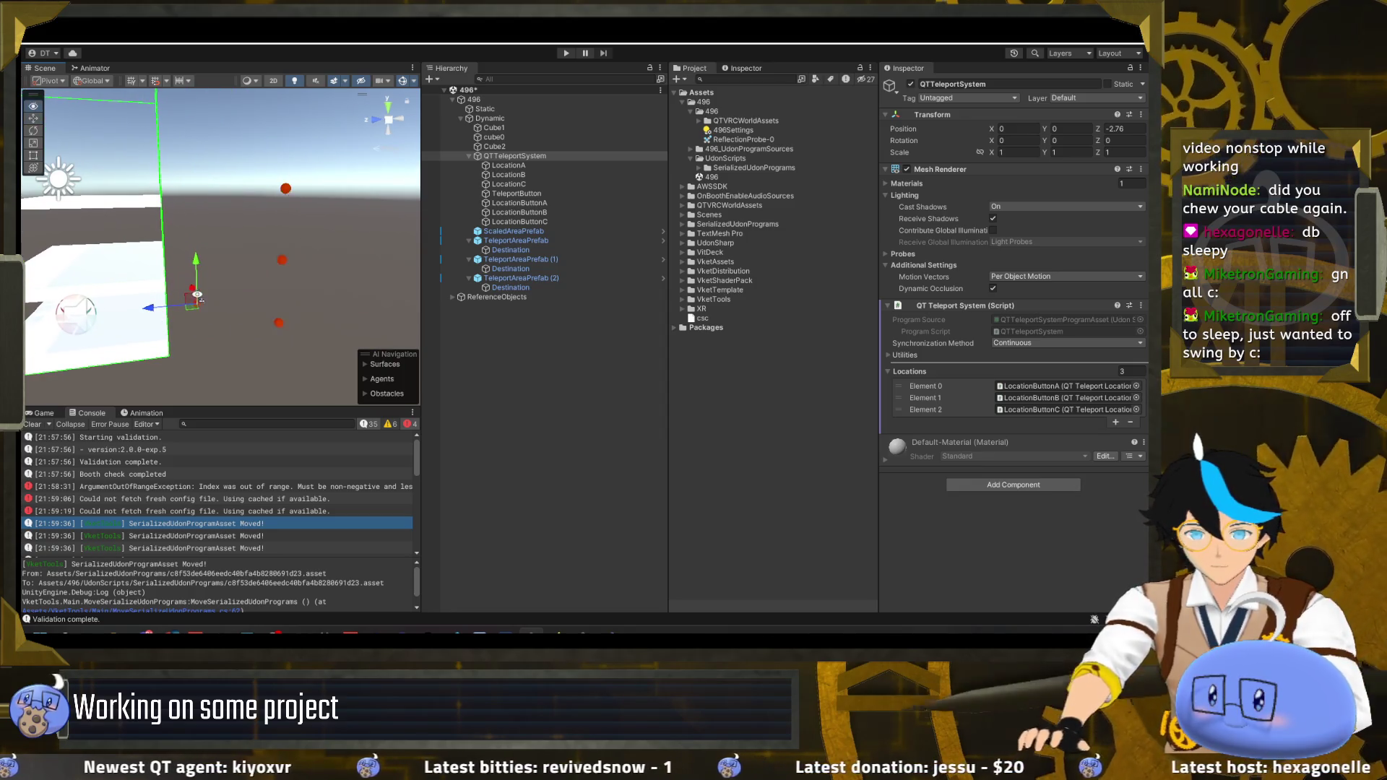
{"action": "key", "text": "f"}
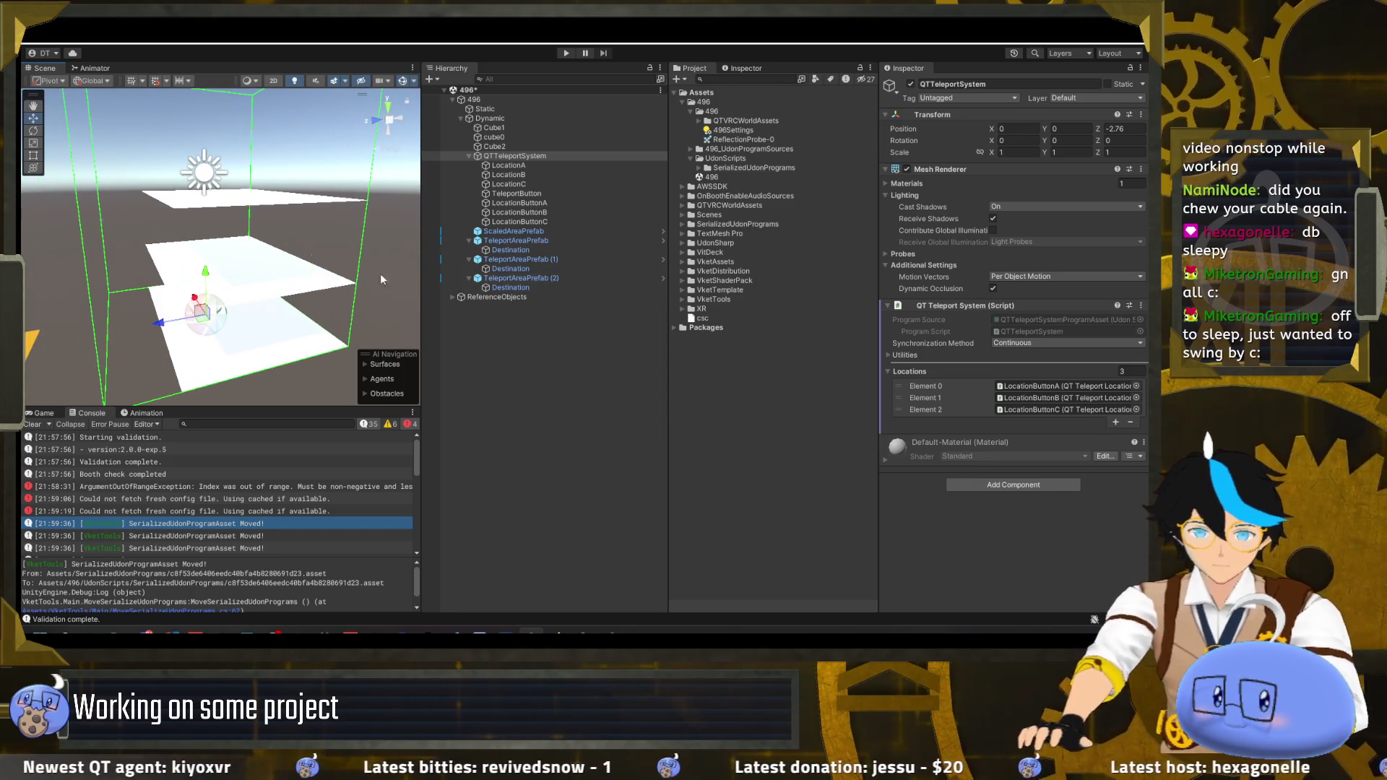
{"action": "left_click_drag", "start_coordinate": [380, 273], "coordinate": [304, 256]}
- Select LocationA through LocationC and put all three at Z -1.5, keeping X at -1.5
{"action": "left_click", "coordinate": [510, 166]}
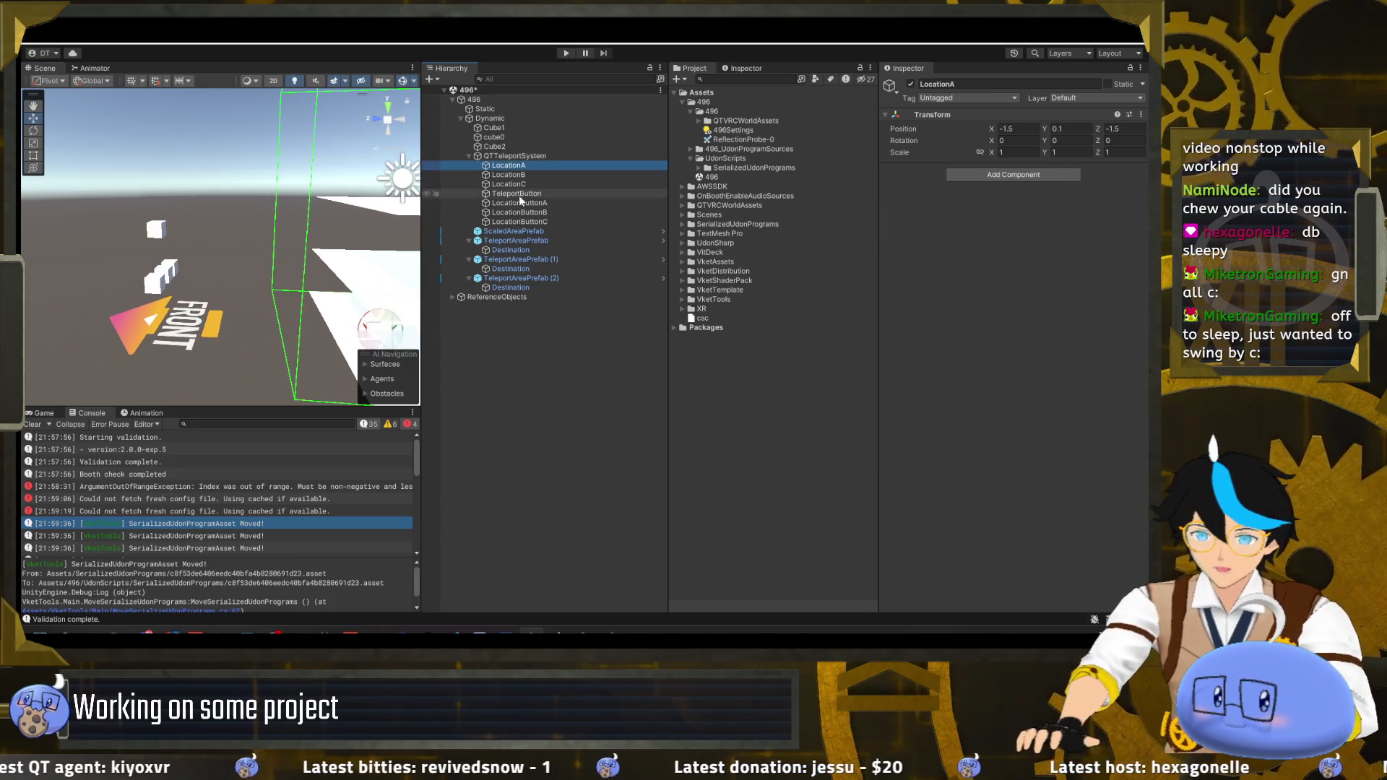
{"action": "left_click", "coordinate": [526, 219], "text": "shift"}
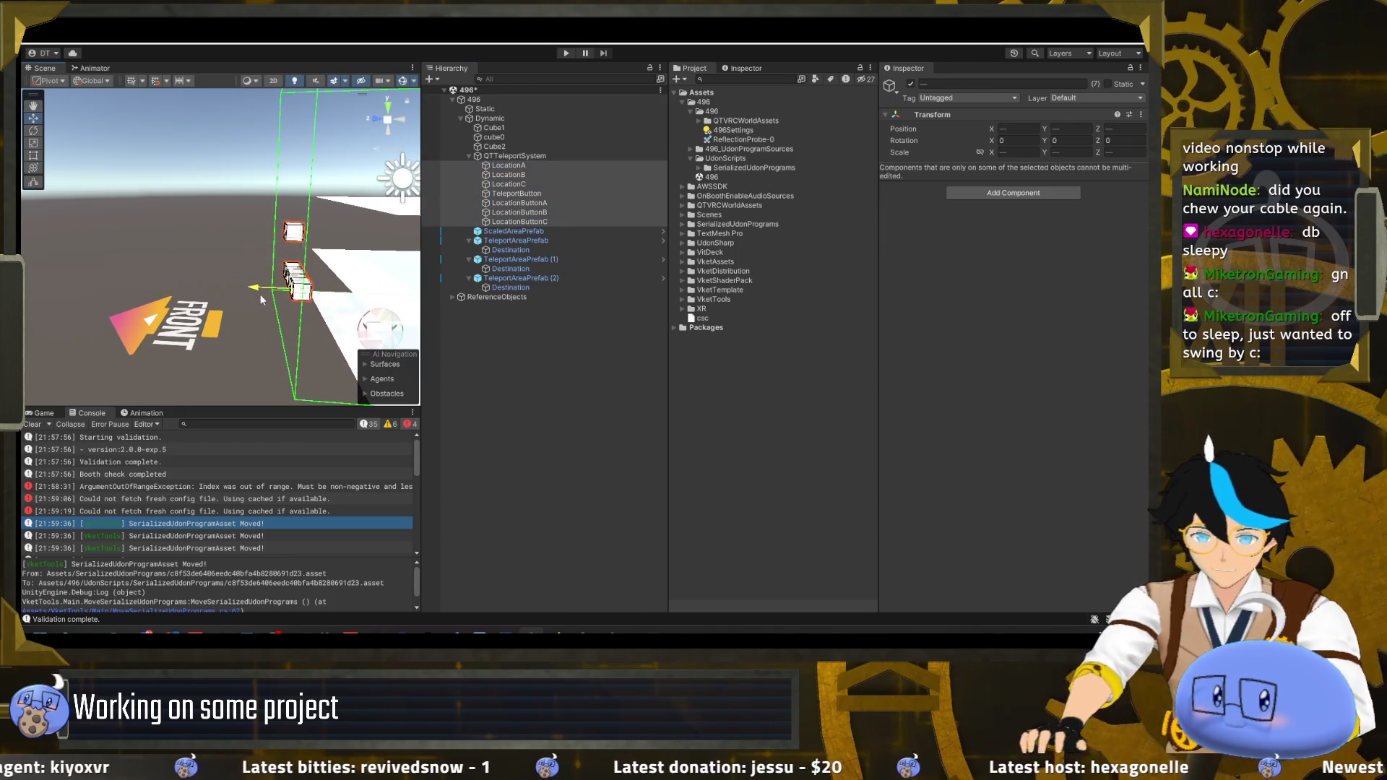
{"action": "key", "text": "f"}
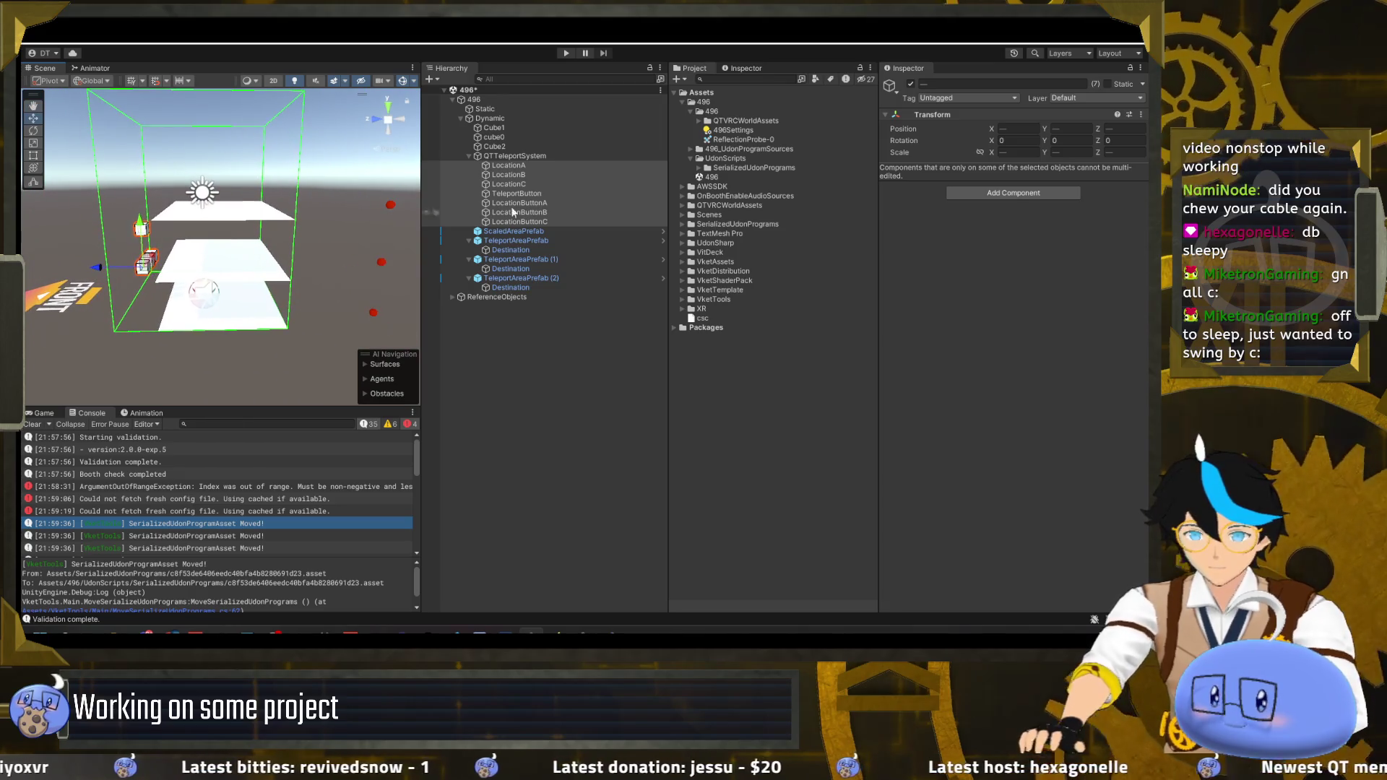
{"action": "left_click", "coordinate": [536, 164]}
{"action": "left_click", "coordinate": [536, 174]}
{"action": "left_click", "coordinate": [539, 192]}
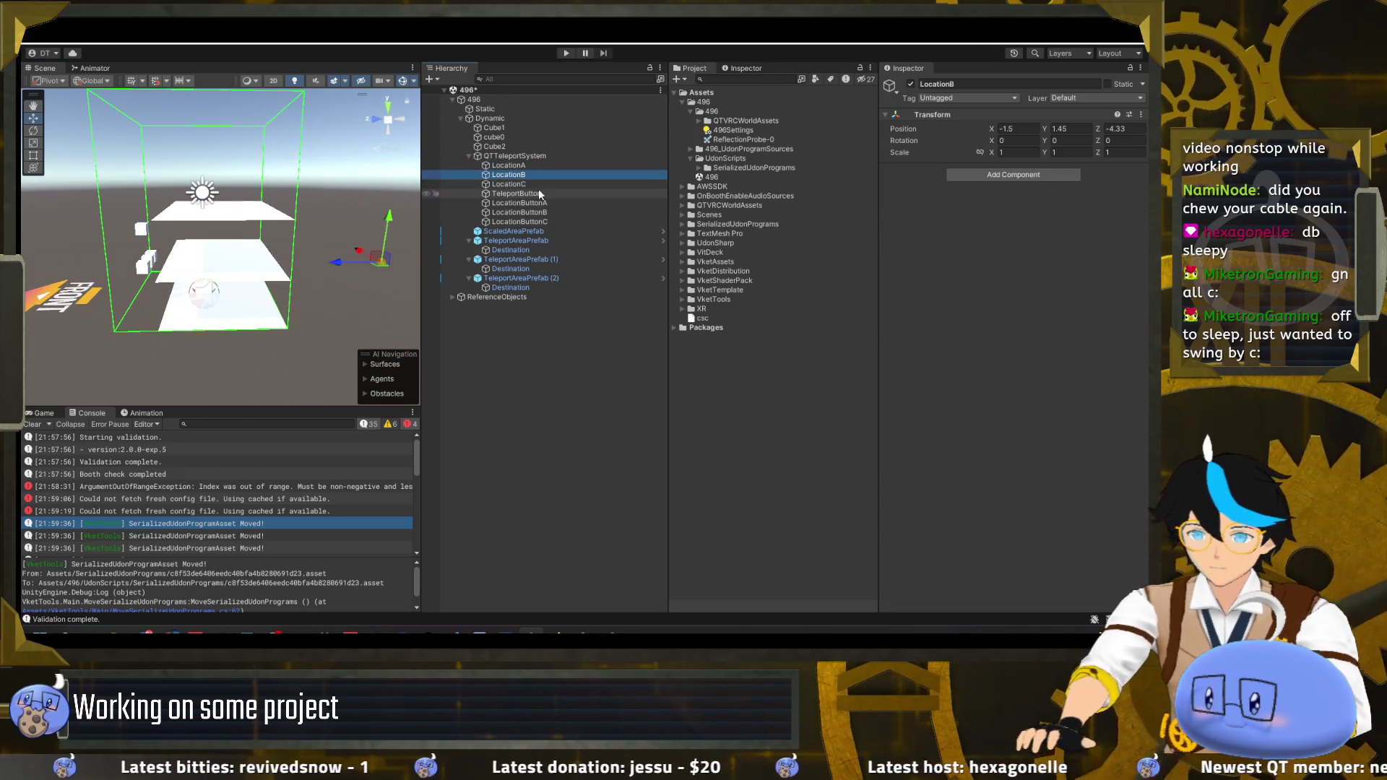
{"action": "left_click", "coordinate": [538, 184]}
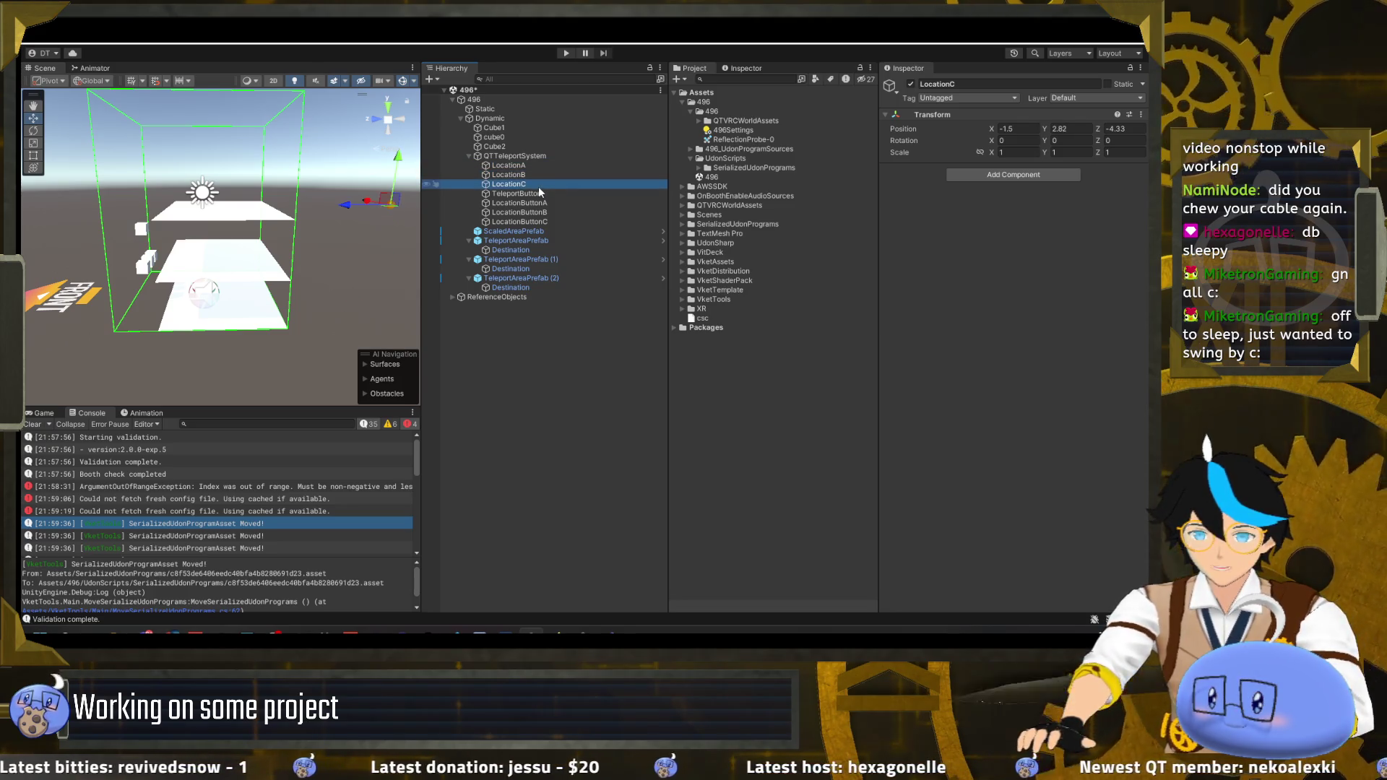
{"action": "left_click", "coordinate": [539, 168], "text": "shift"}
{"action": "type", "text": "-1.5"}
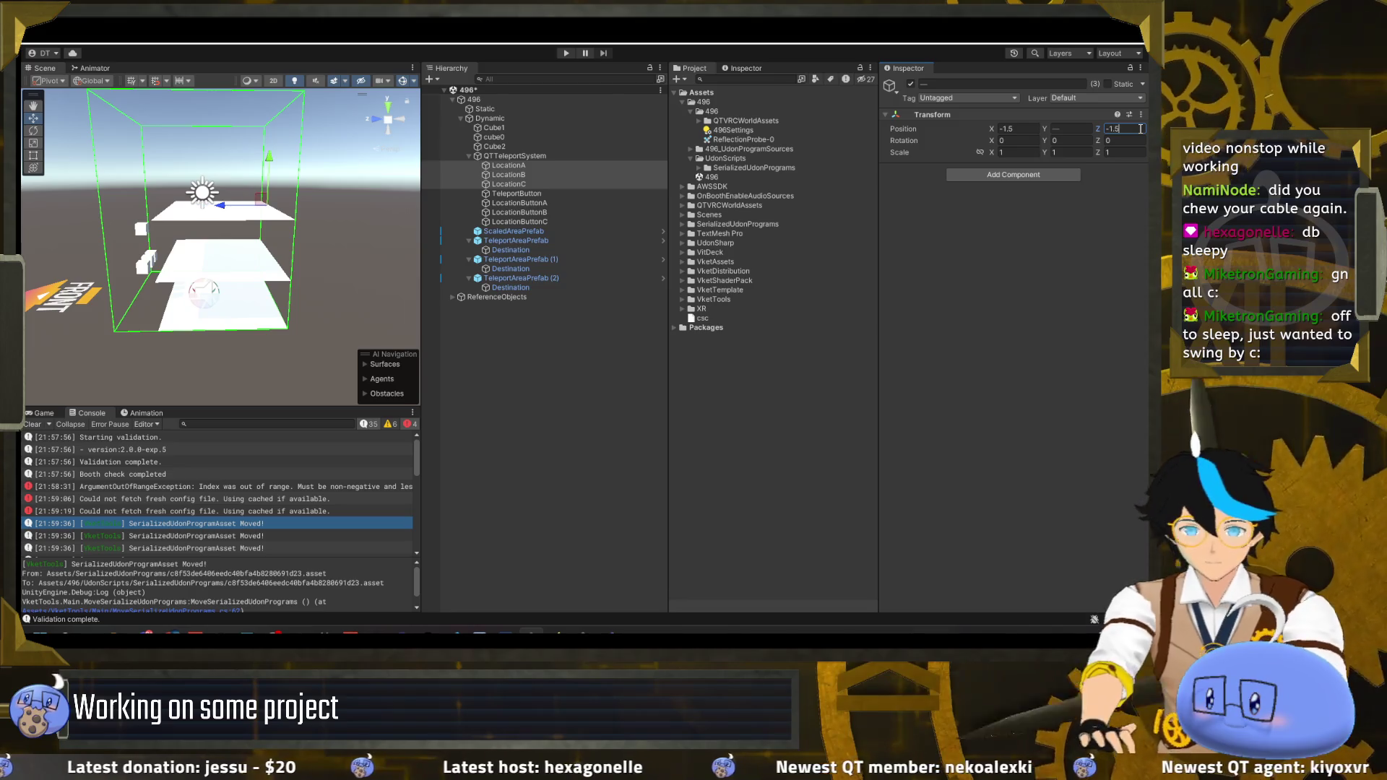
{"action": "left_click", "coordinate": [530, 183]}
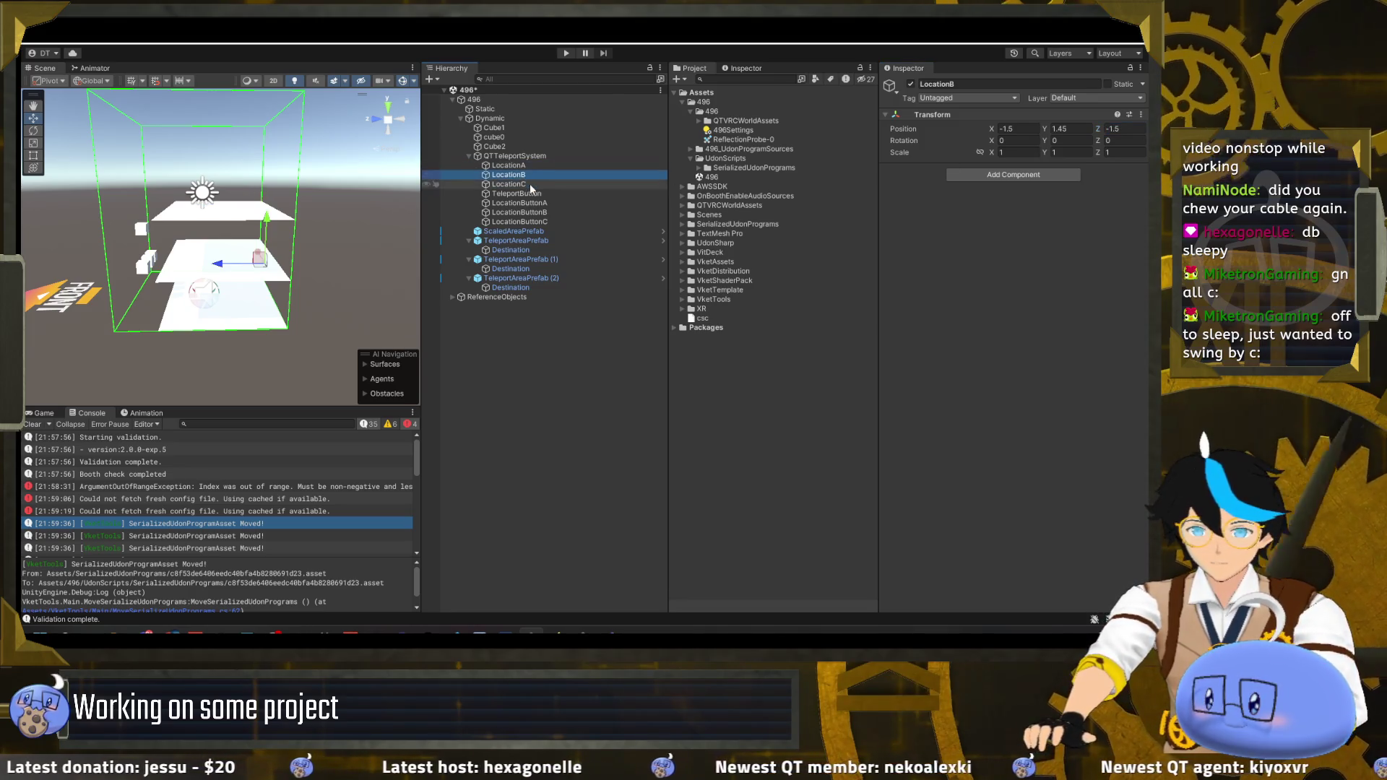
{"action": "left_click", "coordinate": [508, 166]}
{"action": "left_click_drag", "start_coordinate": [304, 217], "coordinate": [405, 231]}
{"action": "left_click", "coordinate": [516, 259]}
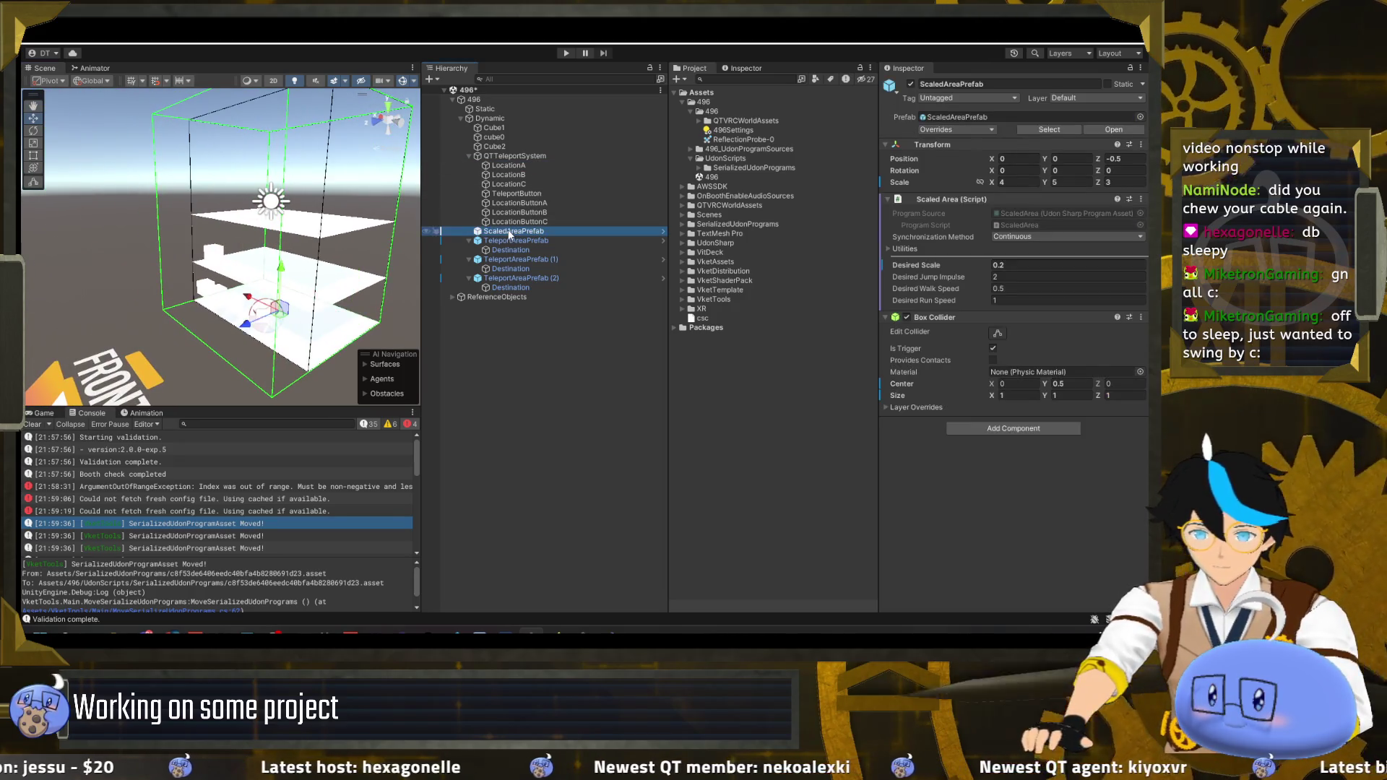
- Set the three teleport Destination points to Y 0, then review LocationA through TeleportButton
{"action": "left_click", "coordinate": [517, 268]}
{"action": "left_click", "coordinate": [523, 287]}
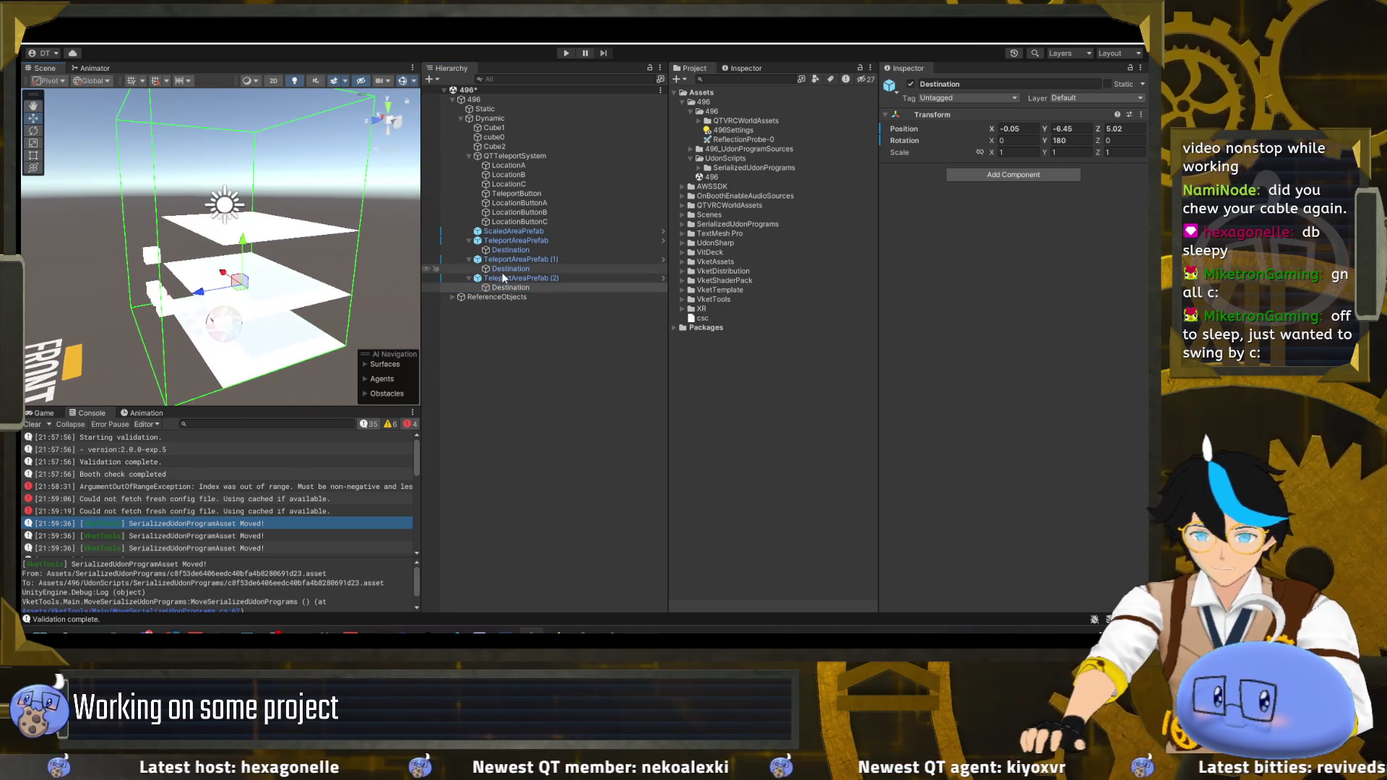
{"action": "left_click", "coordinate": [510, 269], "text": "ctrl"}
{"action": "left_click_drag", "start_coordinate": [300, 275], "coordinate": [619, 236]}
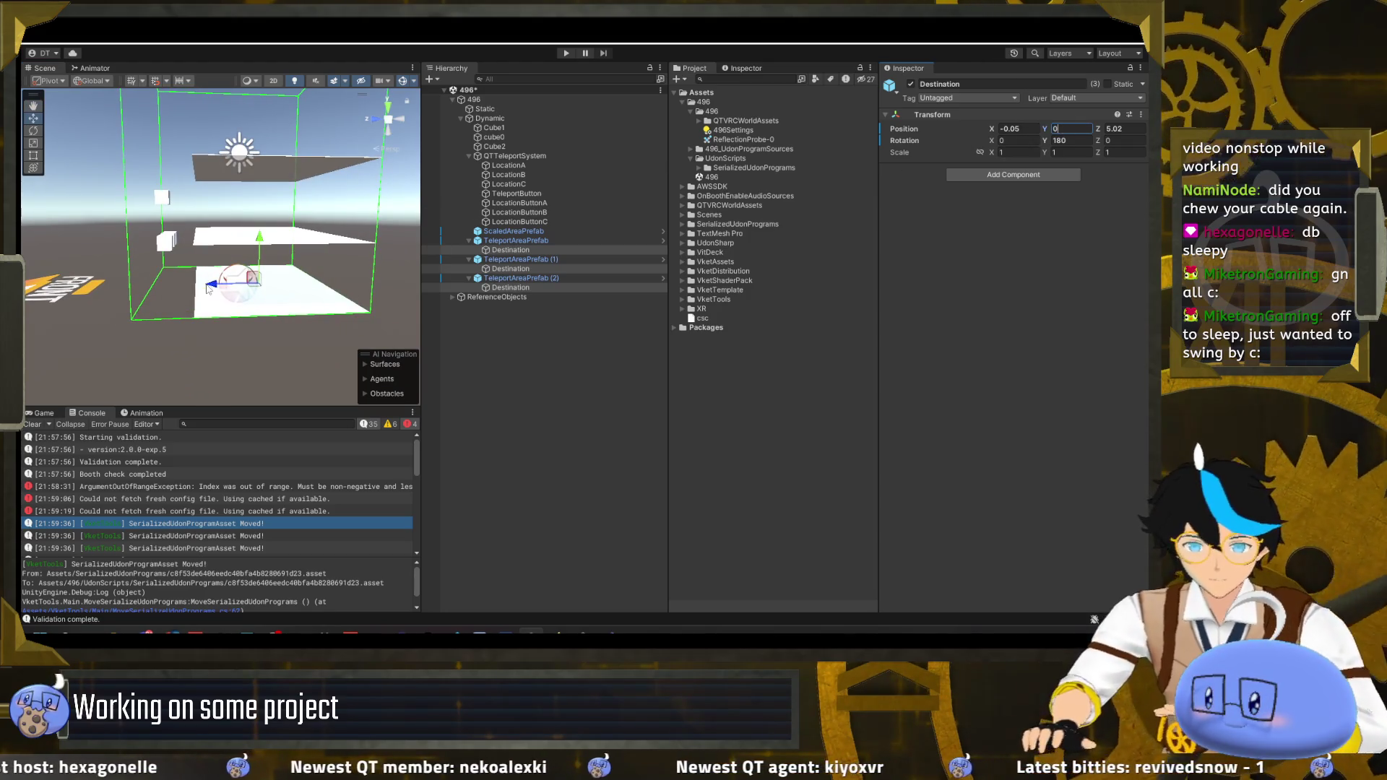
{"action": "left_click_drag", "start_coordinate": [112, 286], "coordinate": [253, 288]}
{"action": "left_click", "coordinate": [536, 163]}
{"action": "left_click", "coordinate": [536, 193], "text": "shift"}
{"action": "mouse_move", "coordinate": [280, 220]}
{"action": "left_mouse_down"}
{"action": "mouse_move", "coordinate": [200, 171]}
{"action": "mouse_move", "coordinate": [232, 193]}
{"action": "mouse_move", "coordinate": [160, 200]}
{"action": "mouse_move", "coordinate": [171, 247]}
{"action": "left_mouse_up"}
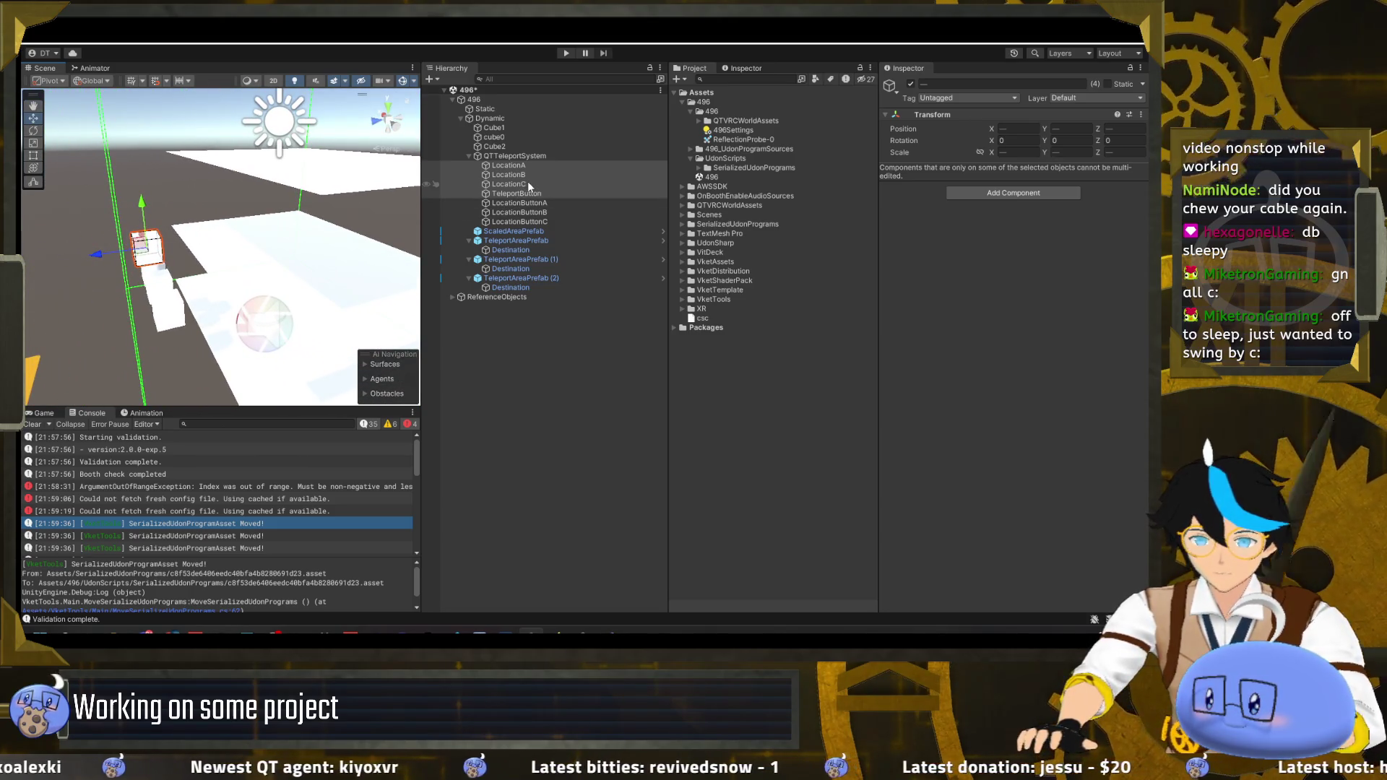
- Drag the TeleportButton cube down to about Y 0.7, just above the ground floor
{"action": "left_click", "coordinate": [509, 165]}
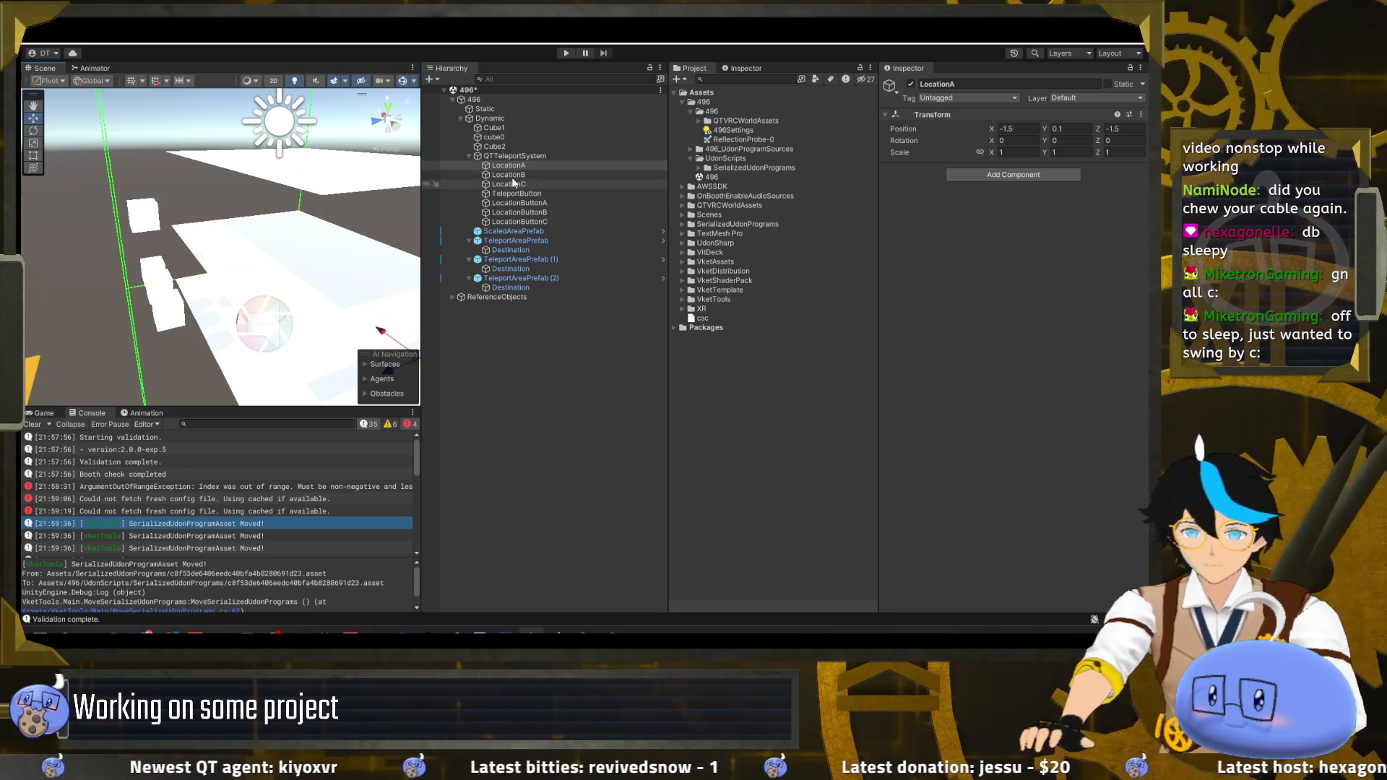
{"action": "left_click", "coordinate": [516, 194]}
{"action": "left_click", "coordinate": [519, 222], "text": "shift"}
{"action": "mouse_move", "coordinate": [144, 267]}
{"action": "left_mouse_down"}
{"action": "mouse_move", "coordinate": [232, 249]}
{"action": "mouse_move", "coordinate": [174, 290]}
{"action": "mouse_move", "coordinate": [155, 281]}
{"action": "mouse_move", "coordinate": [183, 274]}
{"action": "left_mouse_up"}
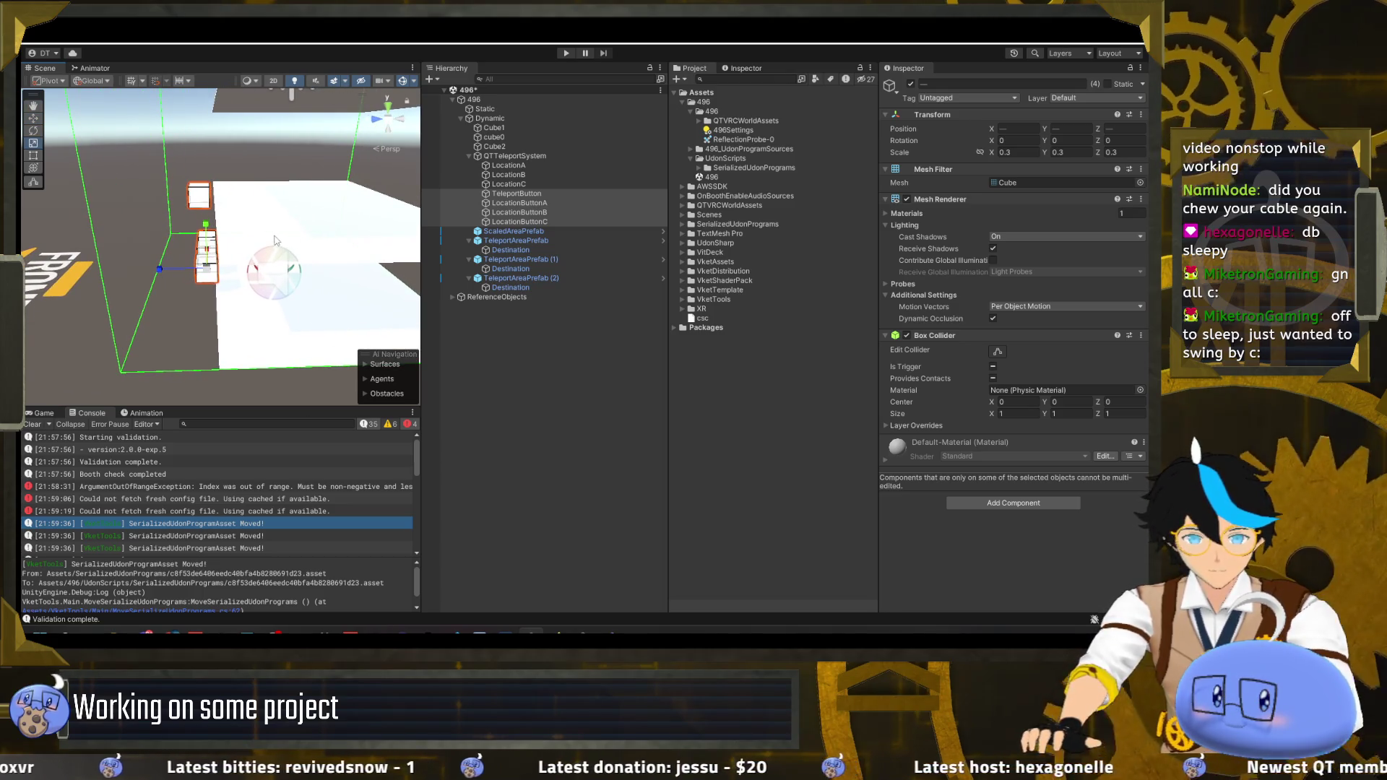
{"action": "mouse_move", "coordinate": [205, 305]}
{"action": "left_mouse_down"}
{"action": "mouse_move", "coordinate": [364, 304]}
{"action": "mouse_move", "coordinate": [559, 203]}
{"action": "left_mouse_up"}
{"action": "left_click", "coordinate": [549, 197]}
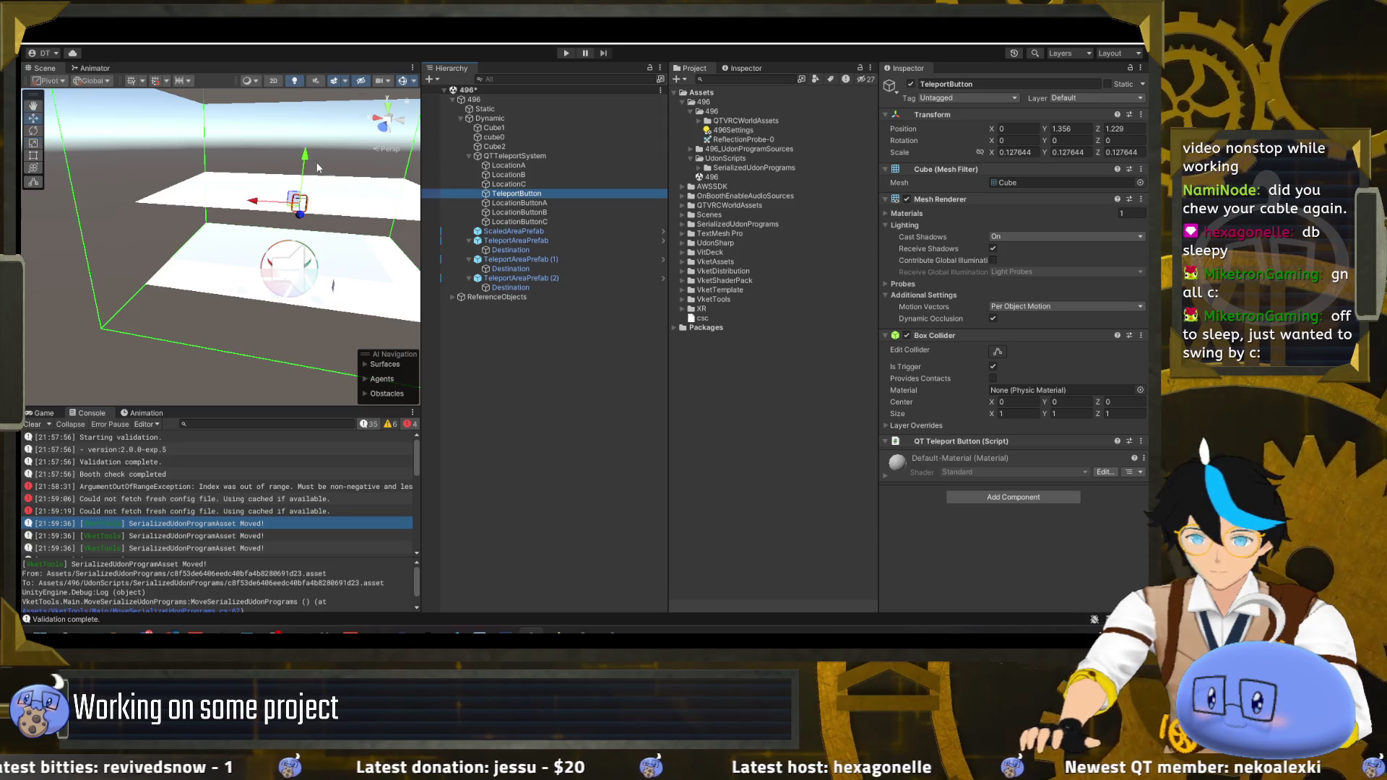
{"action": "mouse_move", "coordinate": [299, 253]}
{"action": "left_mouse_down"}
{"action": "mouse_move", "coordinate": [318, 285]}
{"action": "mouse_move", "coordinate": [248, 251]}
{"action": "mouse_move", "coordinate": [116, 254]}
{"action": "mouse_move", "coordinate": [122, 217]}
{"action": "mouse_move", "coordinate": [87, 255]}
{"action": "left_mouse_up"}
- Frame TeleportButton, rerun the rule check to get 0 errors, deselect, and begin a play test
{"action": "key", "text": "f"}
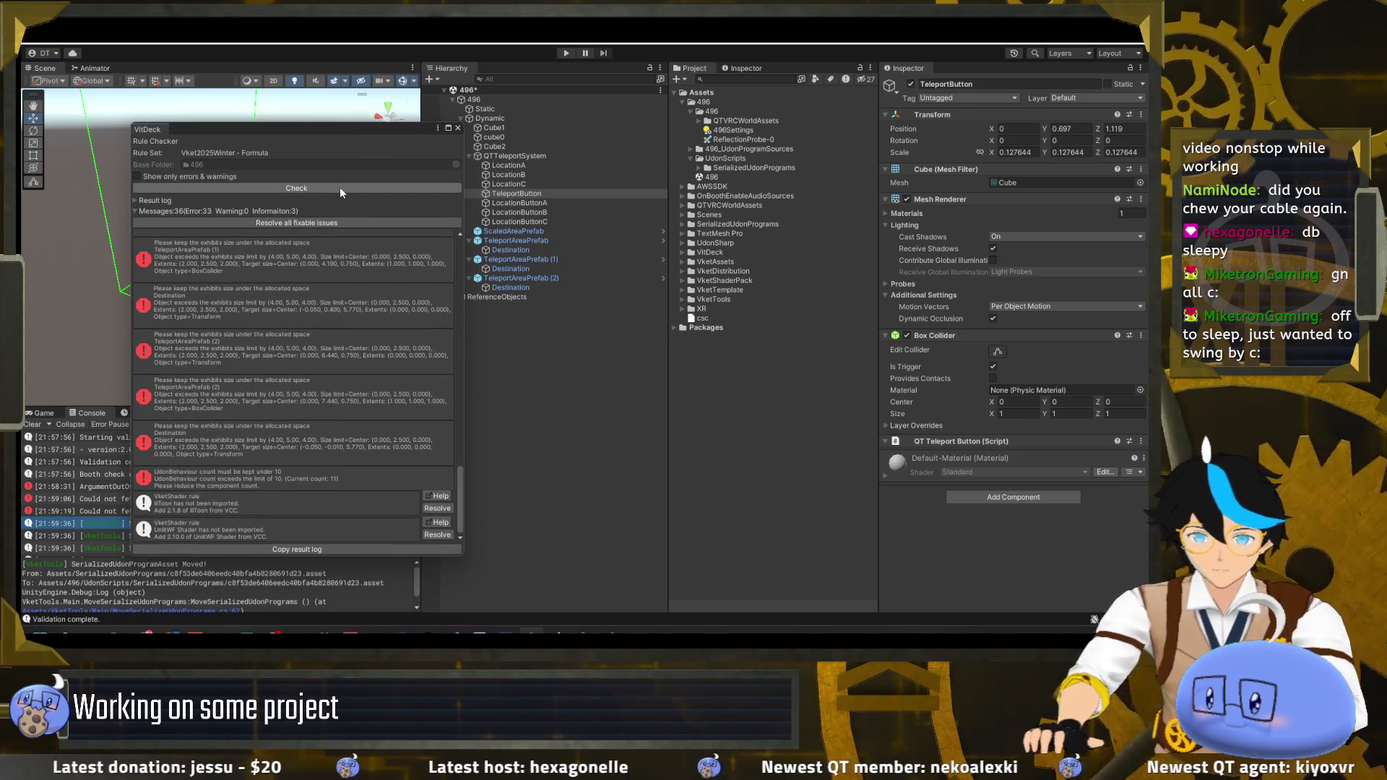
{"action": "left_click", "coordinate": [340, 186]}
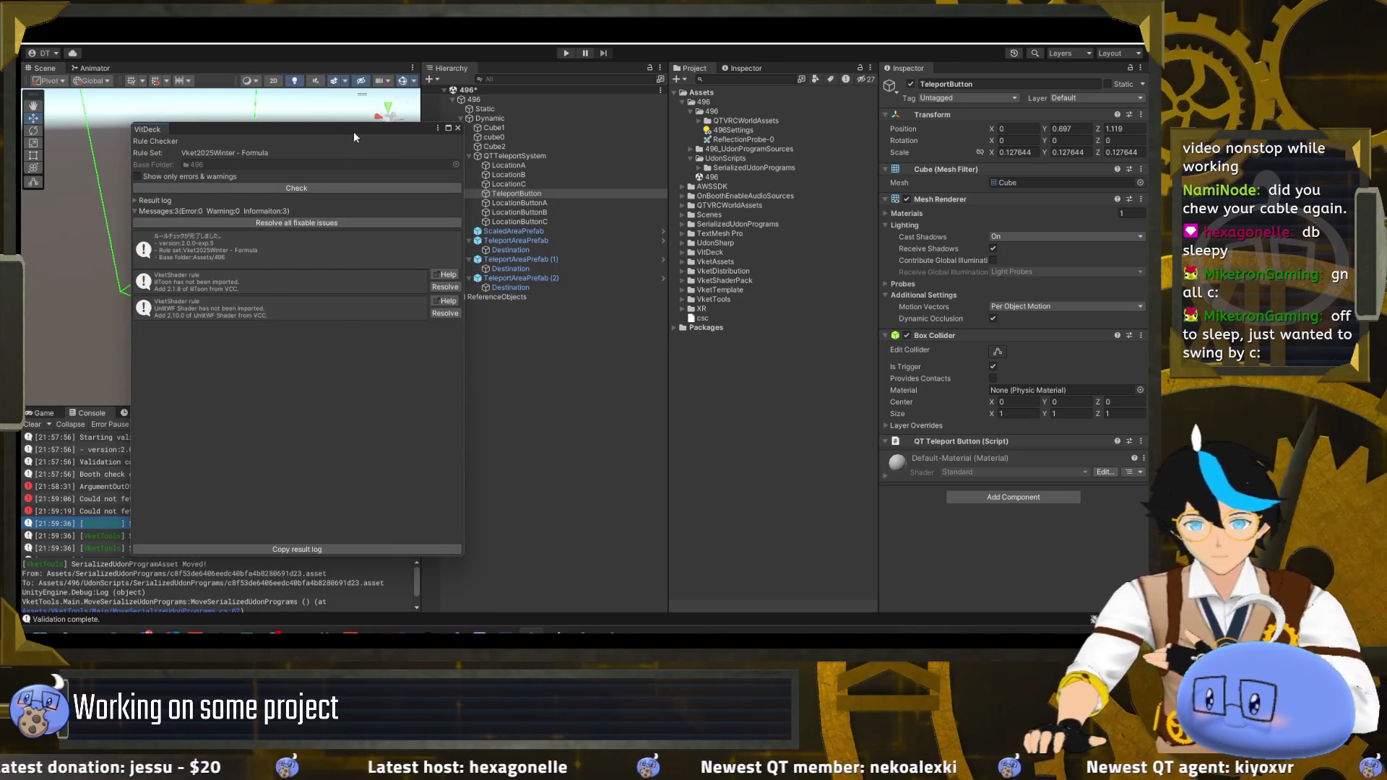
{"action": "left_click", "coordinate": [354, 131]}
{"action": "left_click", "coordinate": [584, 354]}
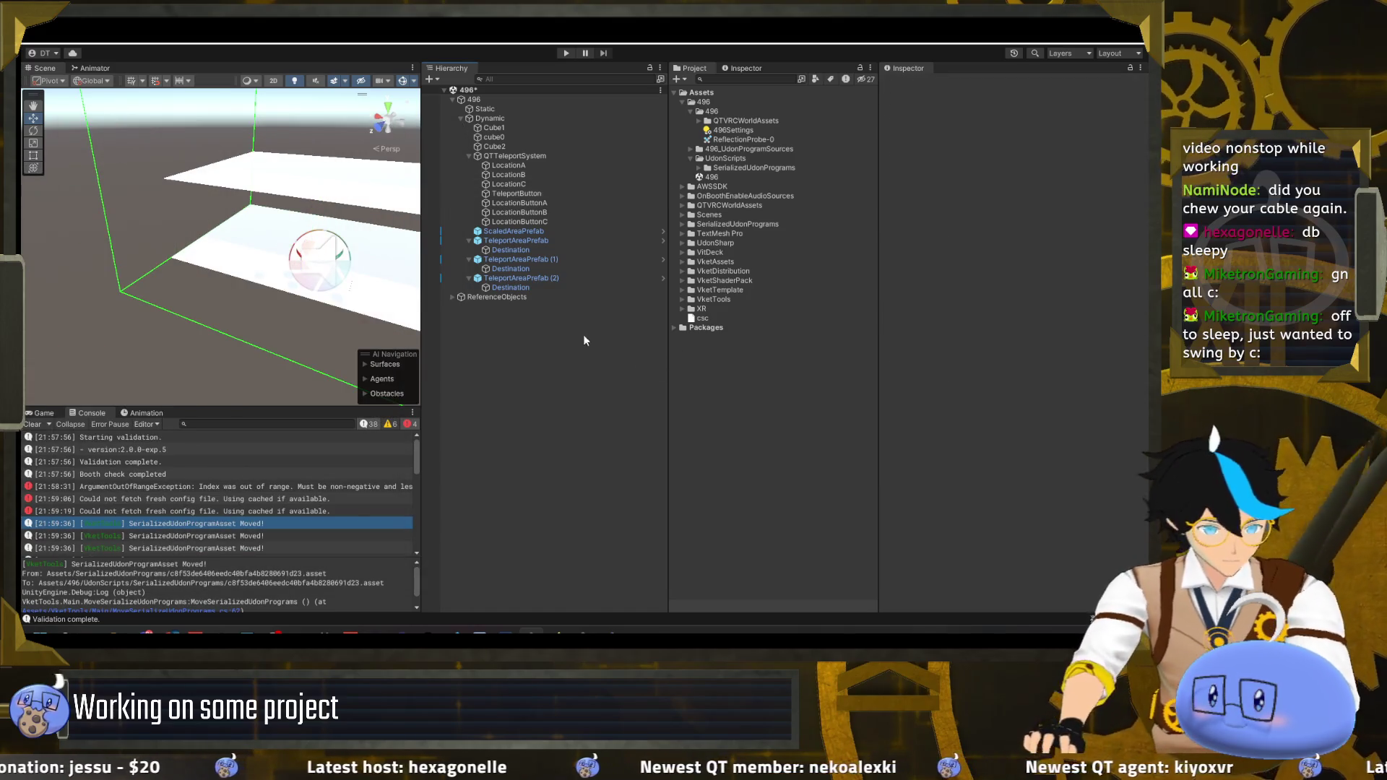
{"action": "left_click", "coordinate": [565, 54]}
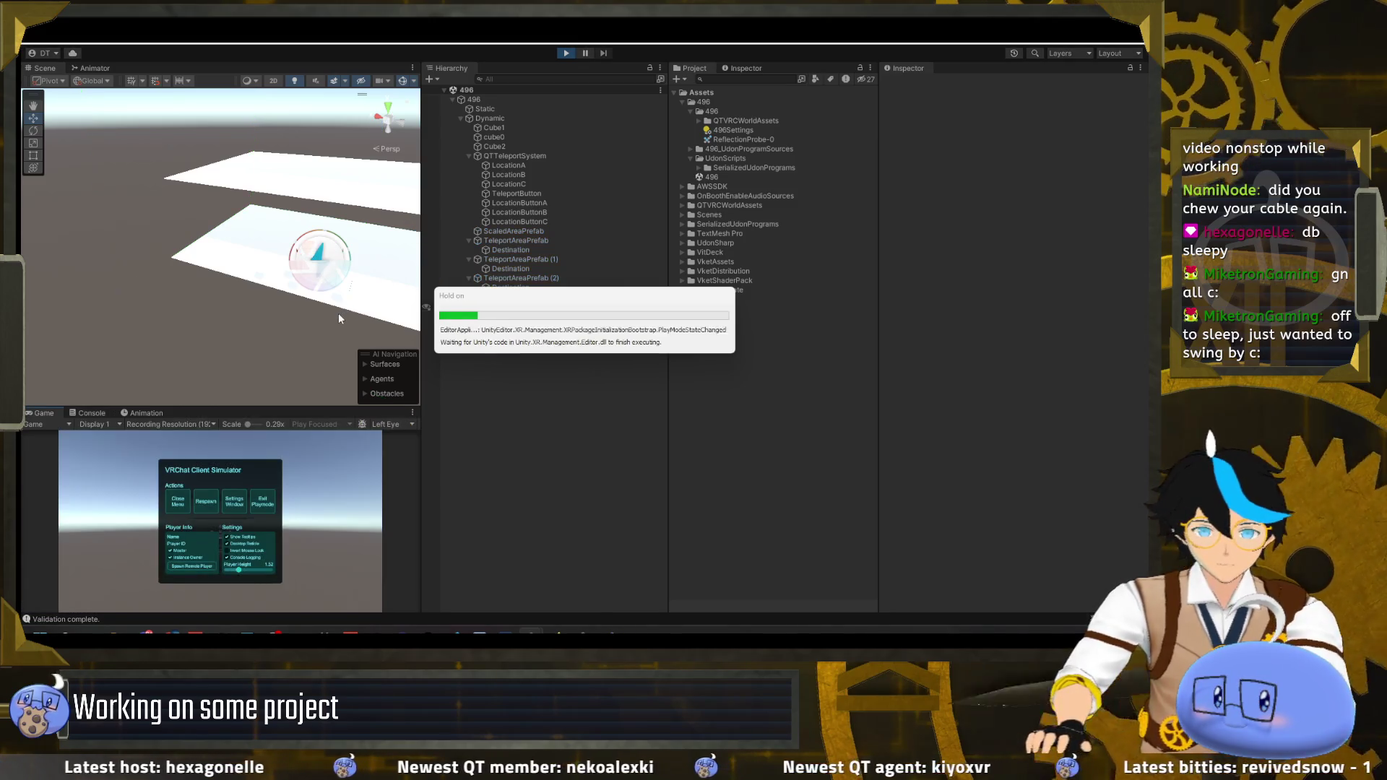
- Walk the player across the floor into a teleport area, reaching -1.5, 0.1, -1.5, then stop play
{"action": "left_click", "coordinate": [178, 504]}
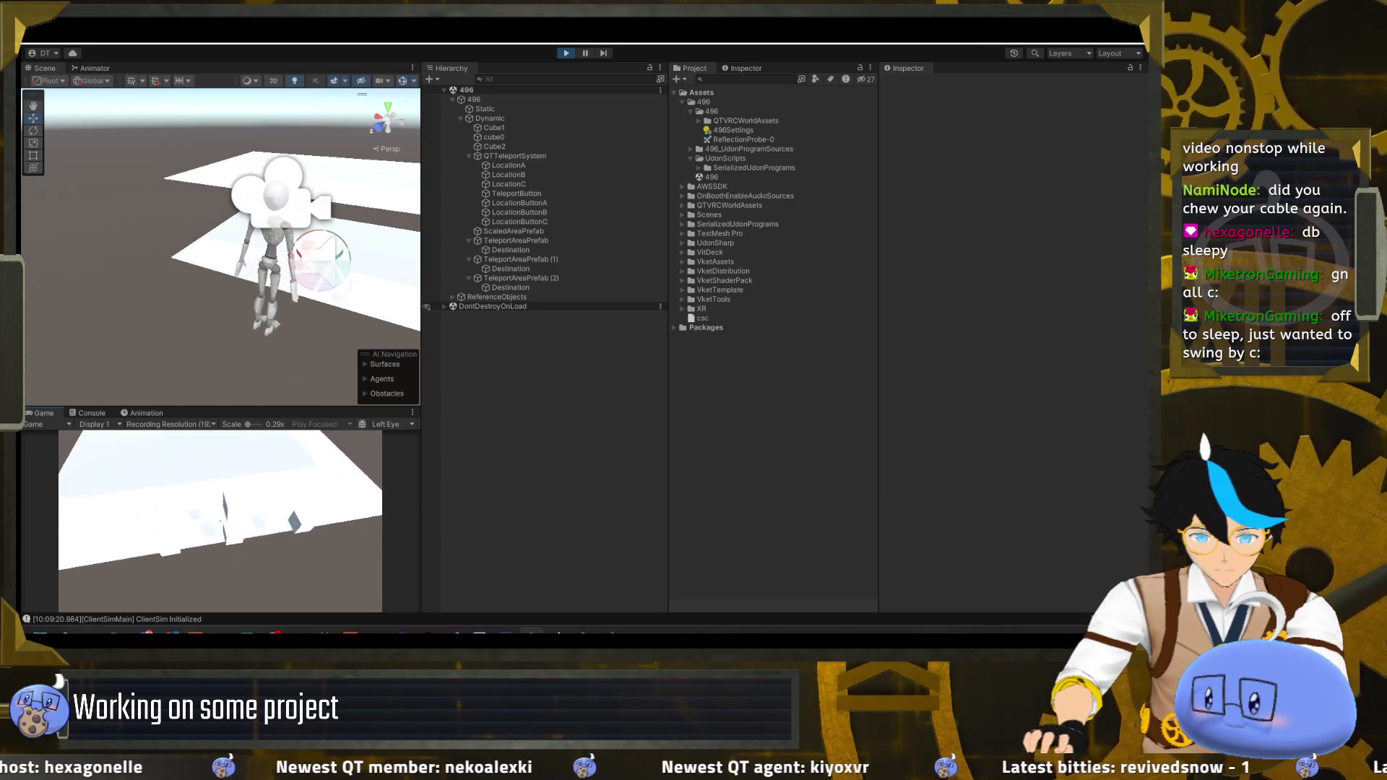
{"action": "key", "text": "w"}
{"action": "key", "text": "w"}
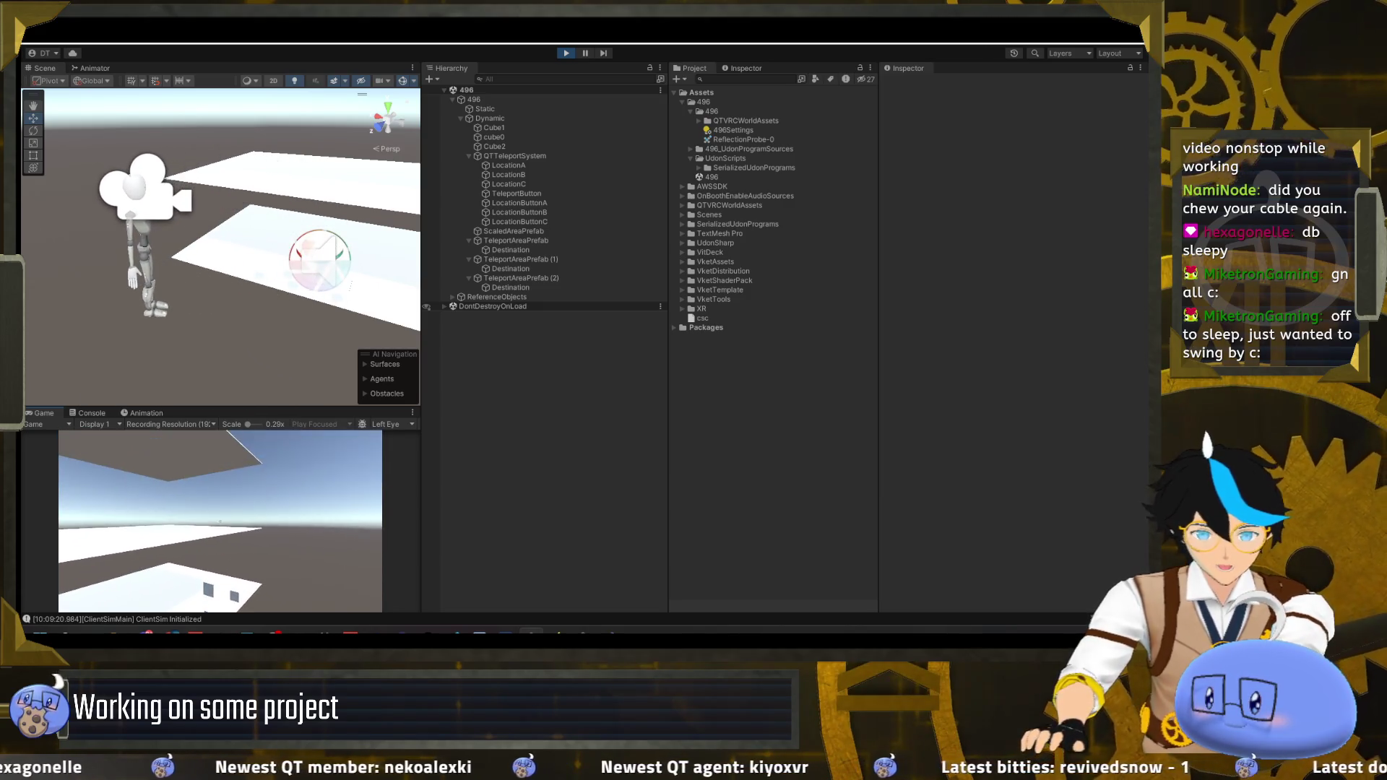
{"action": "key", "text": "w"}
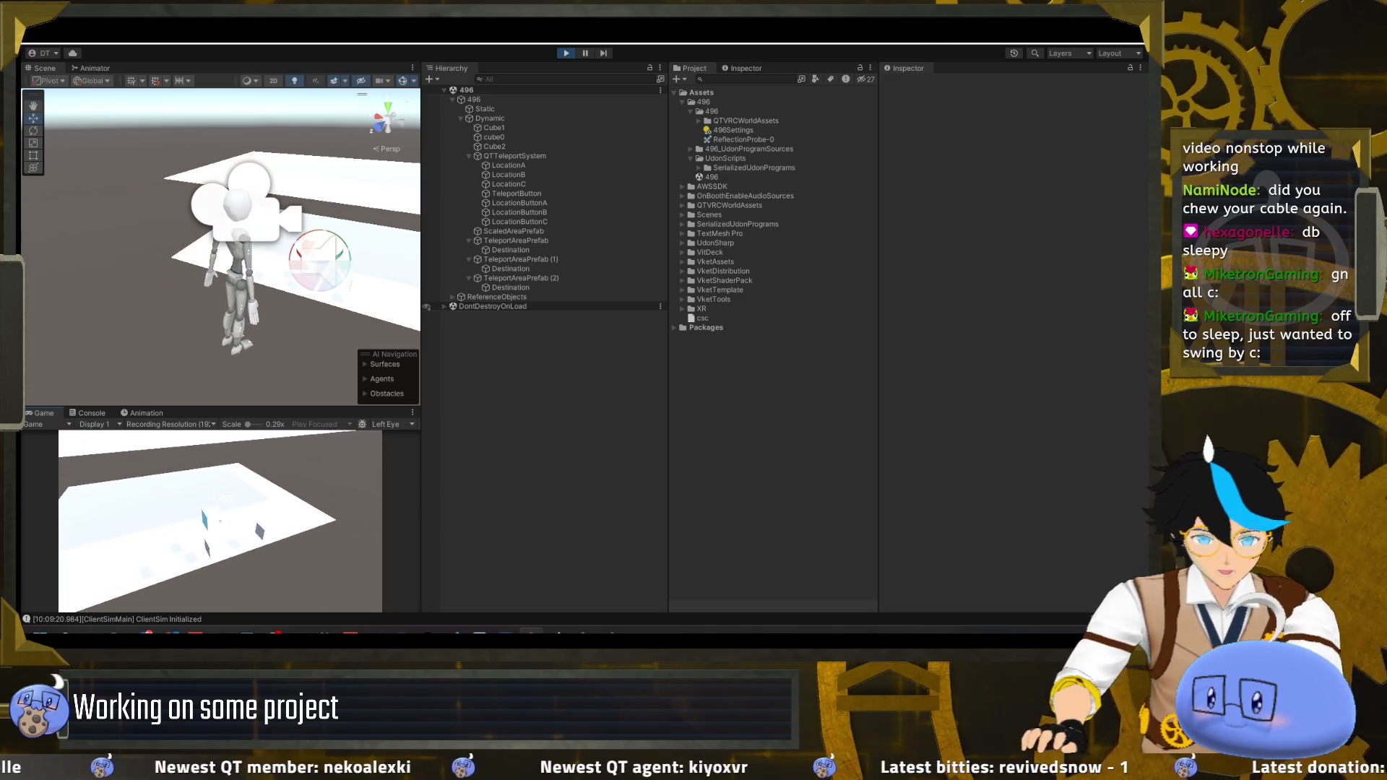
{"action": "key", "text": "w"}
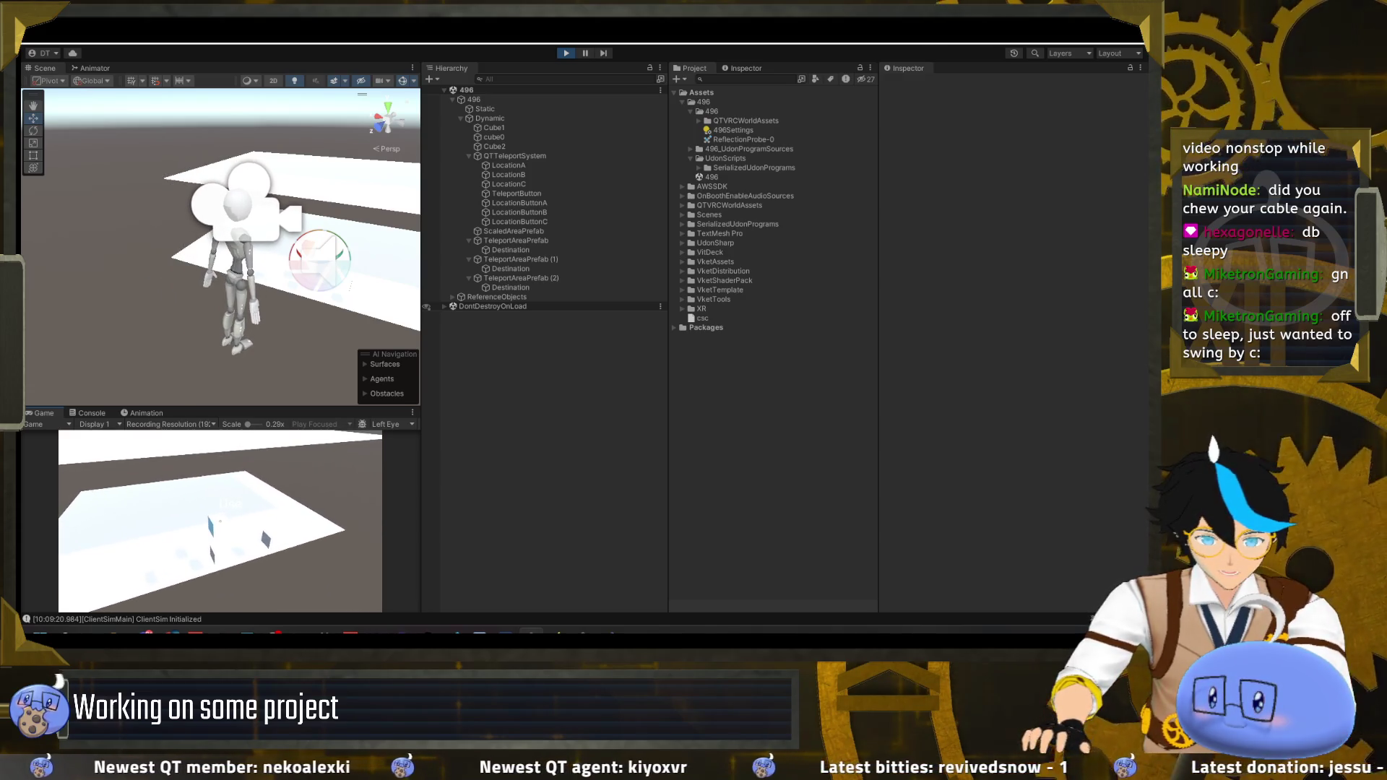
{"action": "key", "text": "w"}
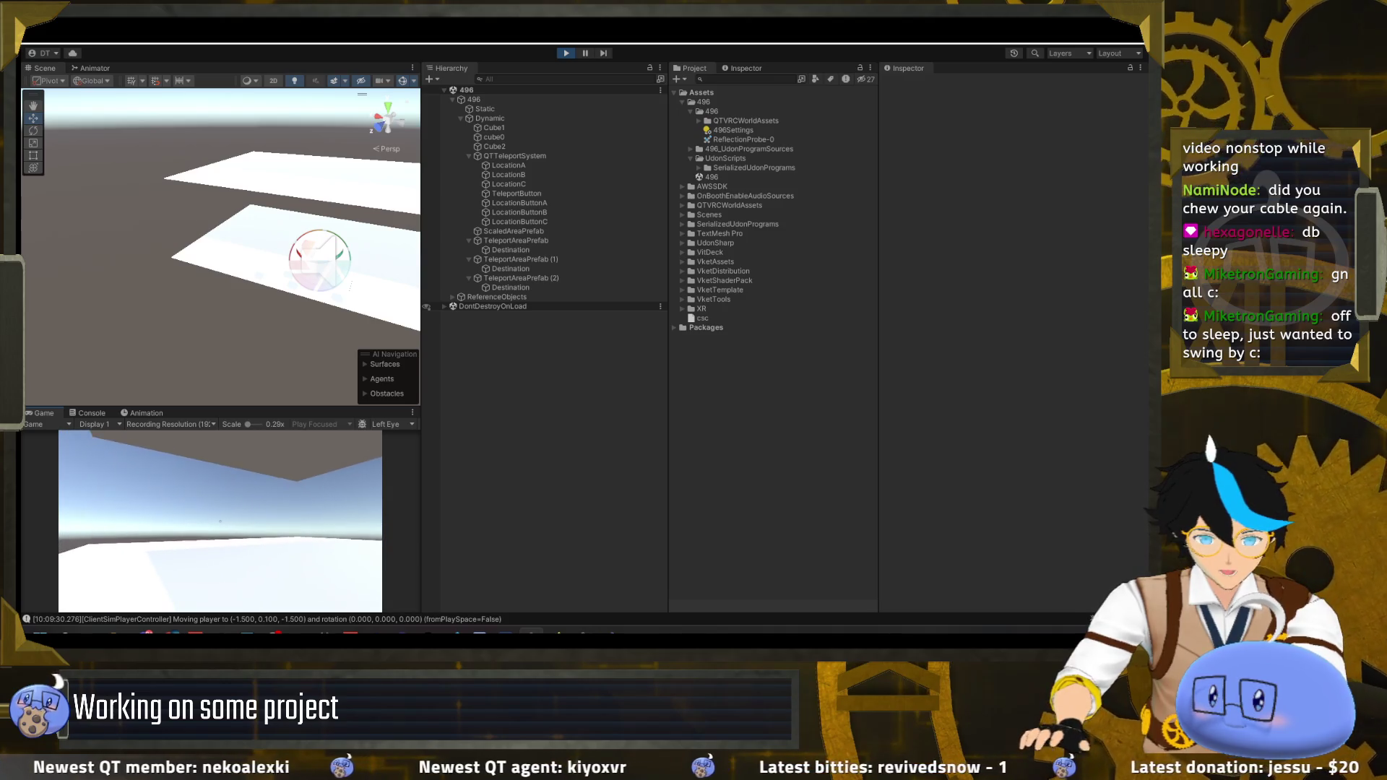
{"action": "key", "text": "w"}
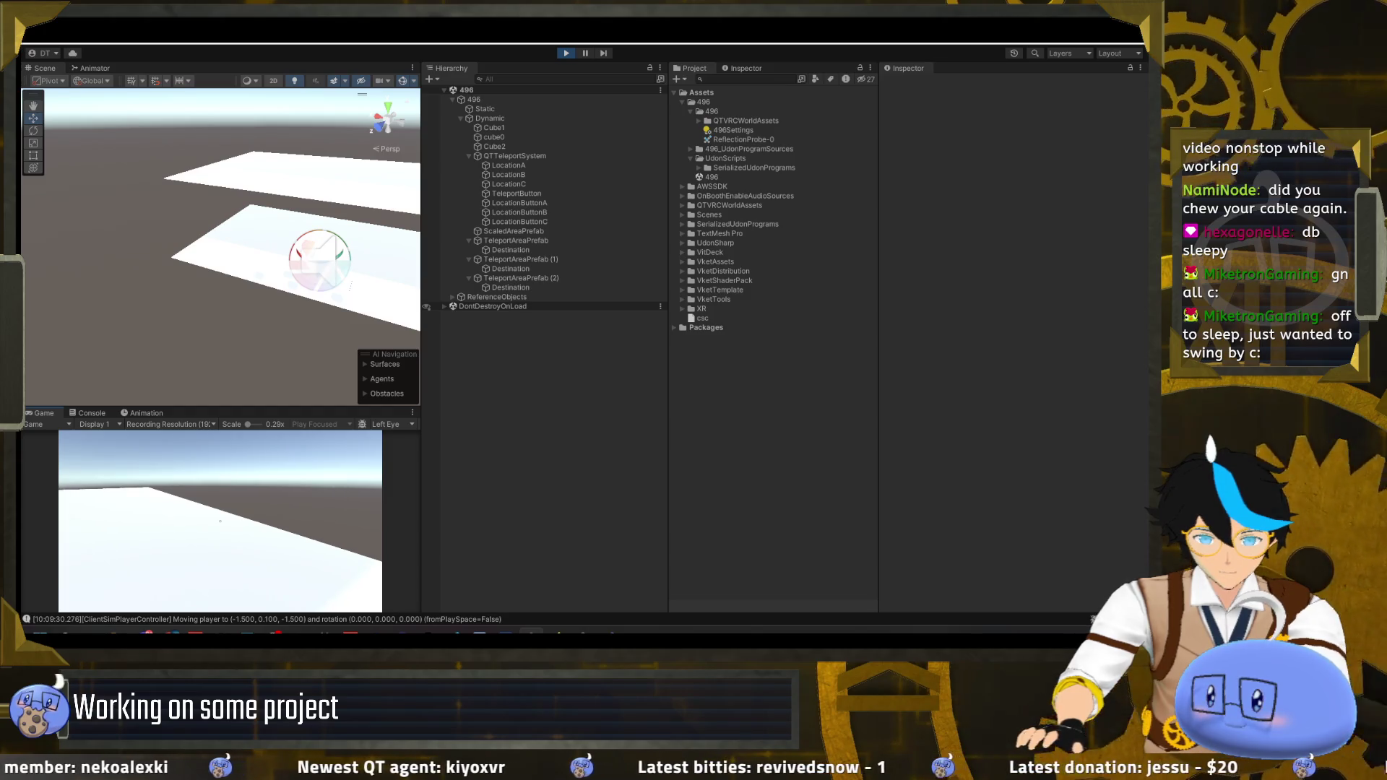
{"action": "key", "text": "Escape"}
{"action": "left_click_drag", "start_coordinate": [179, 314], "coordinate": [202, 468]}
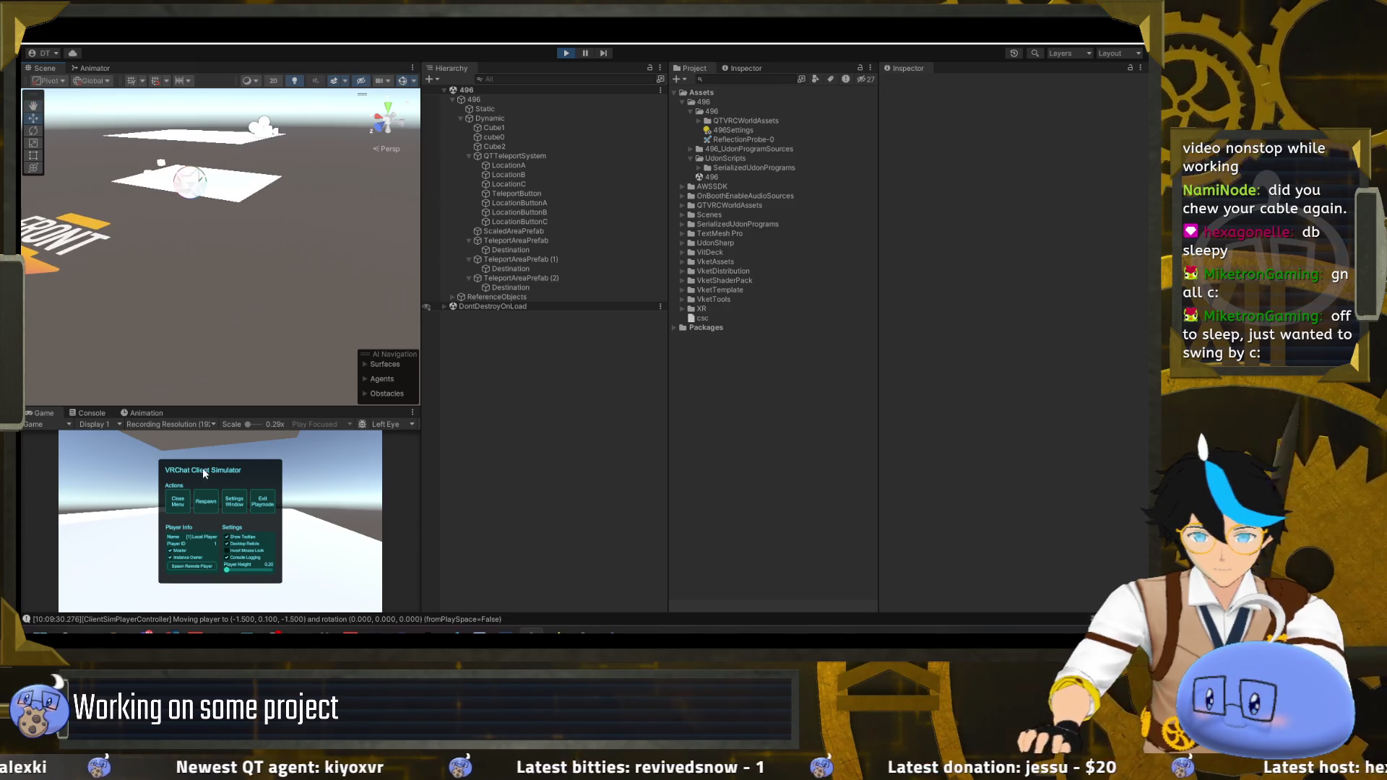
{"action": "key", "text": "Escape"}
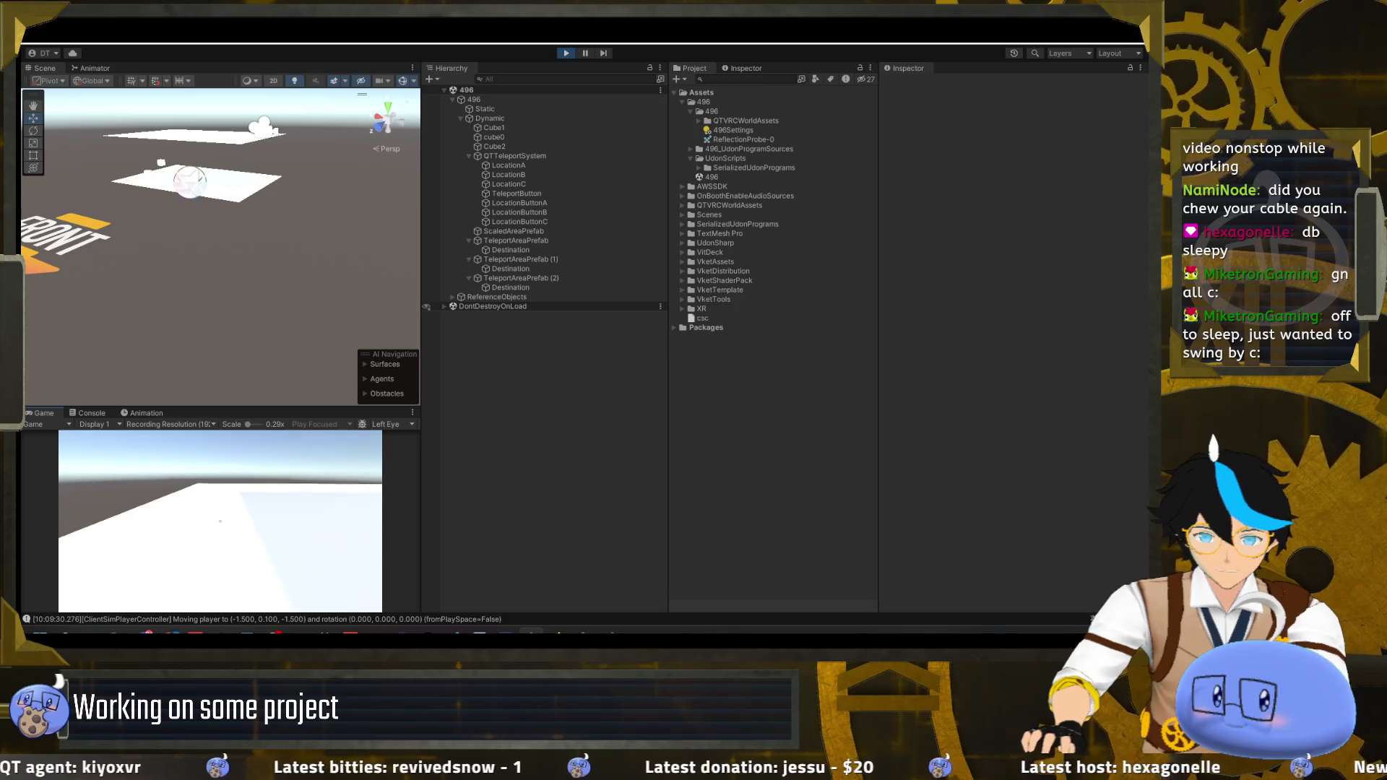
{"action": "key", "text": "Escape"}
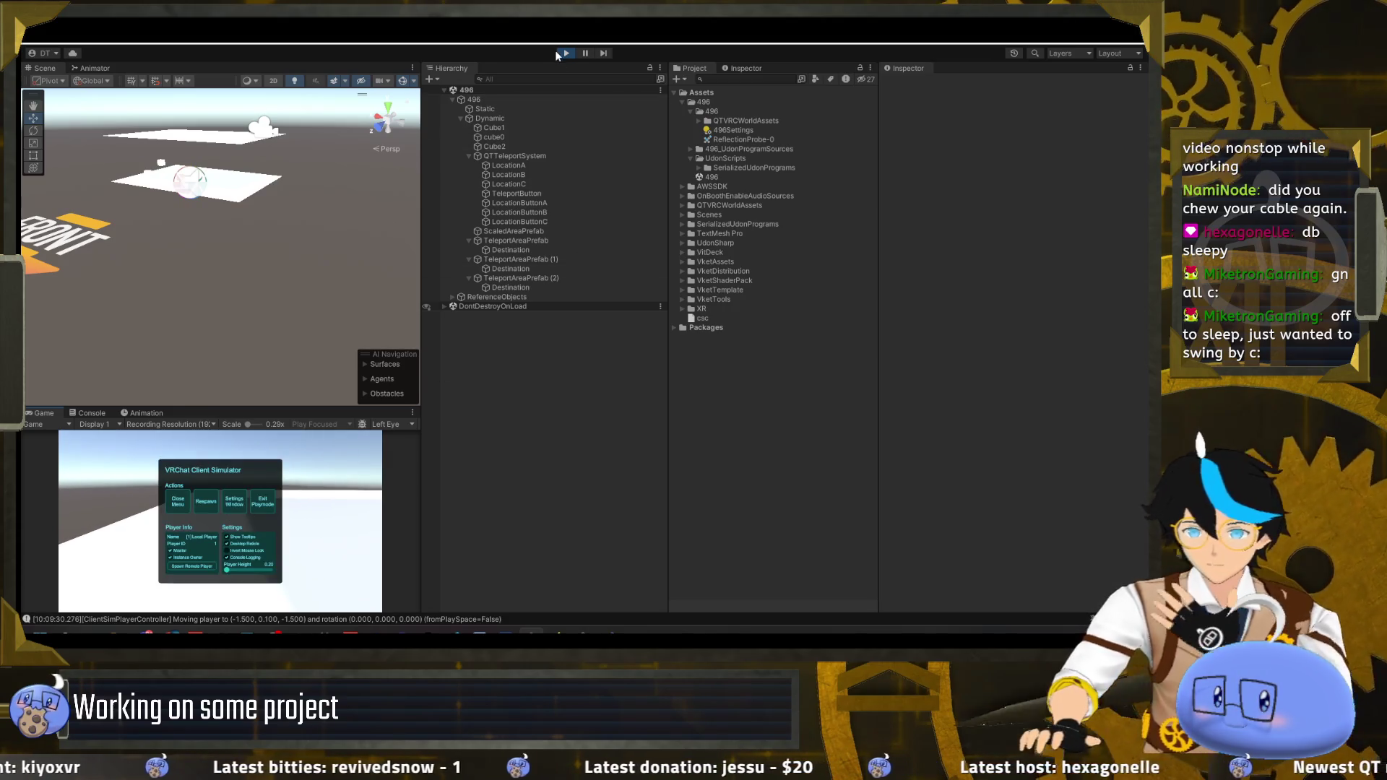
{"action": "left_click", "coordinate": [563, 53]}
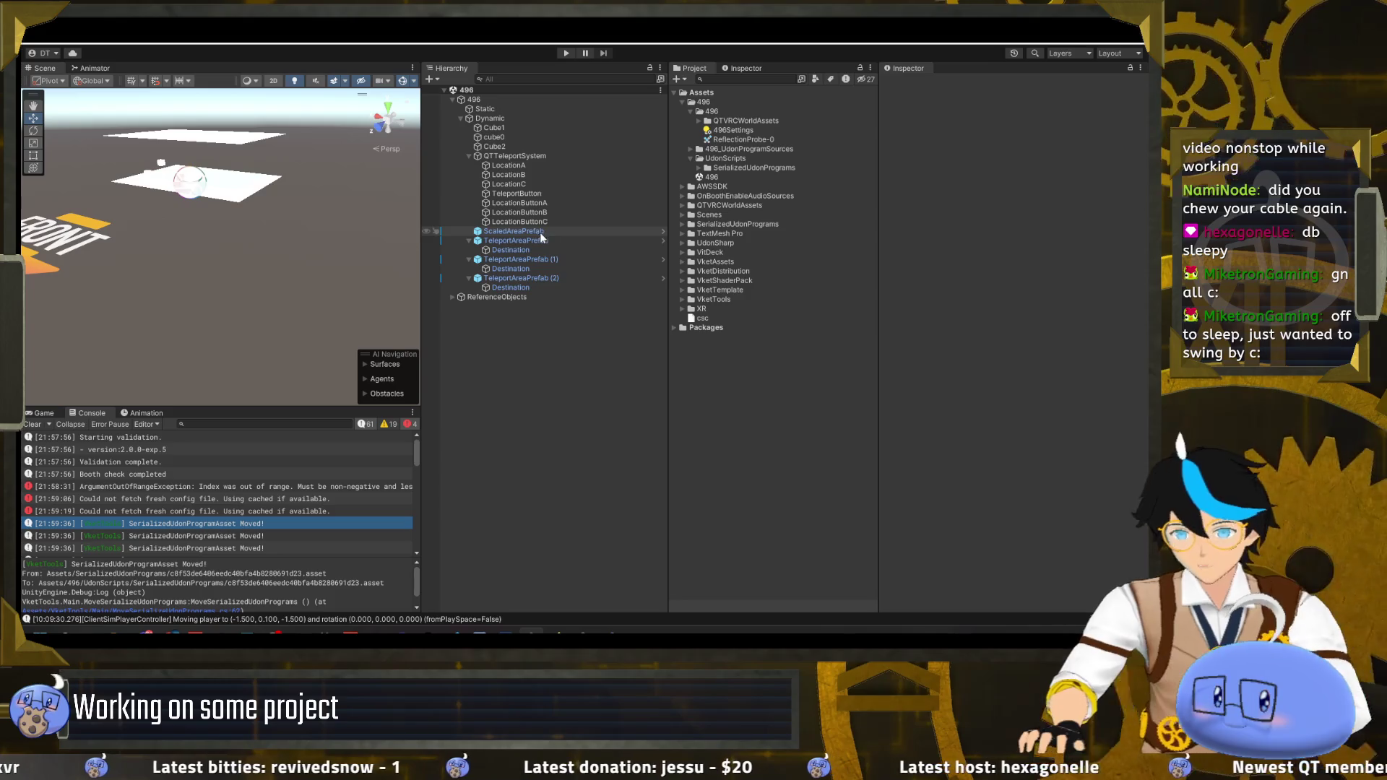
- Review ScaledAreaPrefab, the three TeleportAreaPrefabs and a Destination point in the Inspector
{"action": "left_click", "coordinate": [541, 232]}
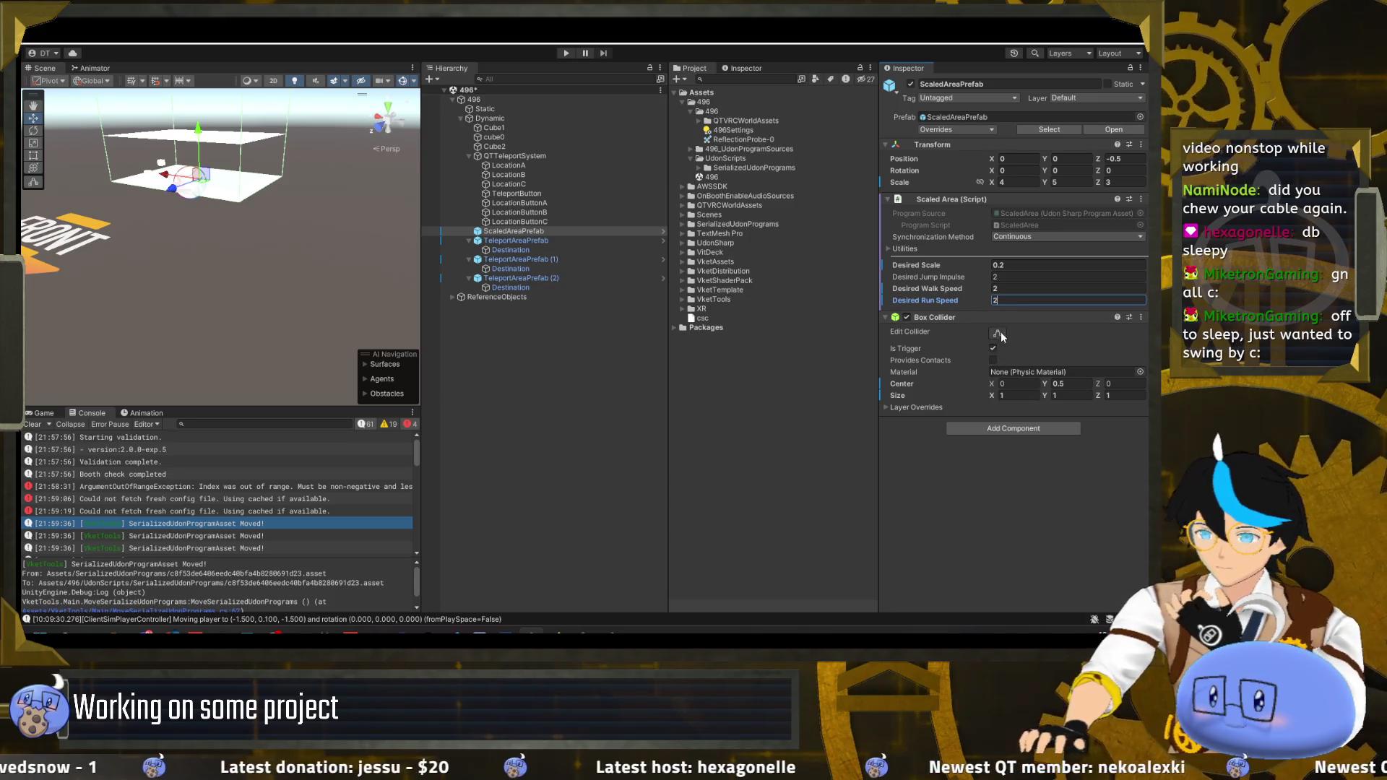
{"action": "left_click", "coordinate": [503, 241]}
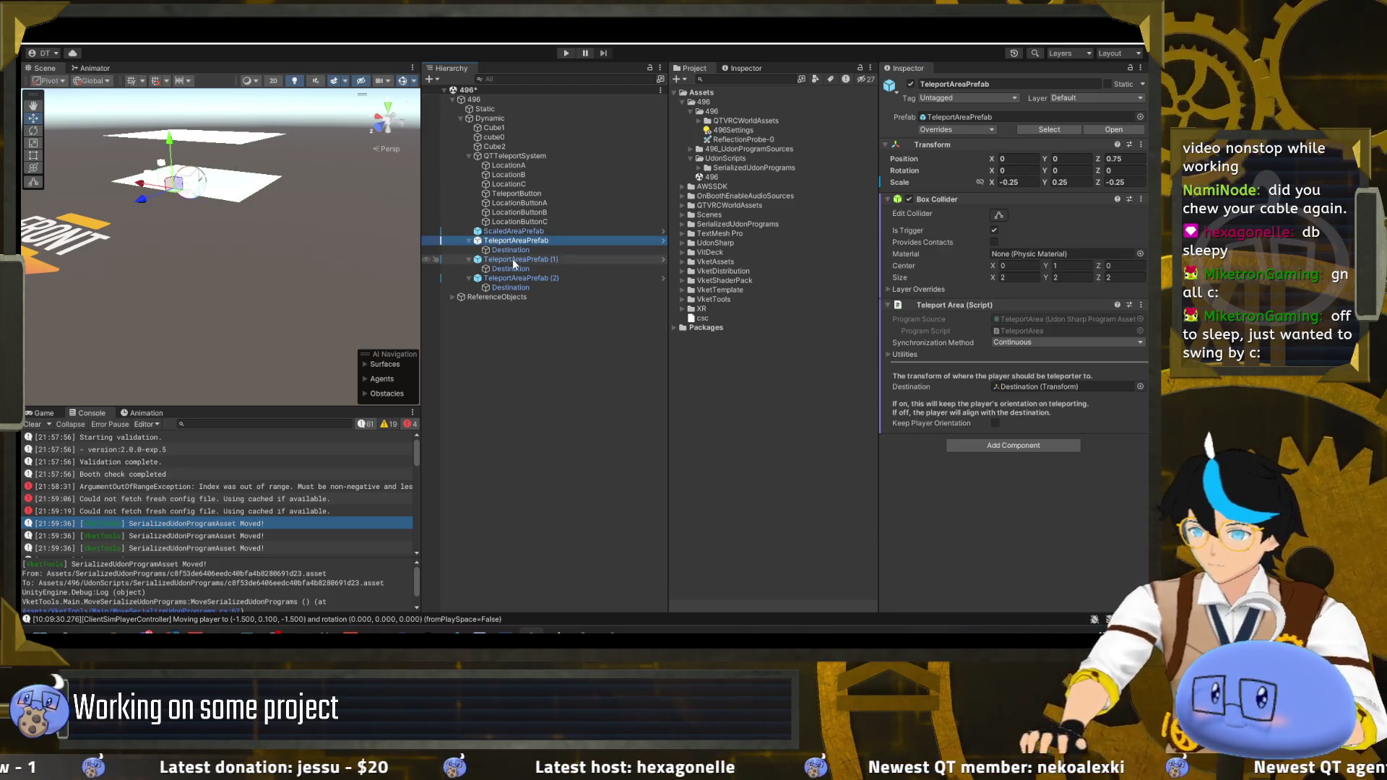
{"action": "left_click", "coordinate": [512, 259]}
{"action": "left_click", "coordinate": [549, 279]}
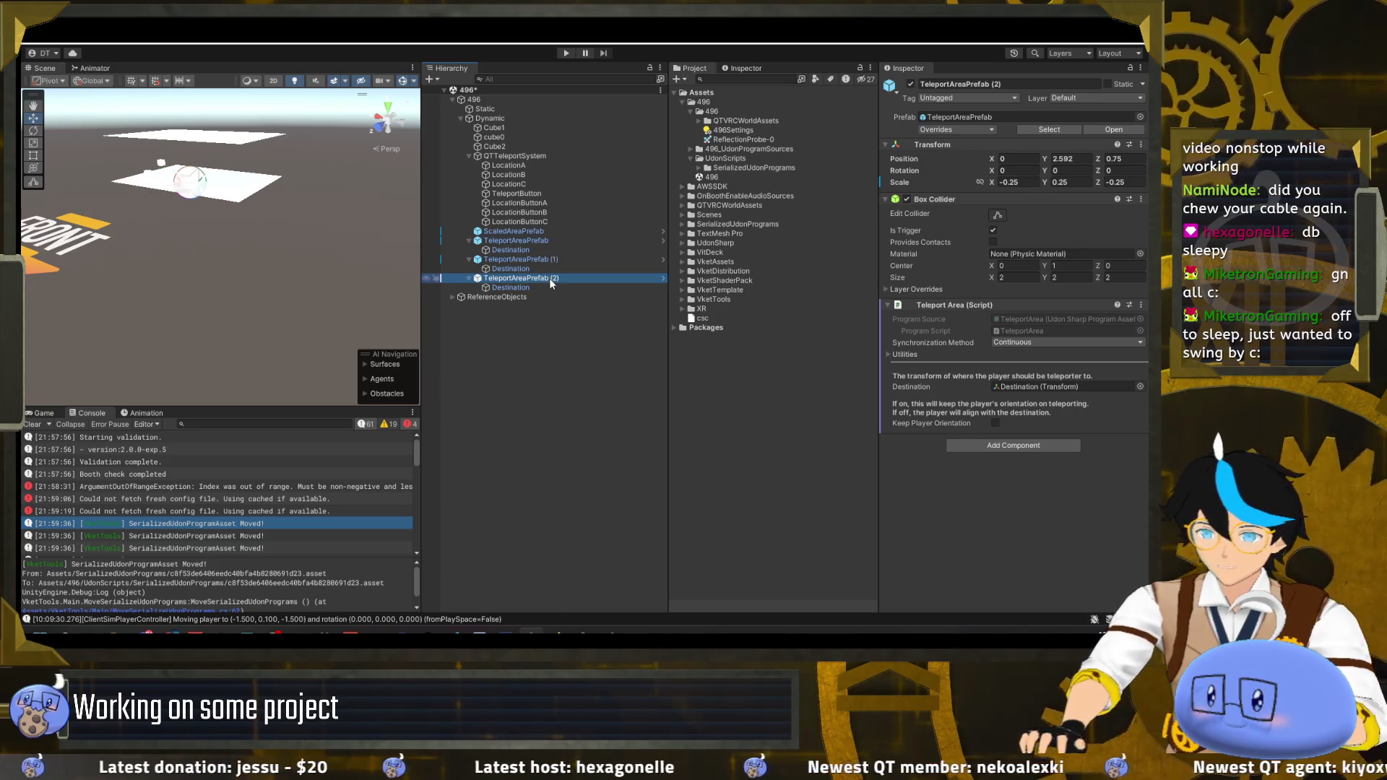
{"action": "left_click", "coordinate": [526, 286]}
- Check each location button, then select TeleportButton through LocationButtonC together
{"action": "left_click", "coordinate": [519, 222]}
{"action": "left_click", "coordinate": [535, 213]}
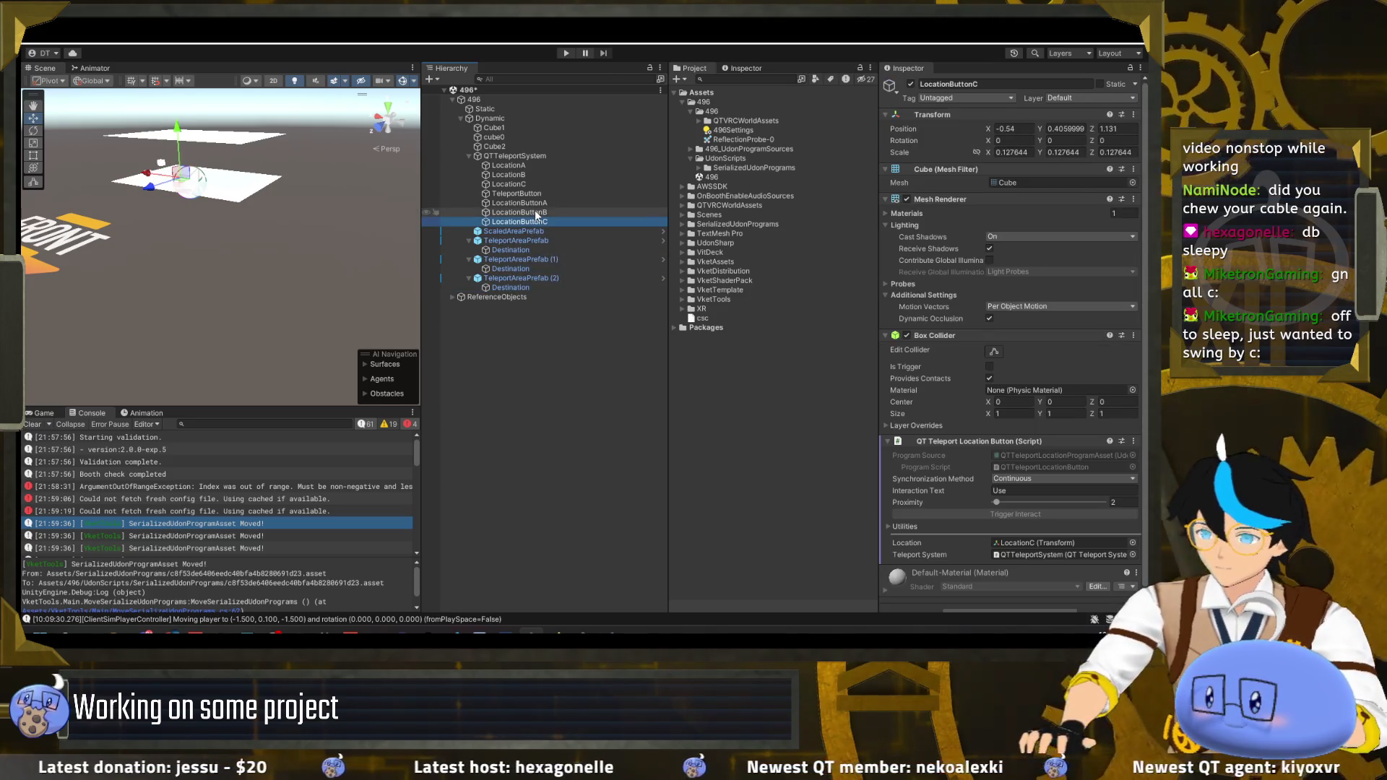
{"action": "left_click", "coordinate": [536, 222]}
{"action": "left_click", "coordinate": [536, 213]}
{"action": "left_click", "coordinate": [537, 203]}
{"action": "left_click", "coordinate": [537, 195]}
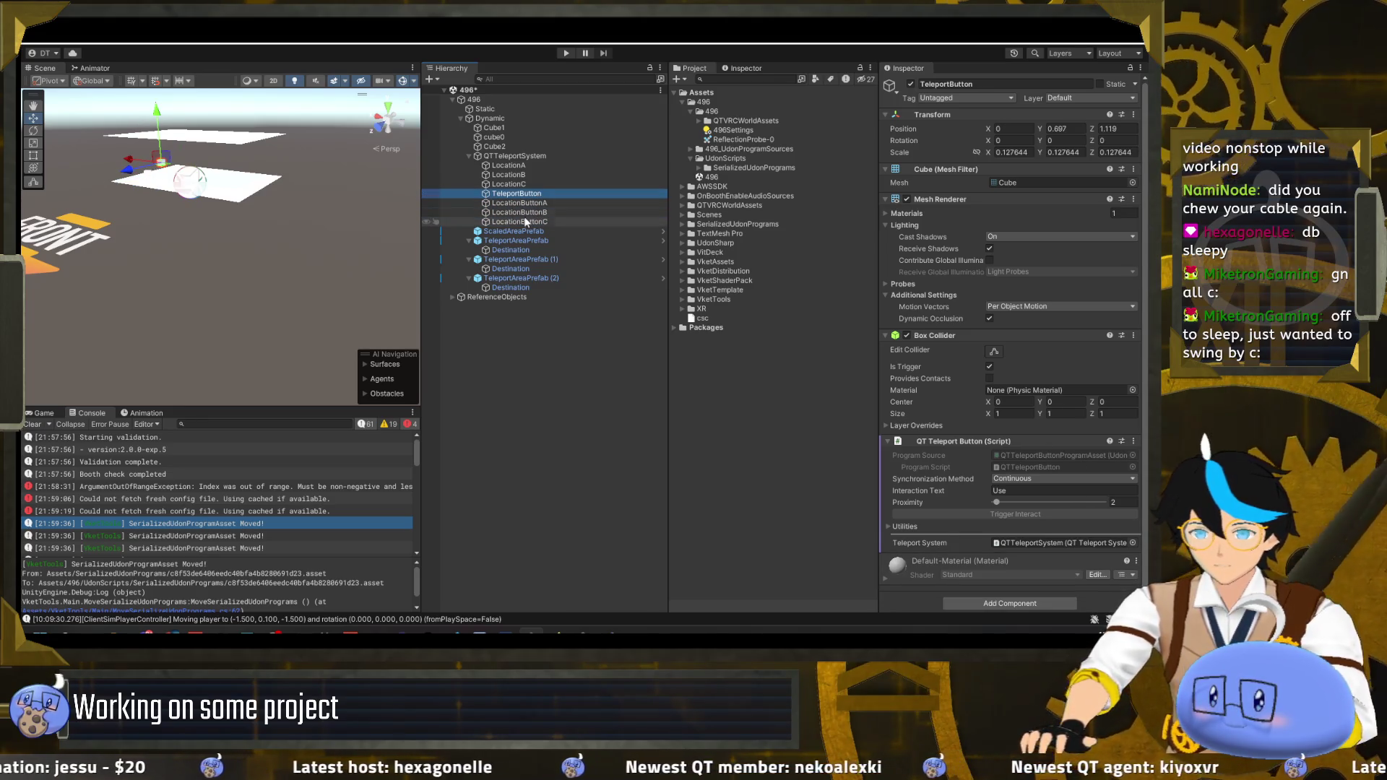
{"action": "left_click", "coordinate": [536, 222], "text": "shift"}
{"action": "left_click_drag", "start_coordinate": [154, 173], "coordinate": [274, 273]}
- Raise the four selected button cubes toward the upper floor and launch a new play test
{"action": "key", "text": "r"}
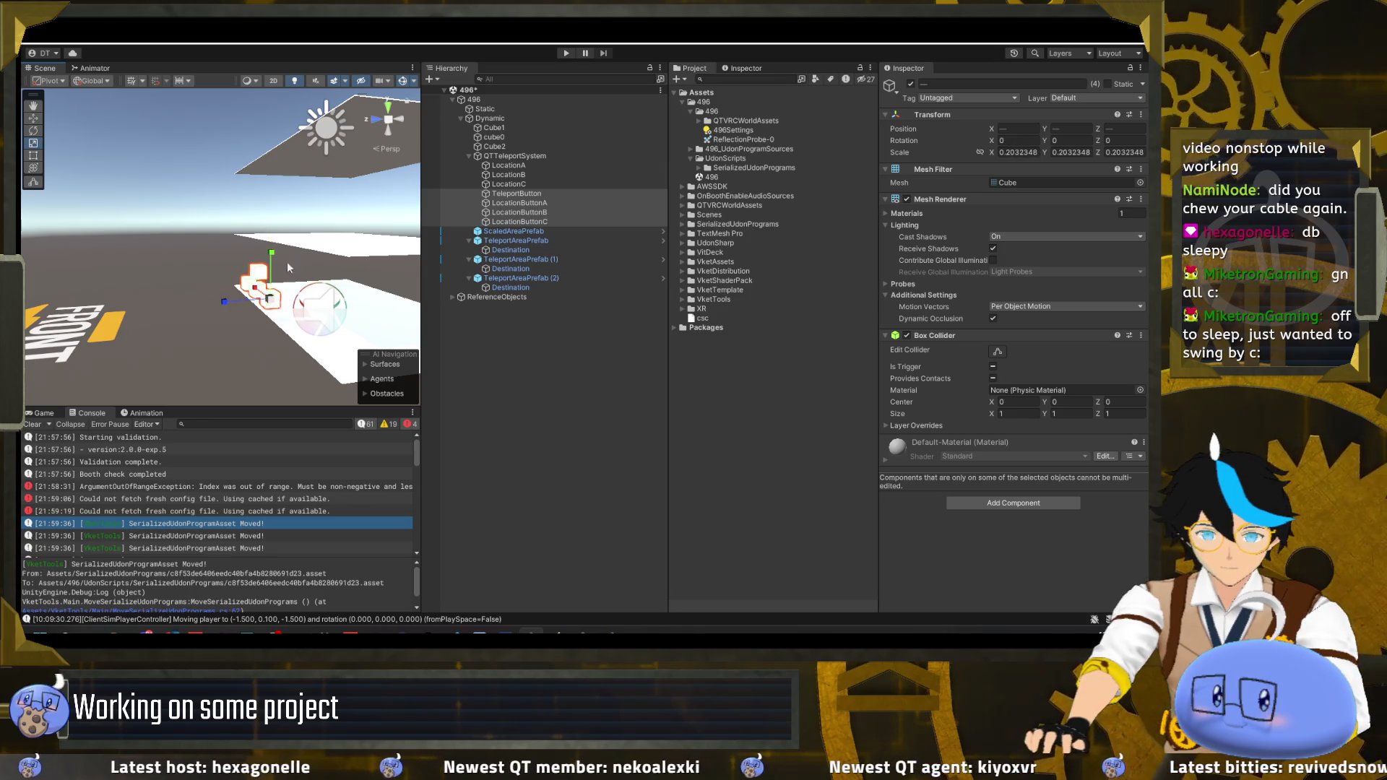
{"action": "left_click_drag", "start_coordinate": [275, 250], "coordinate": [278, 182]}
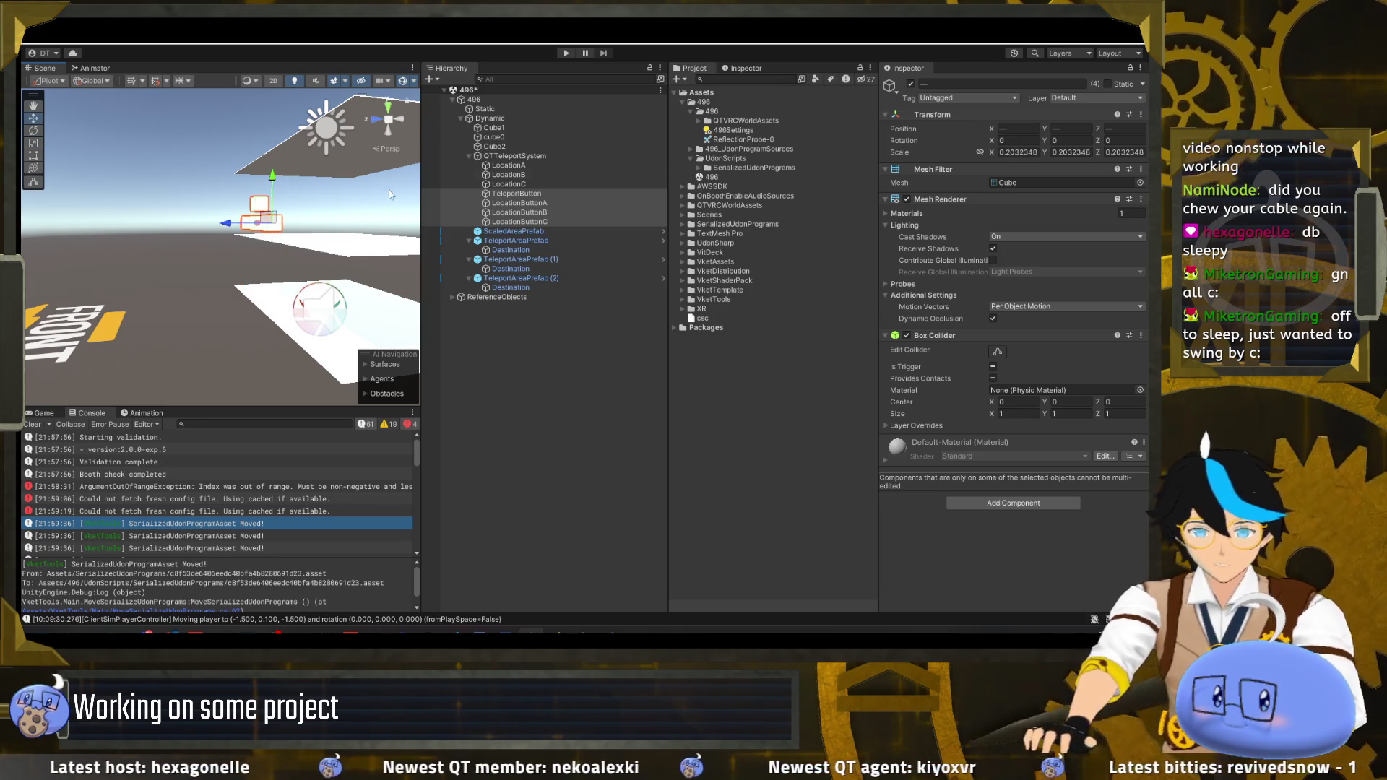
{"action": "left_click", "coordinate": [565, 52]}
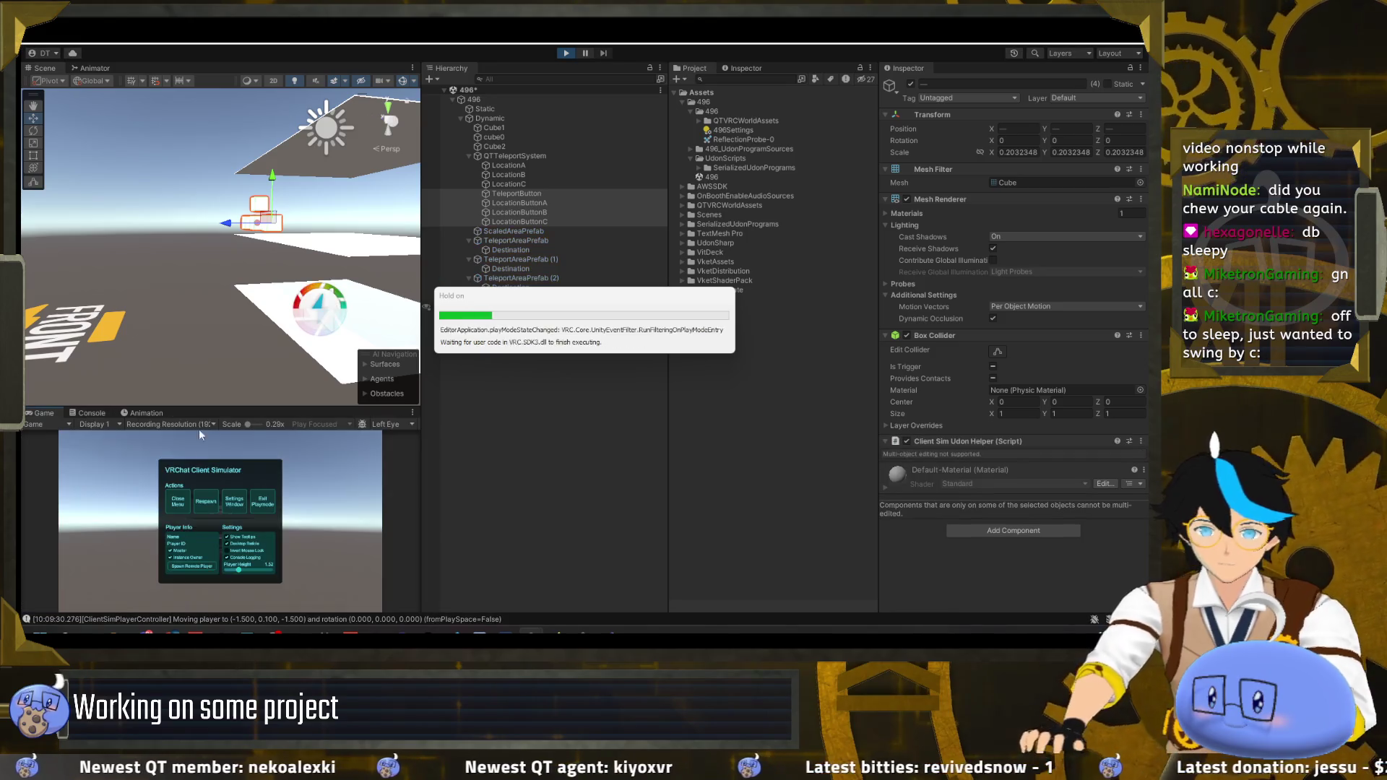
- Press the raised teleport button in play mode, stop, and confirm LocationA sits at -1.5, 0.25, -1.5
{"action": "left_click", "coordinate": [181, 500]}
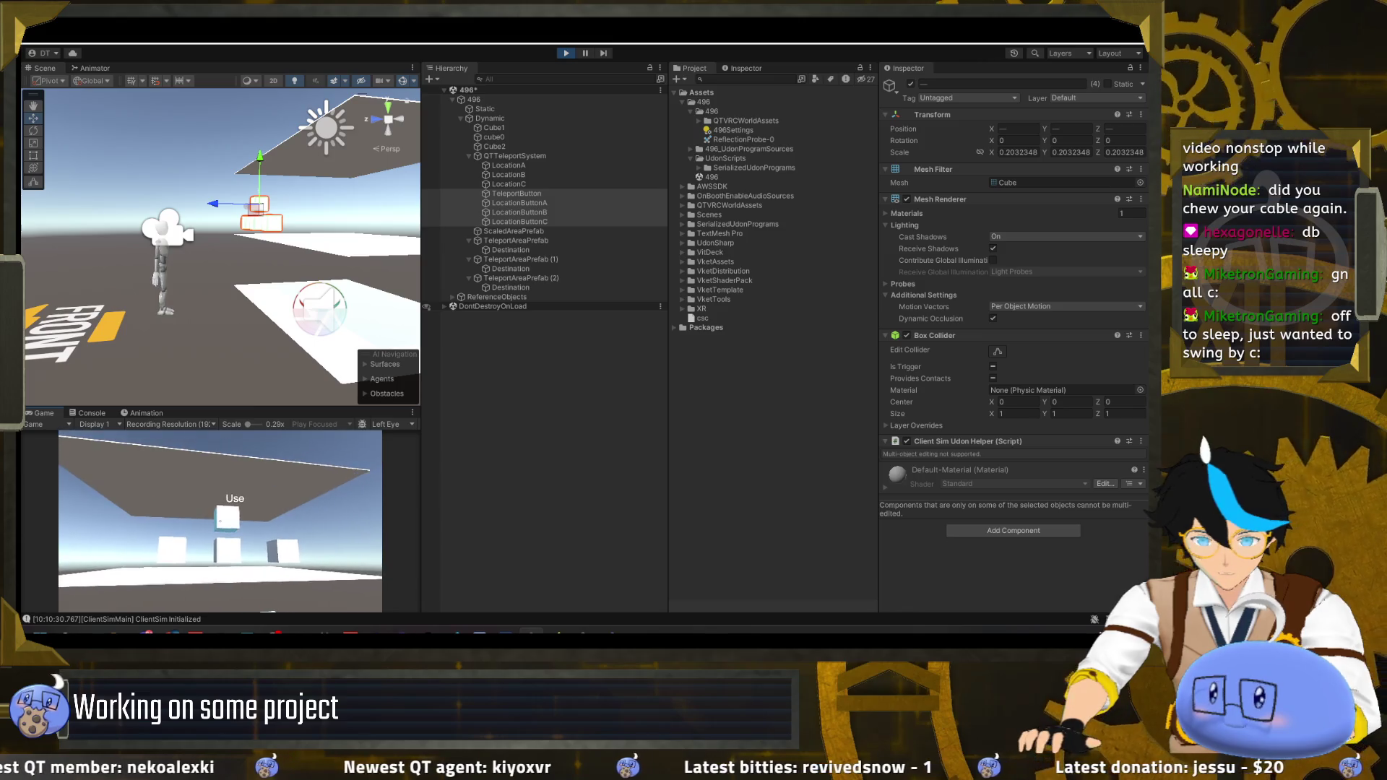
{"action": "left_click", "coordinate": [220, 520]}
{"action": "mouse_move", "coordinate": [220, 520]}
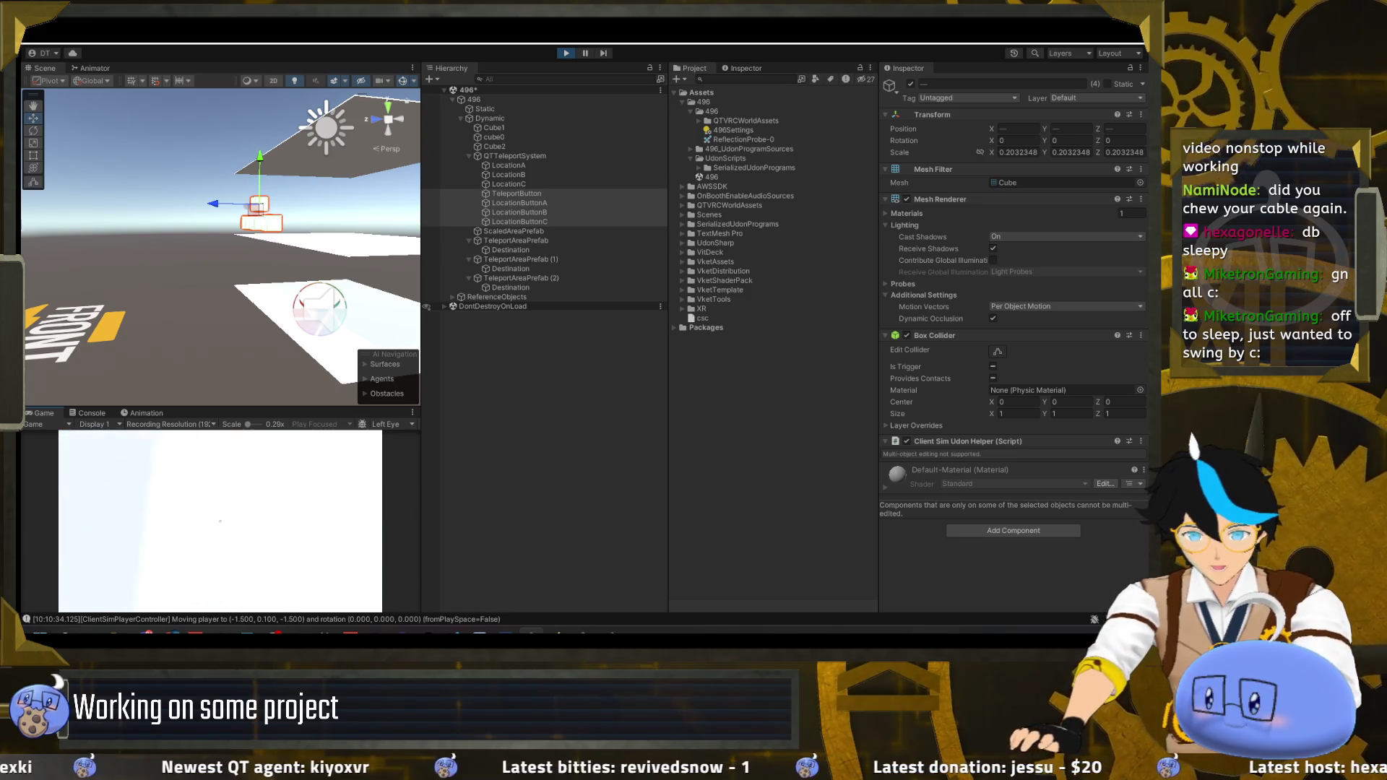
{"action": "key", "text": "Escape"}
{"action": "left_click", "coordinate": [566, 53]}
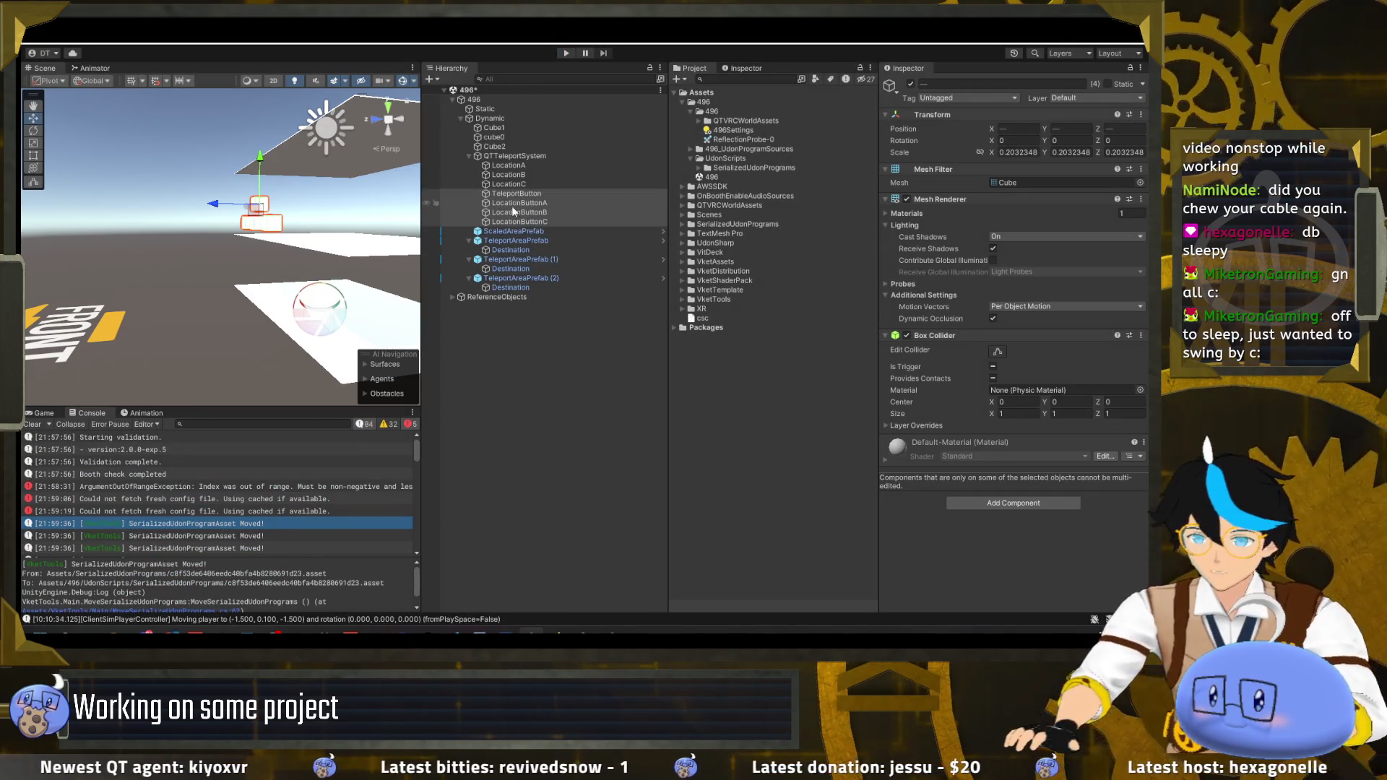
{"action": "left_click", "coordinate": [514, 165]}
{"action": "mouse_move", "coordinate": [347, 272]}
{"action": "left_mouse_down"}
{"action": "mouse_move", "coordinate": [252, 233]}
{"action": "mouse_move", "coordinate": [406, 232]}
{"action": "left_mouse_up"}
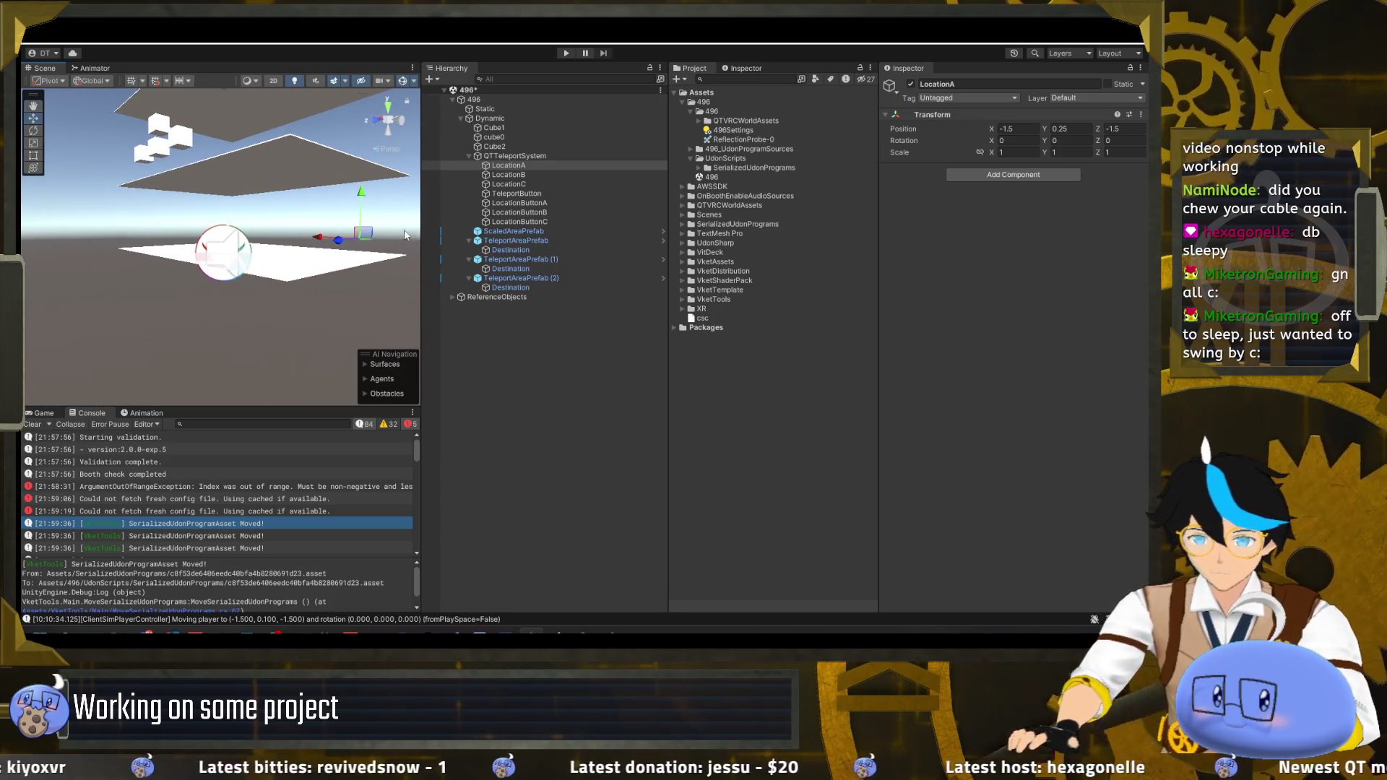
- Start play mode, walk to the cubes and try the button to teleport to LocationA
{"action": "left_click", "coordinate": [567, 54]}
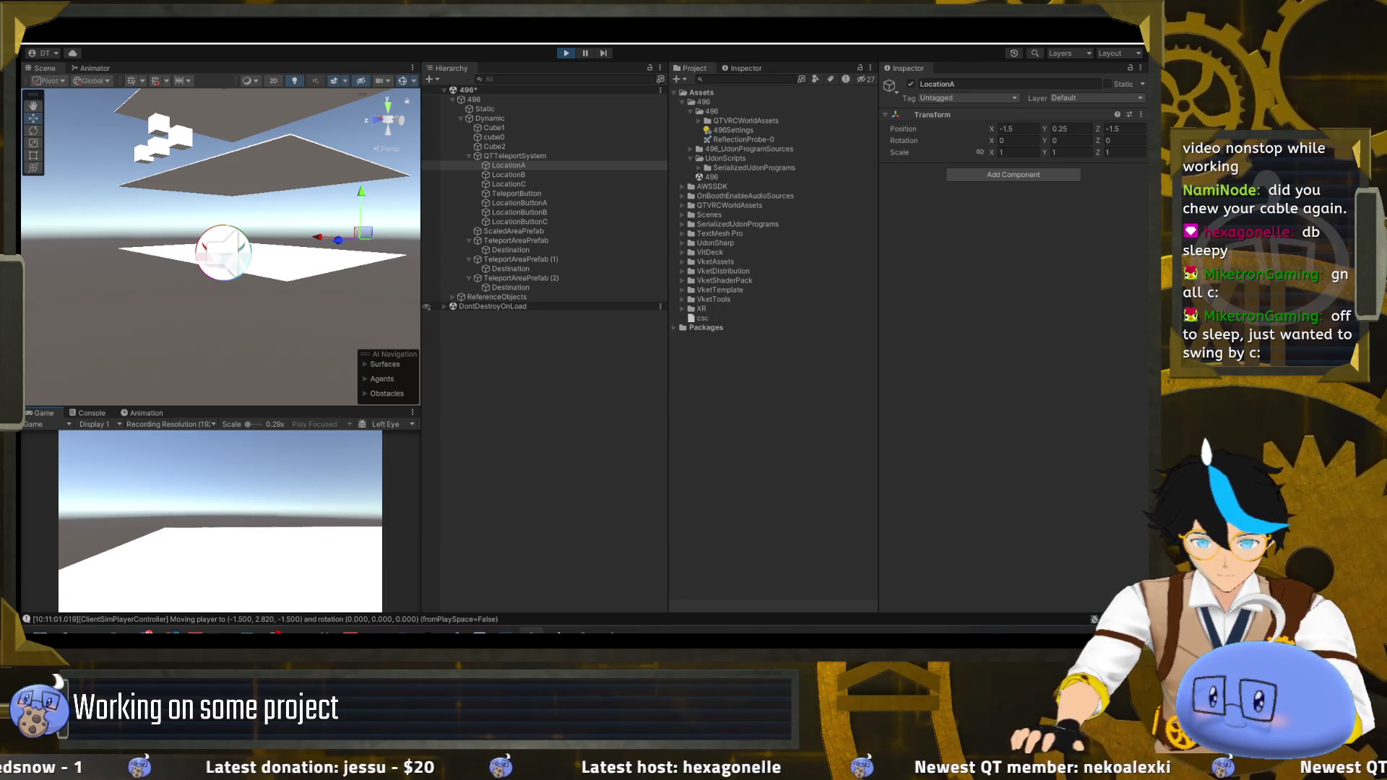
{"action": "mouse_move", "coordinate": [217, 238]}
{"action": "left_mouse_down"}
{"action": "mouse_move", "coordinate": [254, 284]}
{"action": "mouse_move", "coordinate": [245, 310]}
{"action": "mouse_move", "coordinate": [318, 273]}
{"action": "left_mouse_up"}
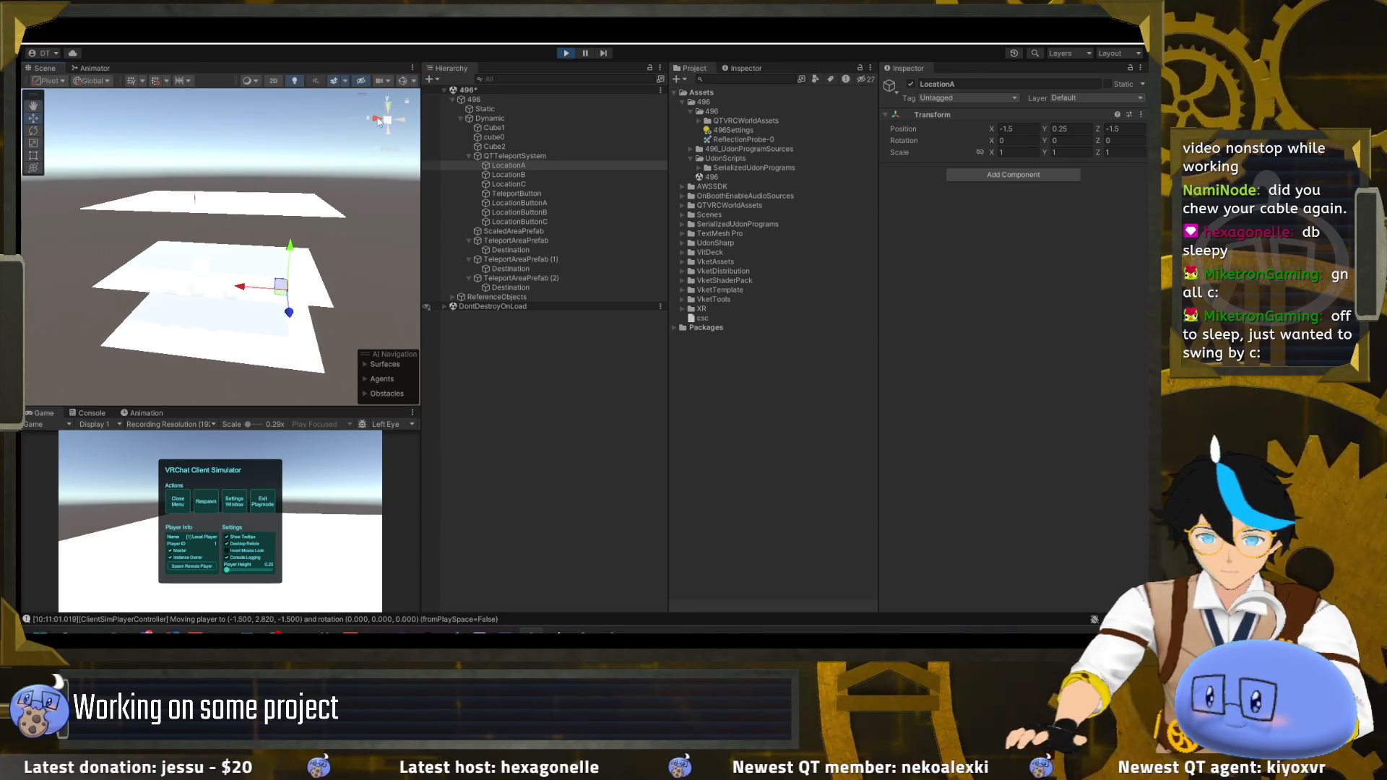
{"action": "left_click", "coordinate": [165, 499]}
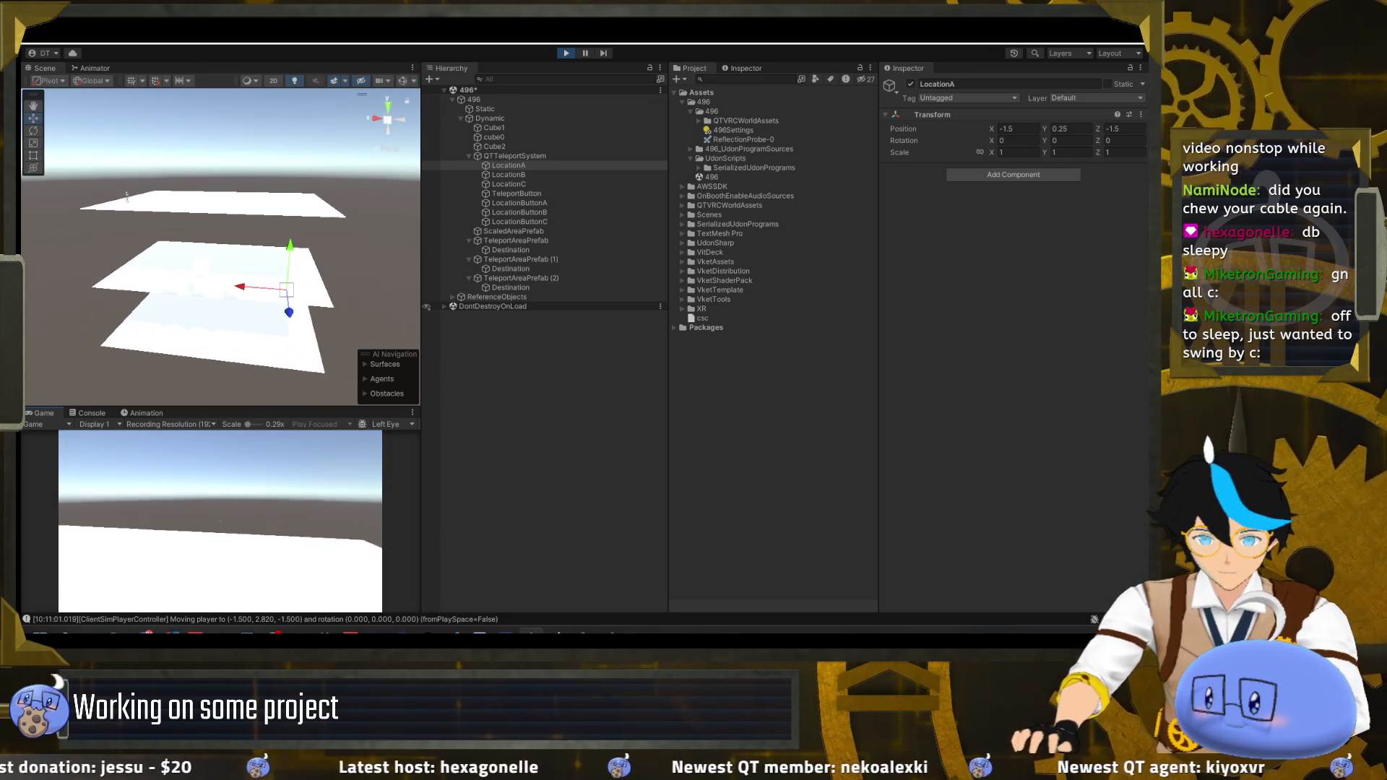
{"action": "key", "text": "w"}
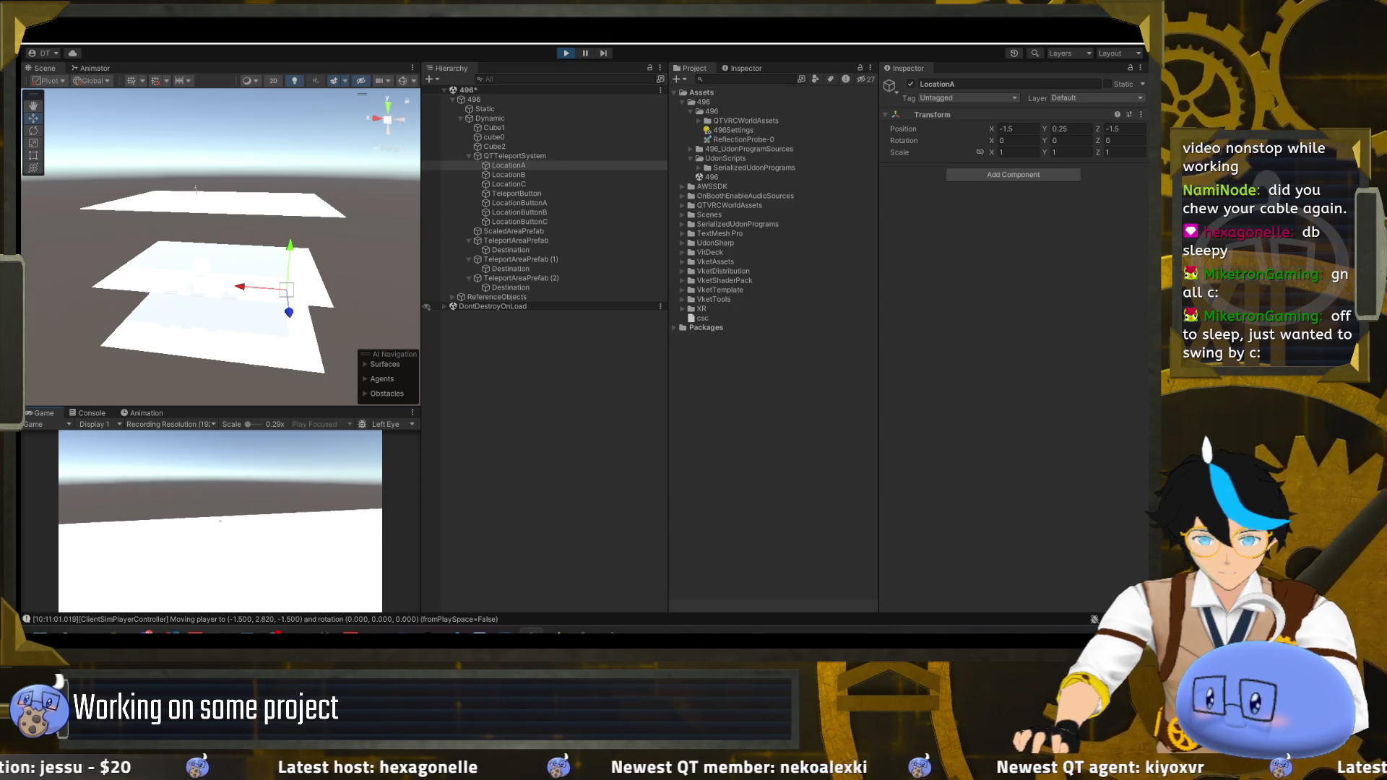
{"action": "mouse_move", "coordinate": [220, 521]}
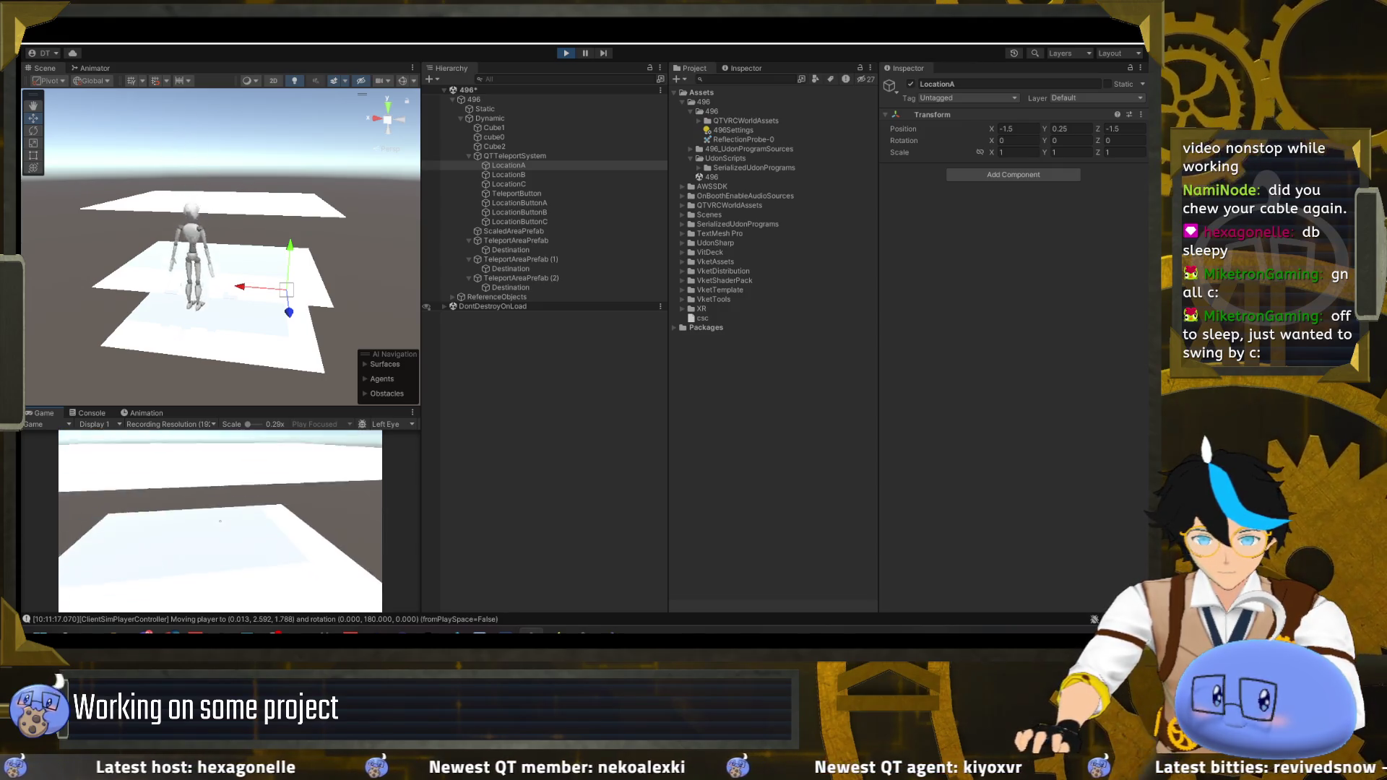
{"action": "key", "text": "w"}
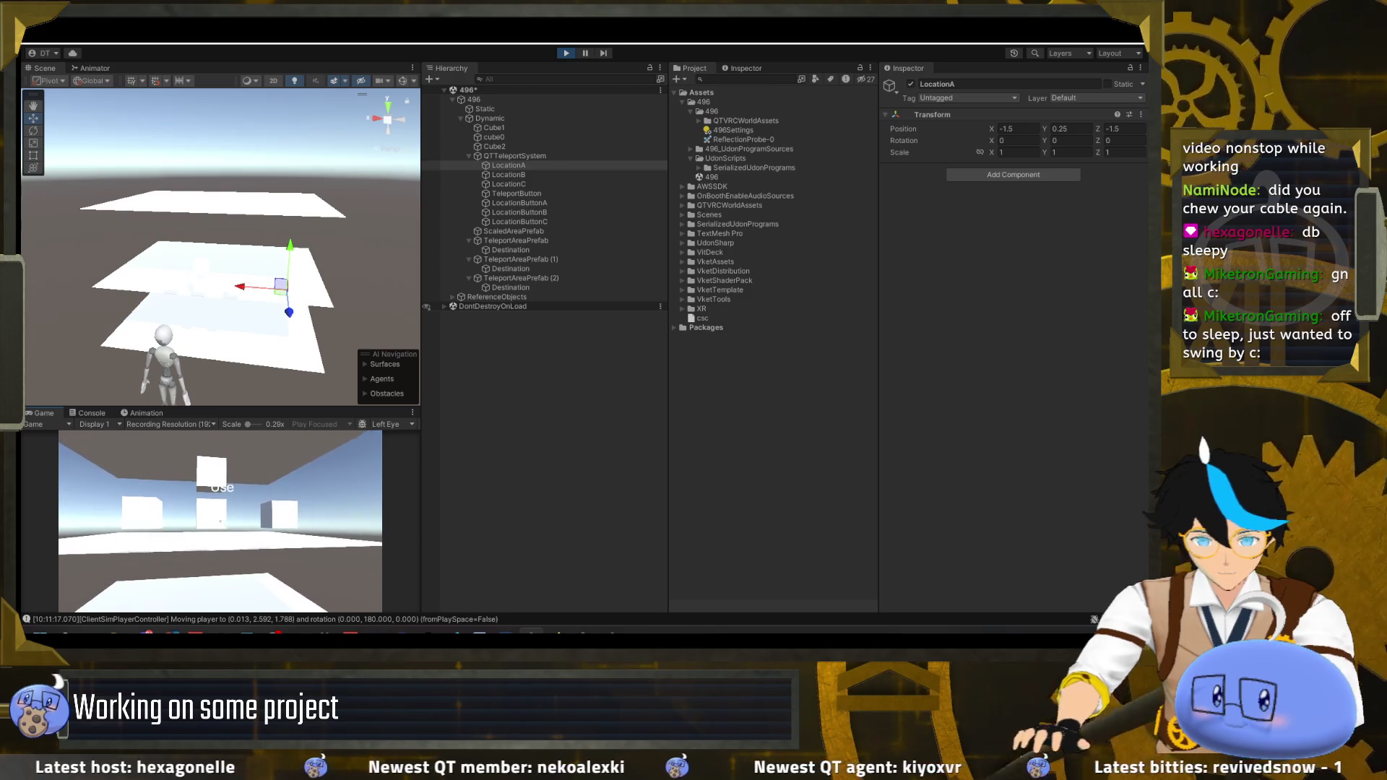
{"action": "key", "text": "s"}
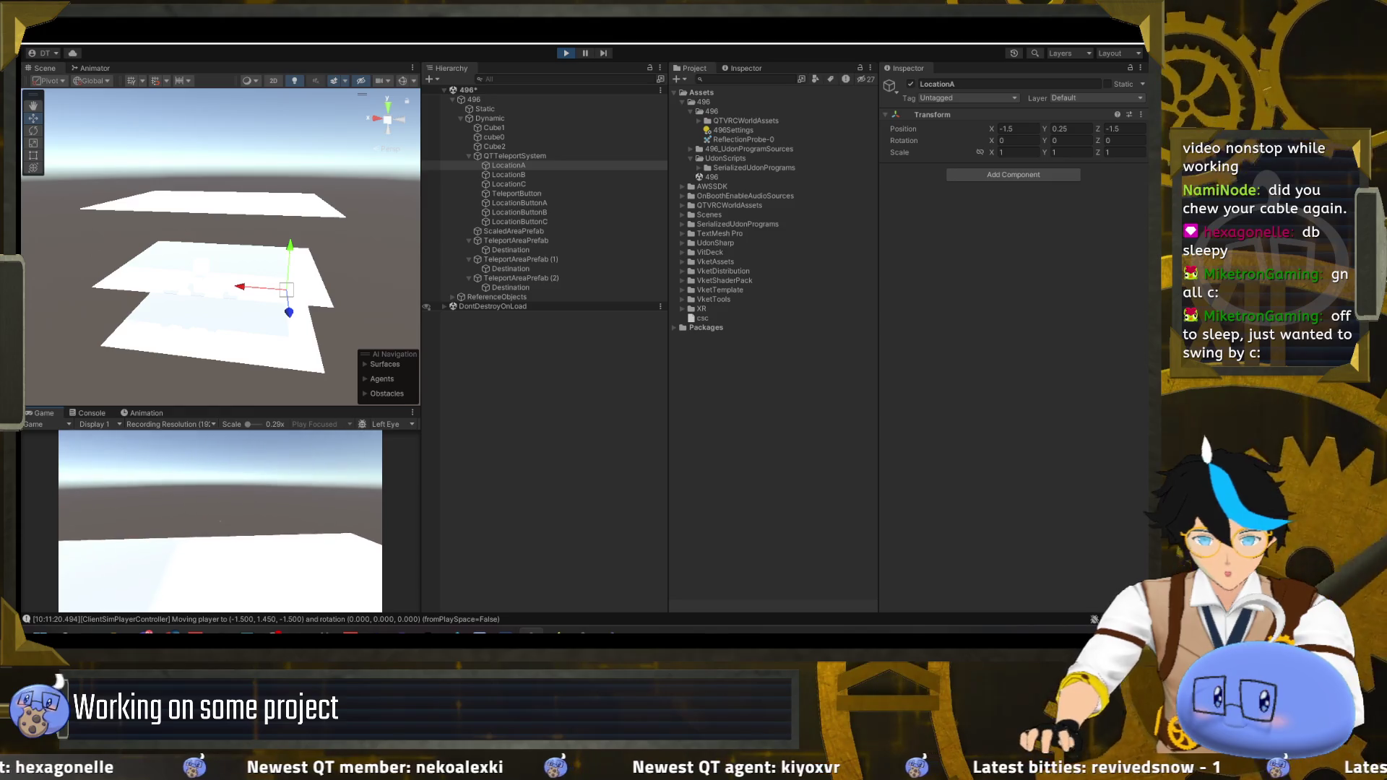
- Walk back to the cubes, teleport to LocationA at -1.5, 0.25, -1.5, and show the Console
{"action": "key", "text": "Escape"}
{"action": "key", "text": "Escape"}
{"action": "key", "text": "w"}
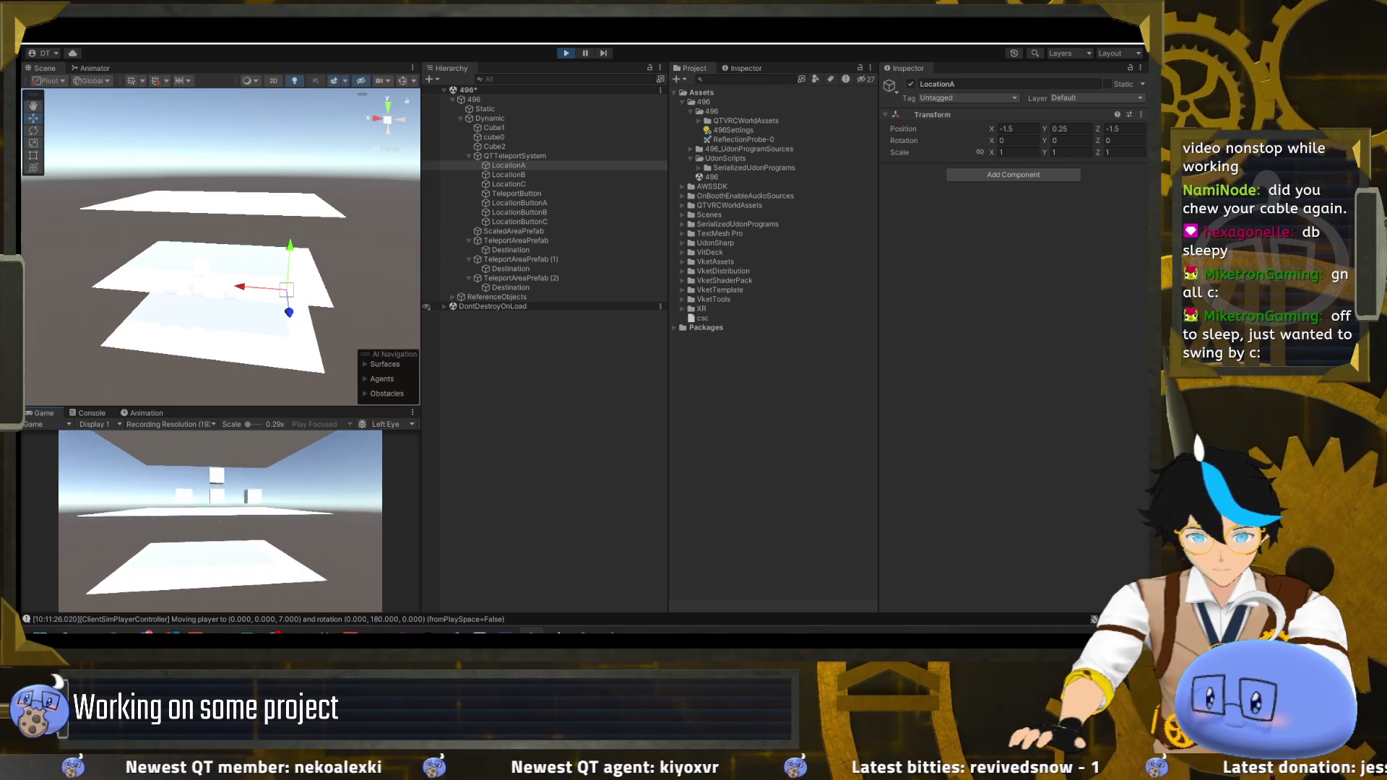
{"action": "key", "text": "w"}
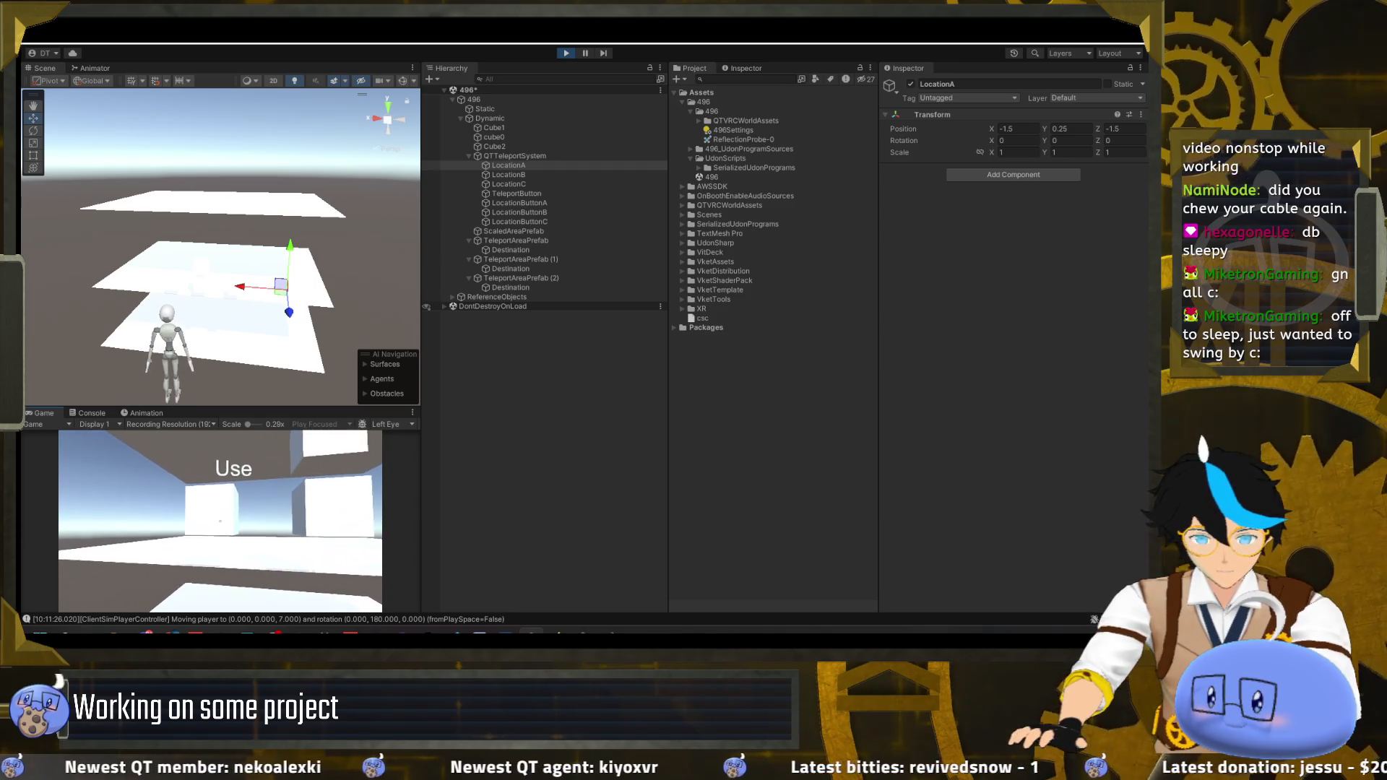
{"action": "left_click", "coordinate": [221, 520]}
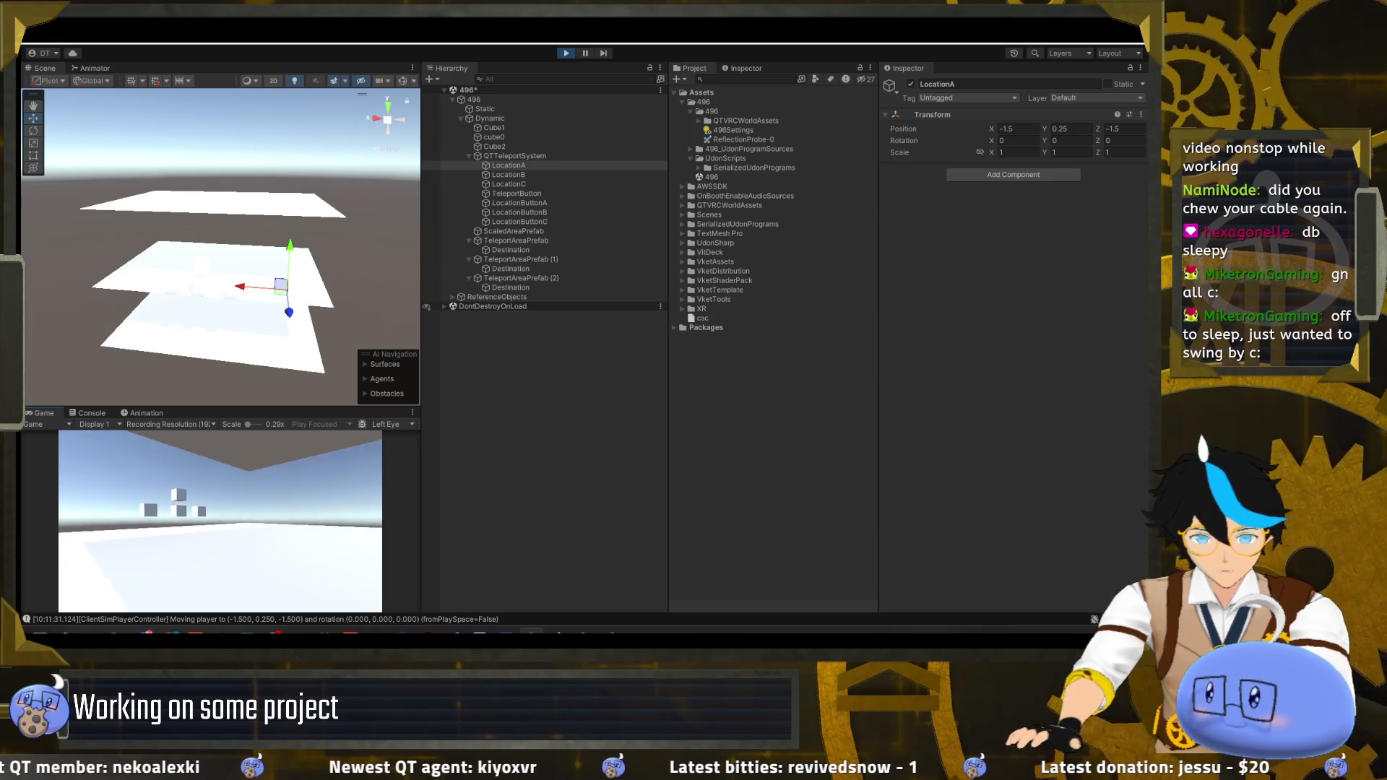
{"action": "key", "text": "Escape"}
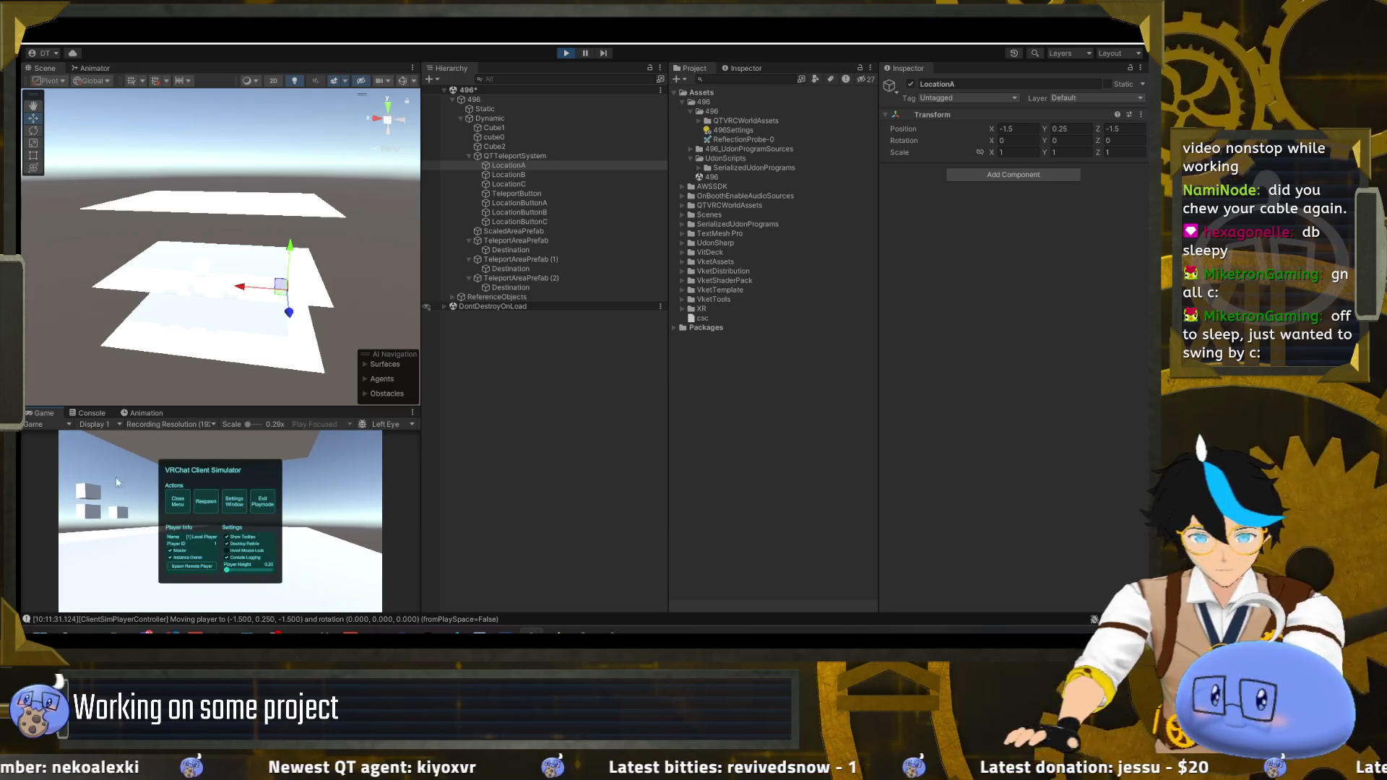
{"action": "left_click", "coordinate": [98, 412]}
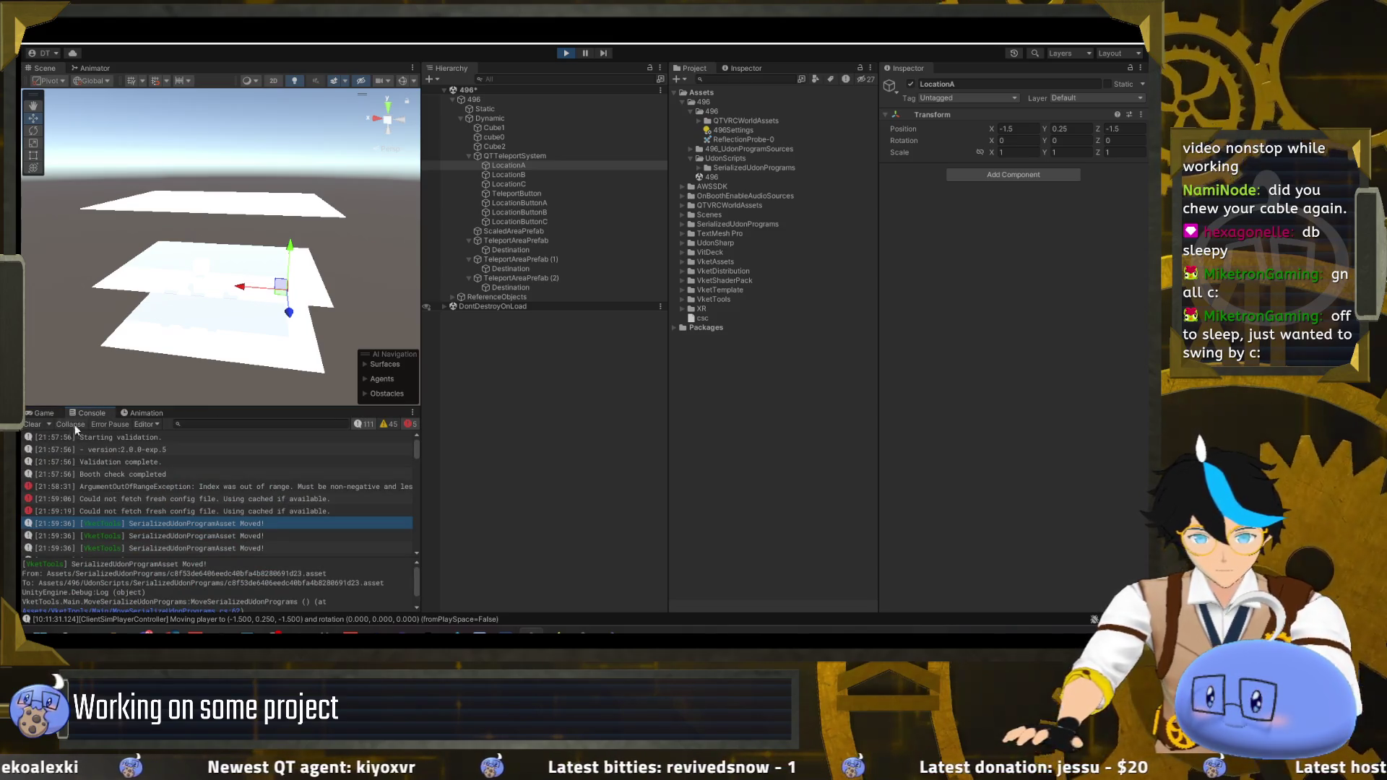
- Filter the Console to errors only, restore info messages, and scroll to the newest player-move logs
{"action": "left_click", "coordinate": [371, 426]}
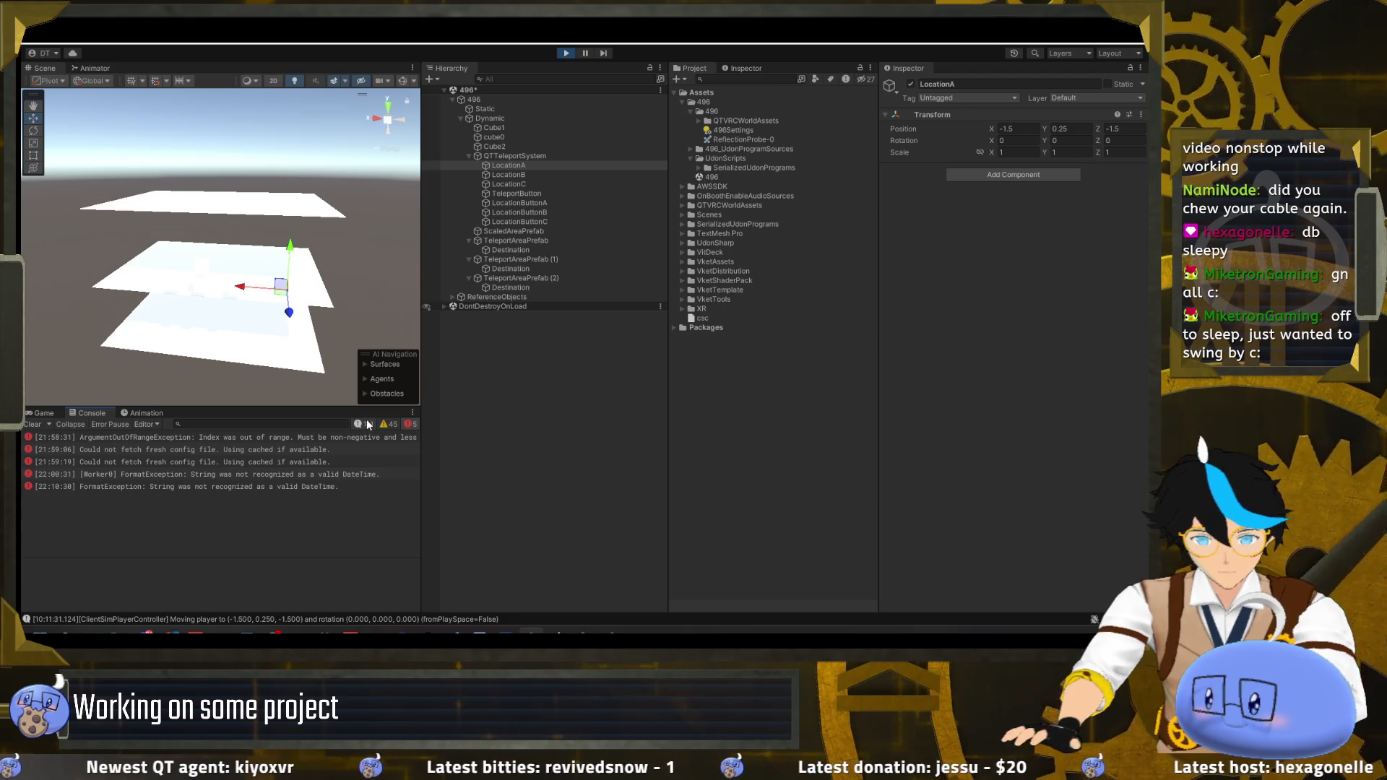
{"action": "left_click", "coordinate": [367, 425]}
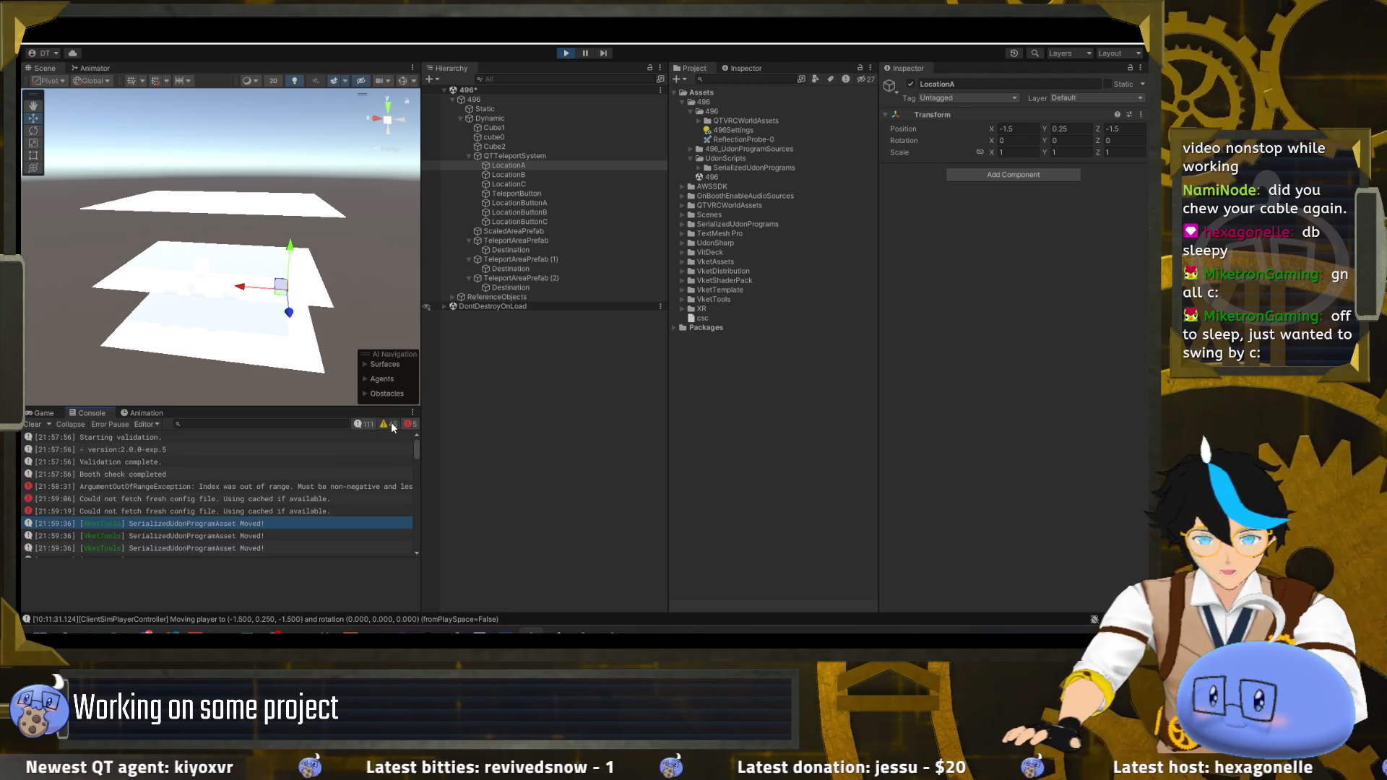
{"action": "scroll", "coordinate": [331, 523], "scroll_direction": "down", "scroll_amount": 5}
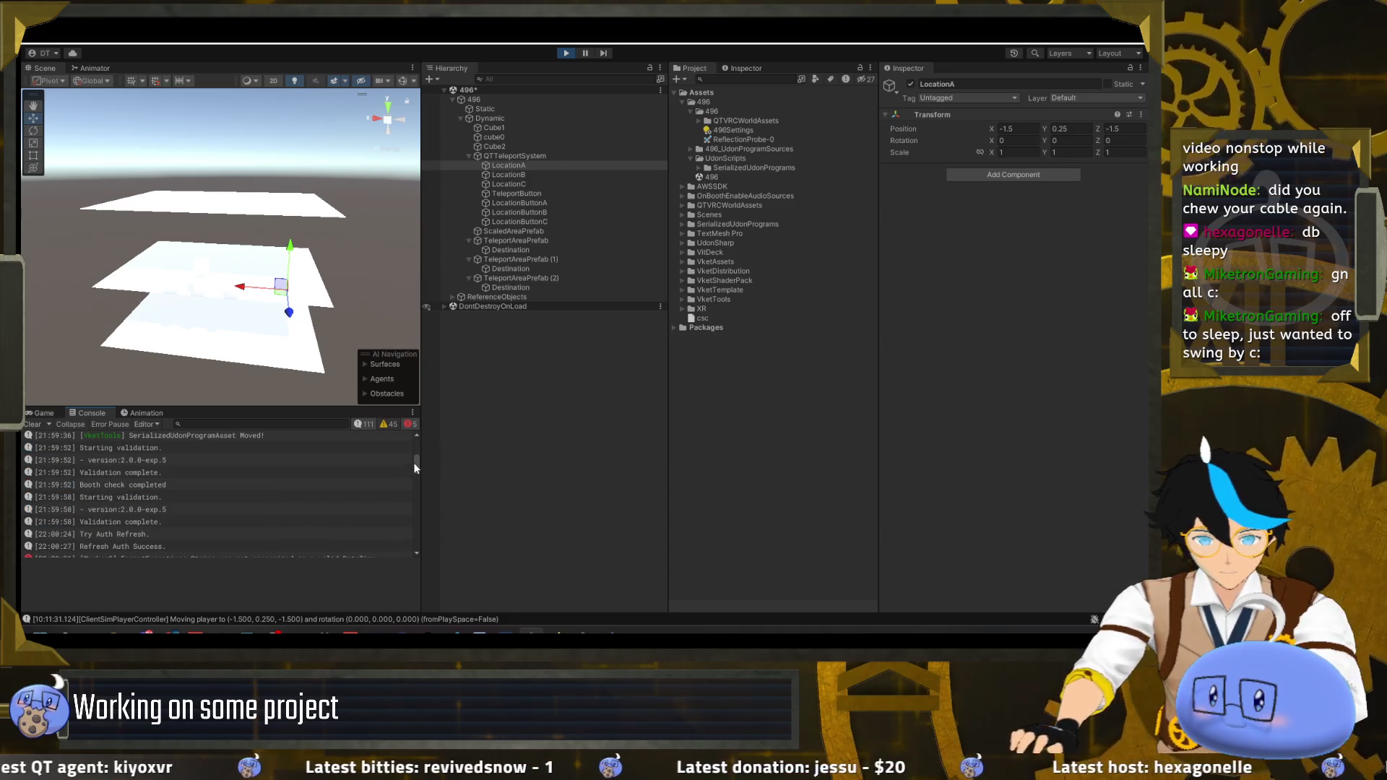
{"action": "left_click_drag", "start_coordinate": [415, 463], "coordinate": [429, 597]}
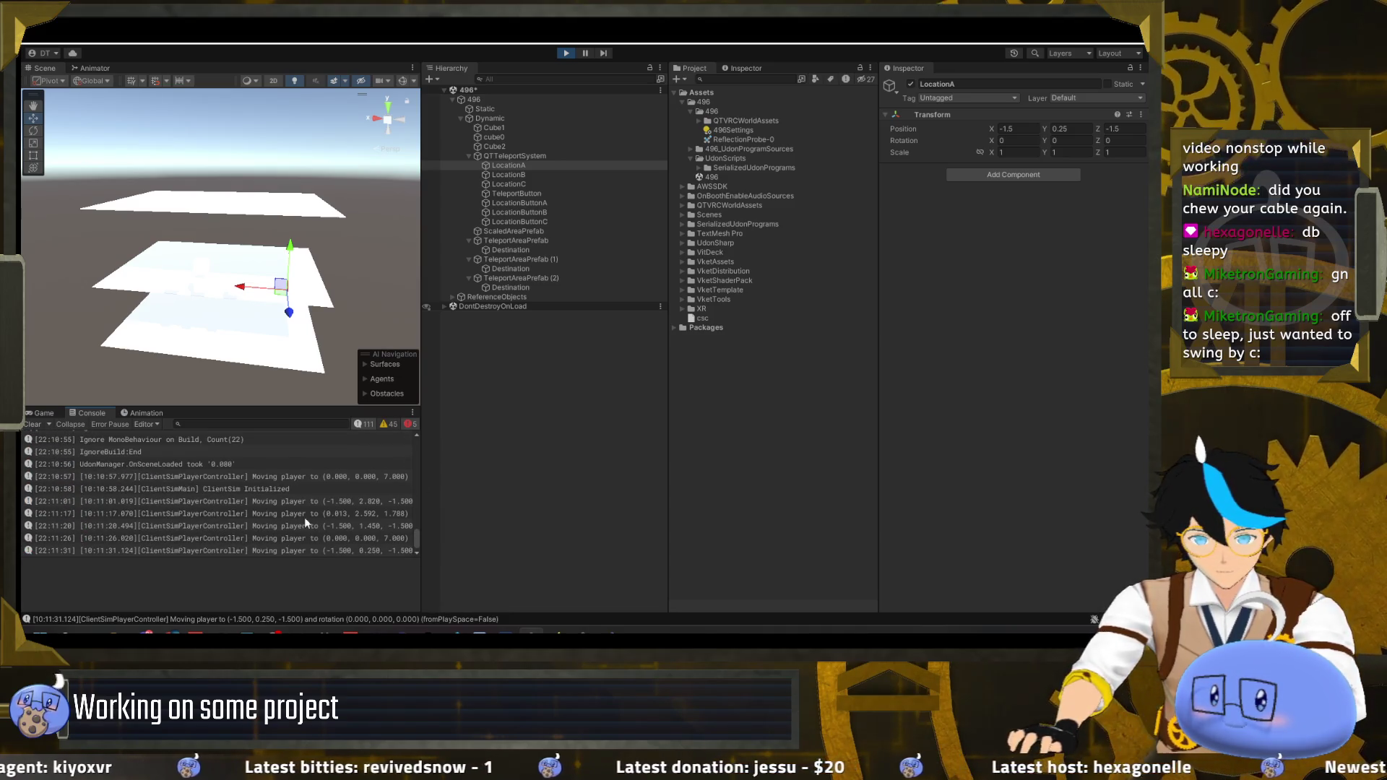
- Return to the Game view, close the ClientSim menu, and stop the play test
{"action": "left_click", "coordinate": [40, 414]}
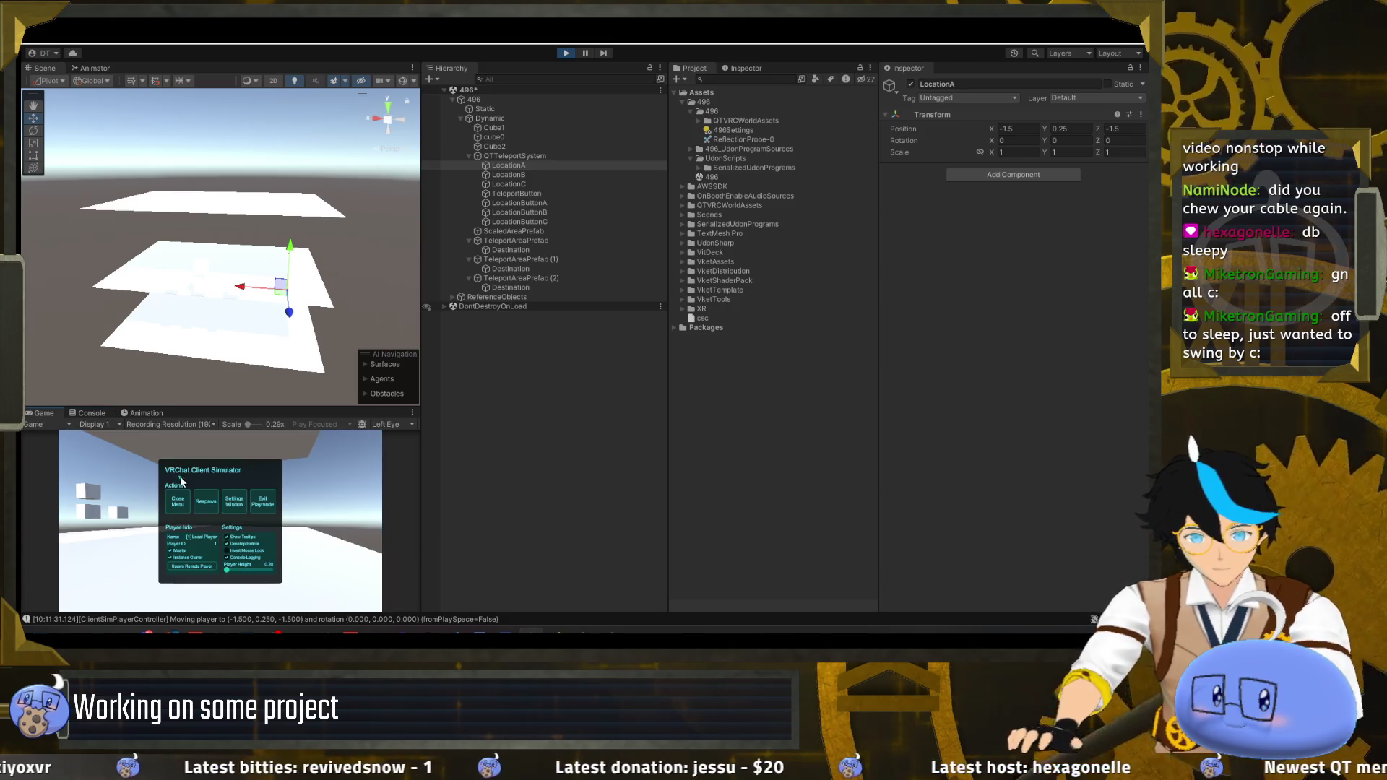
{"action": "left_click", "coordinate": [183, 505]}
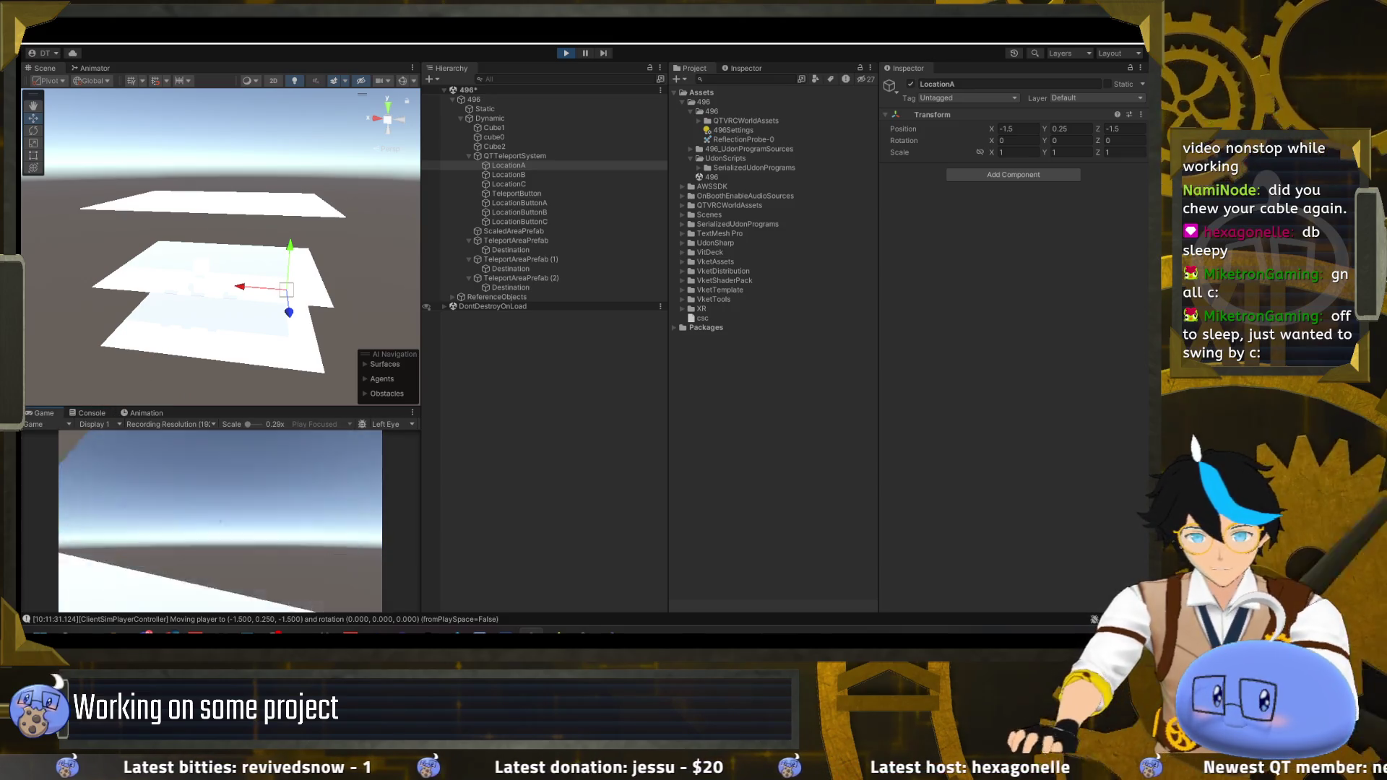
{"action": "key", "text": "Escape"}
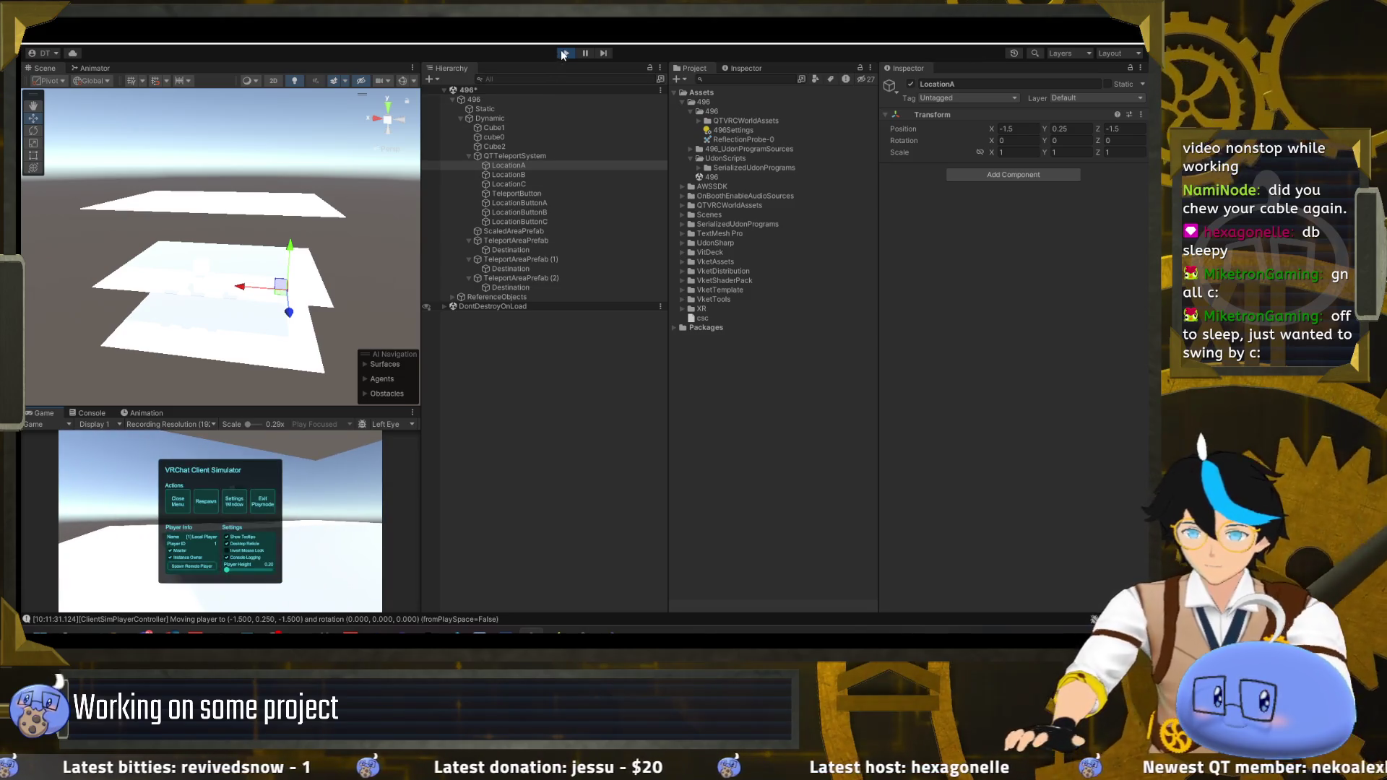
{"action": "left_click", "coordinate": [564, 54]}
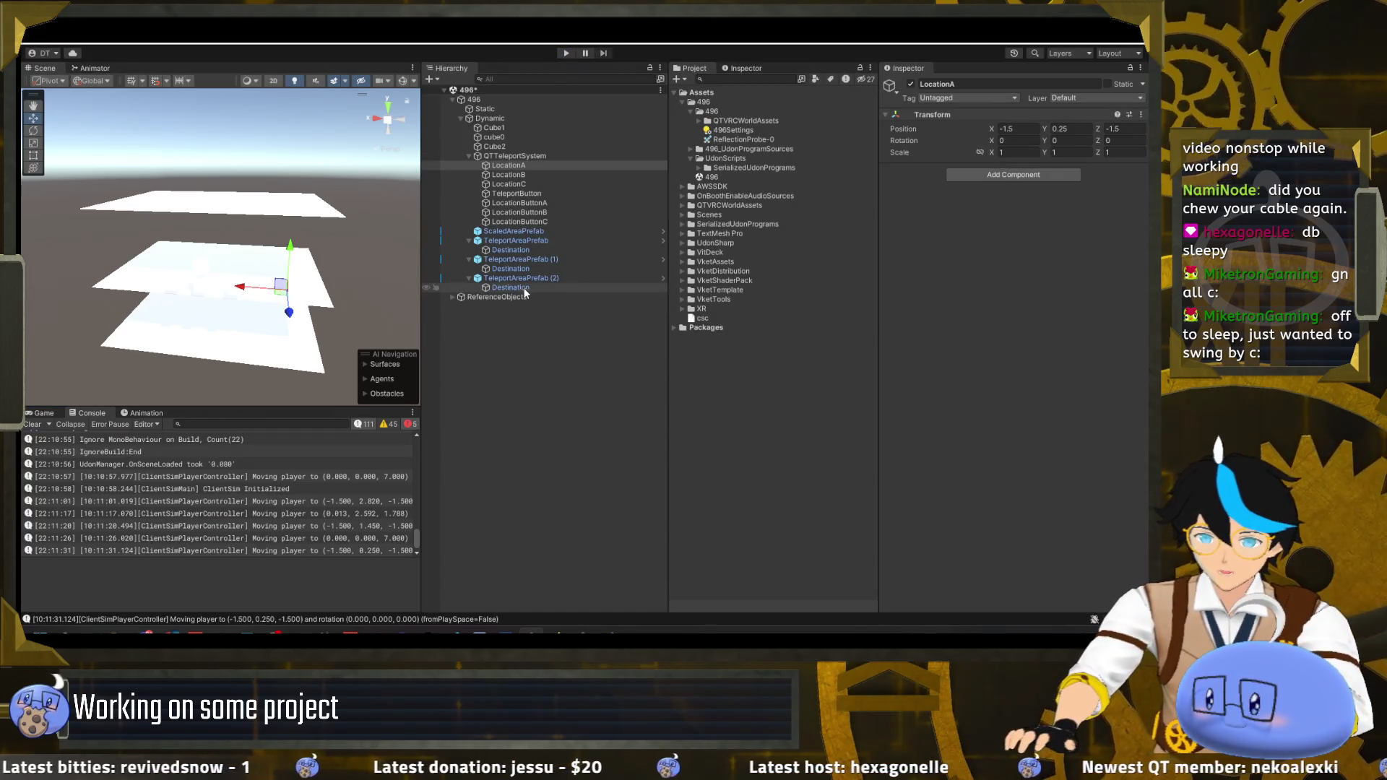
- Inspect the Cube2, cube0 and Cube1 floor planes in the orbited Scene view, then start a new play test in the Game view
{"action": "left_click", "coordinate": [506, 146]}
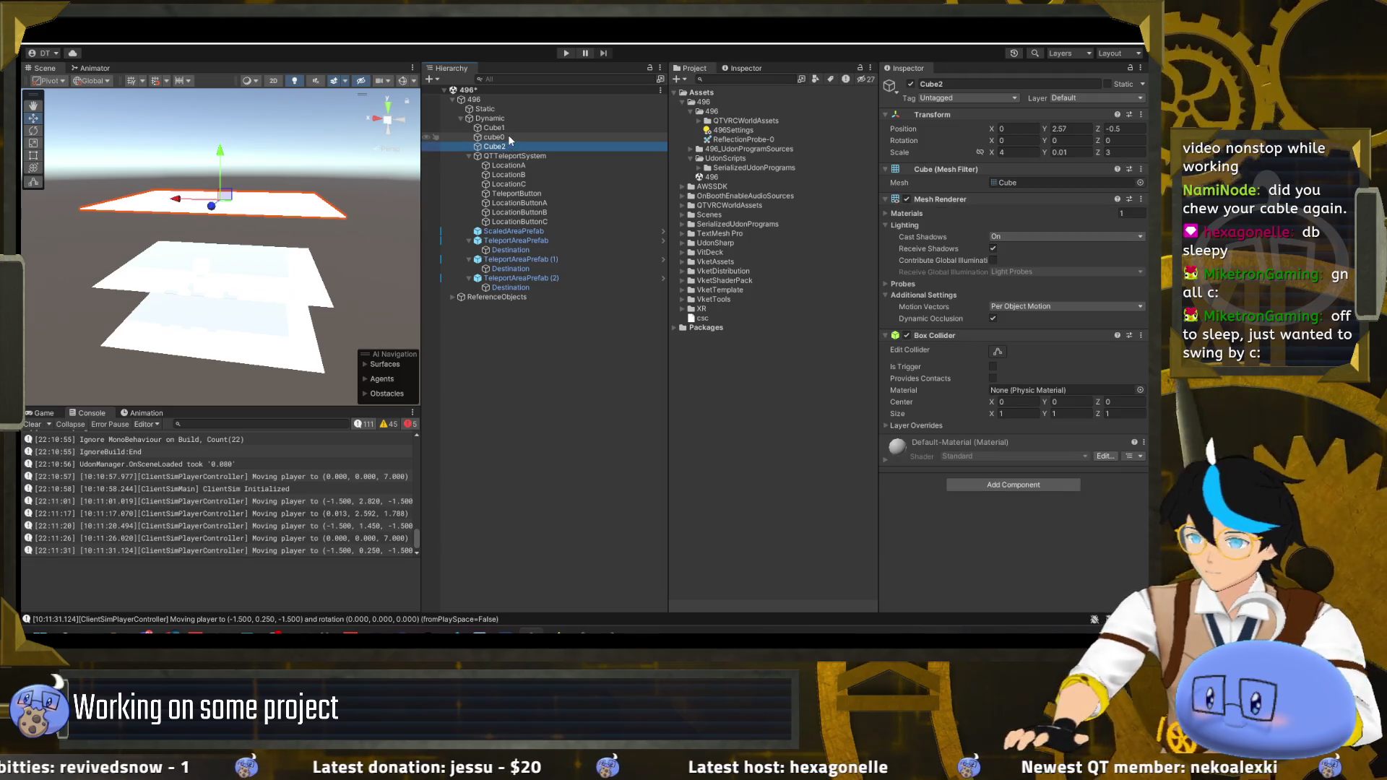
{"action": "left_click", "coordinate": [508, 137]}
{"action": "left_click", "coordinate": [513, 127]}
{"action": "mouse_move", "coordinate": [404, 130]}
{"action": "left_mouse_down"}
{"action": "mouse_move", "coordinate": [393, 212]}
{"action": "mouse_move", "coordinate": [458, 217]}
{"action": "left_mouse_up"}
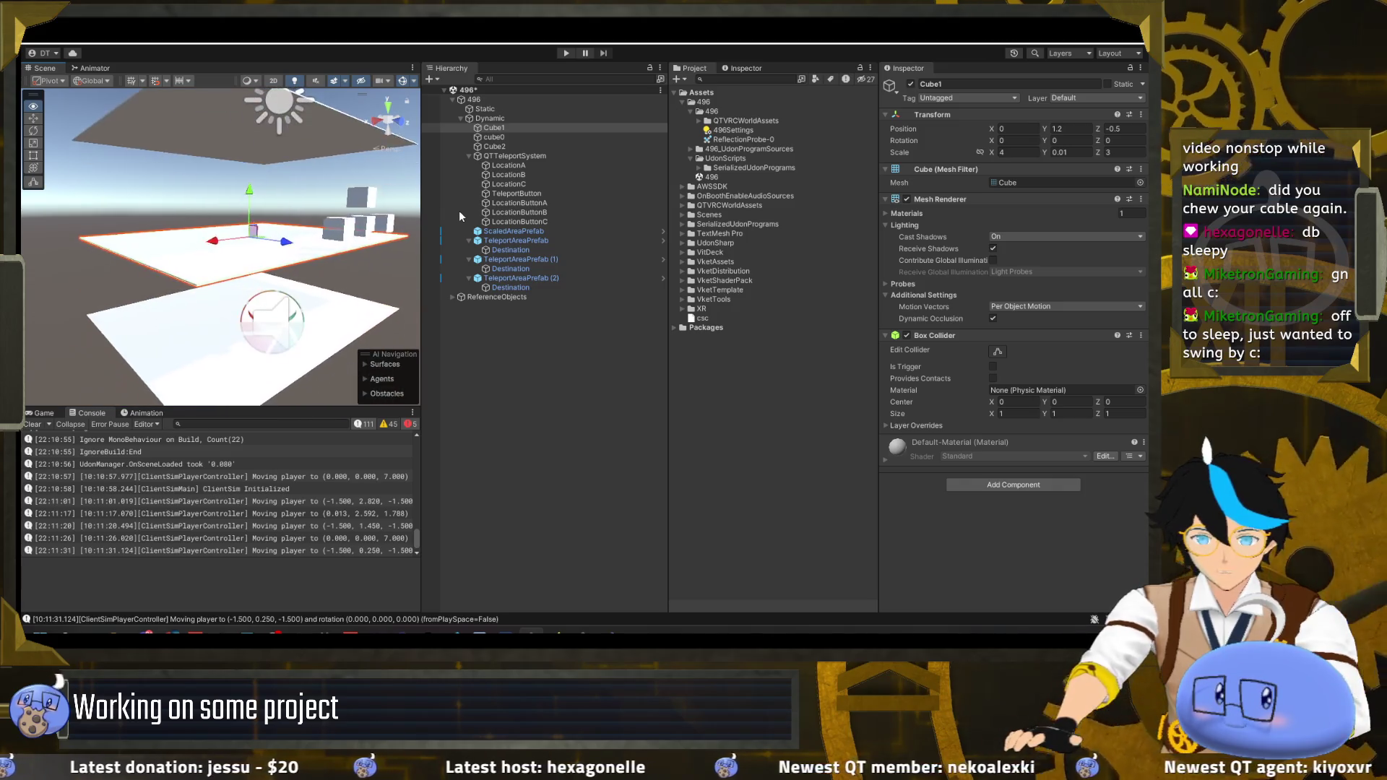
{"action": "key", "text": "ctrl+2"}
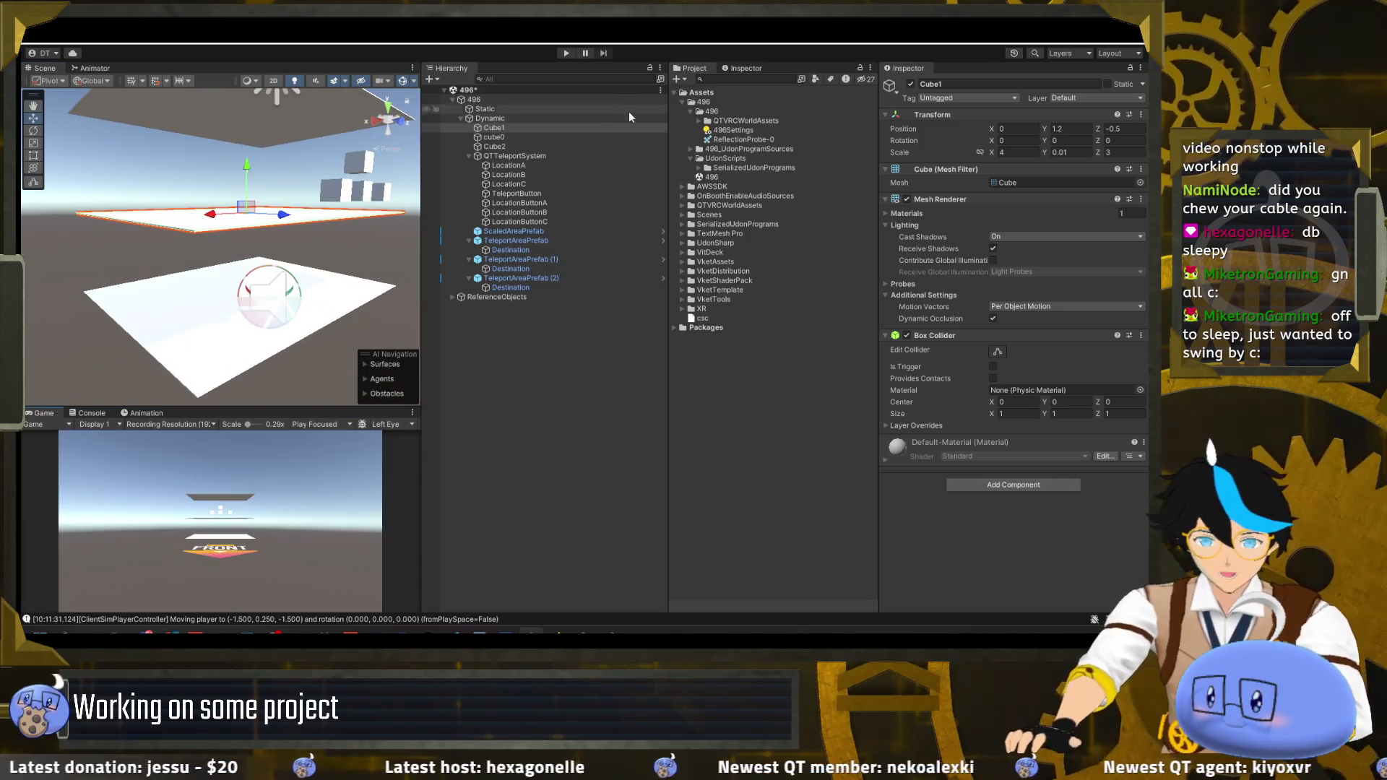
{"action": "left_click", "coordinate": [567, 54]}
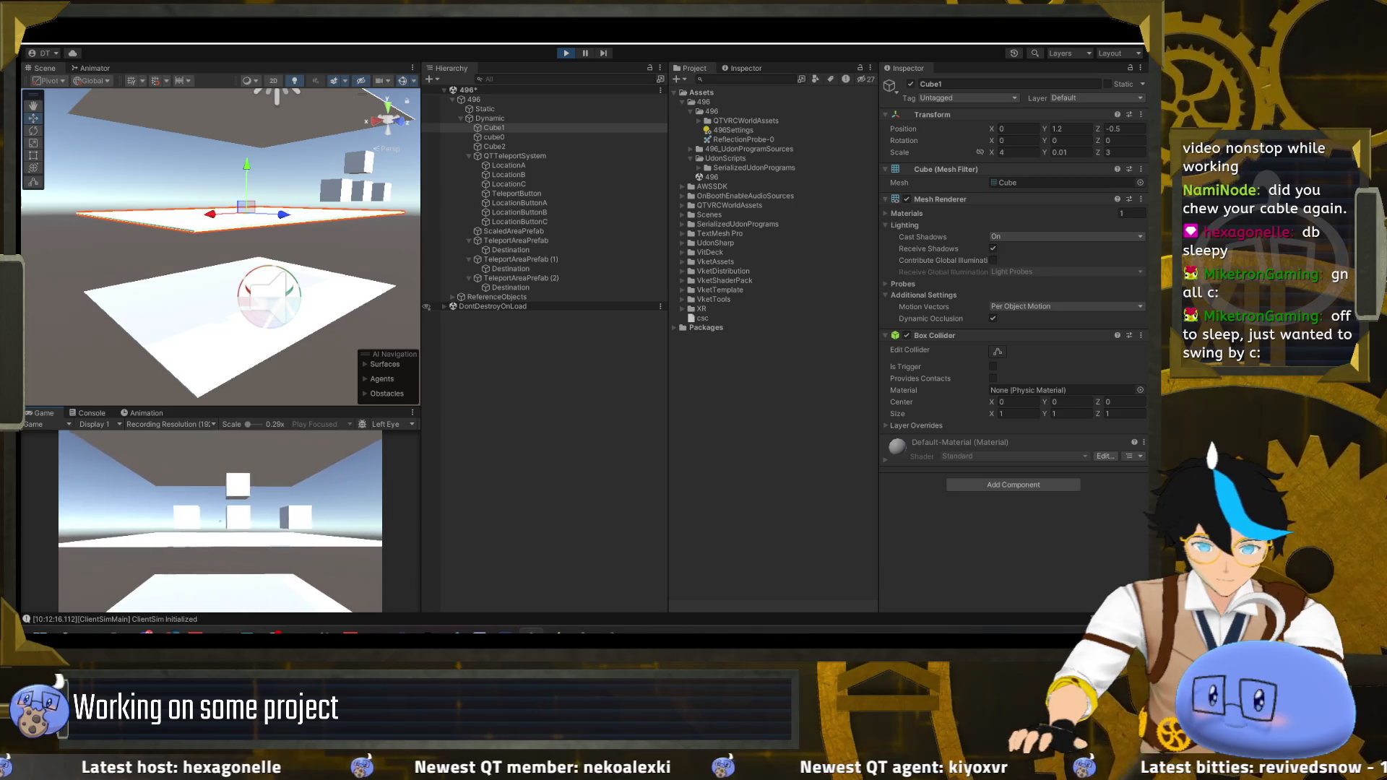
- Find the local player figure in the Scene view and frame it from above and near the horizon
{"action": "key", "text": "Escape"}
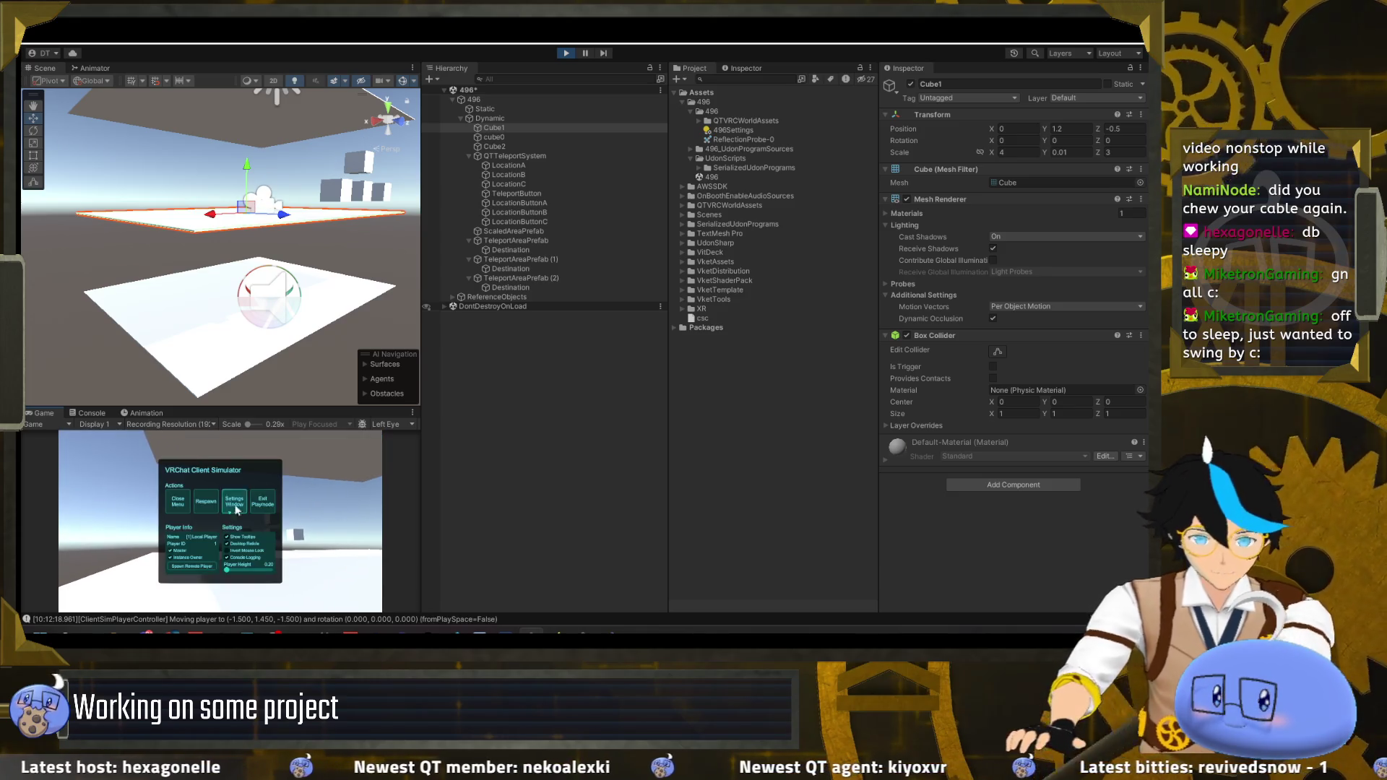
{"action": "mouse_move", "coordinate": [356, 167]}
{"action": "left_mouse_down"}
{"action": "mouse_move", "coordinate": [1110, 262]}
{"action": "mouse_move", "coordinate": [877, 262]}
{"action": "left_mouse_up"}
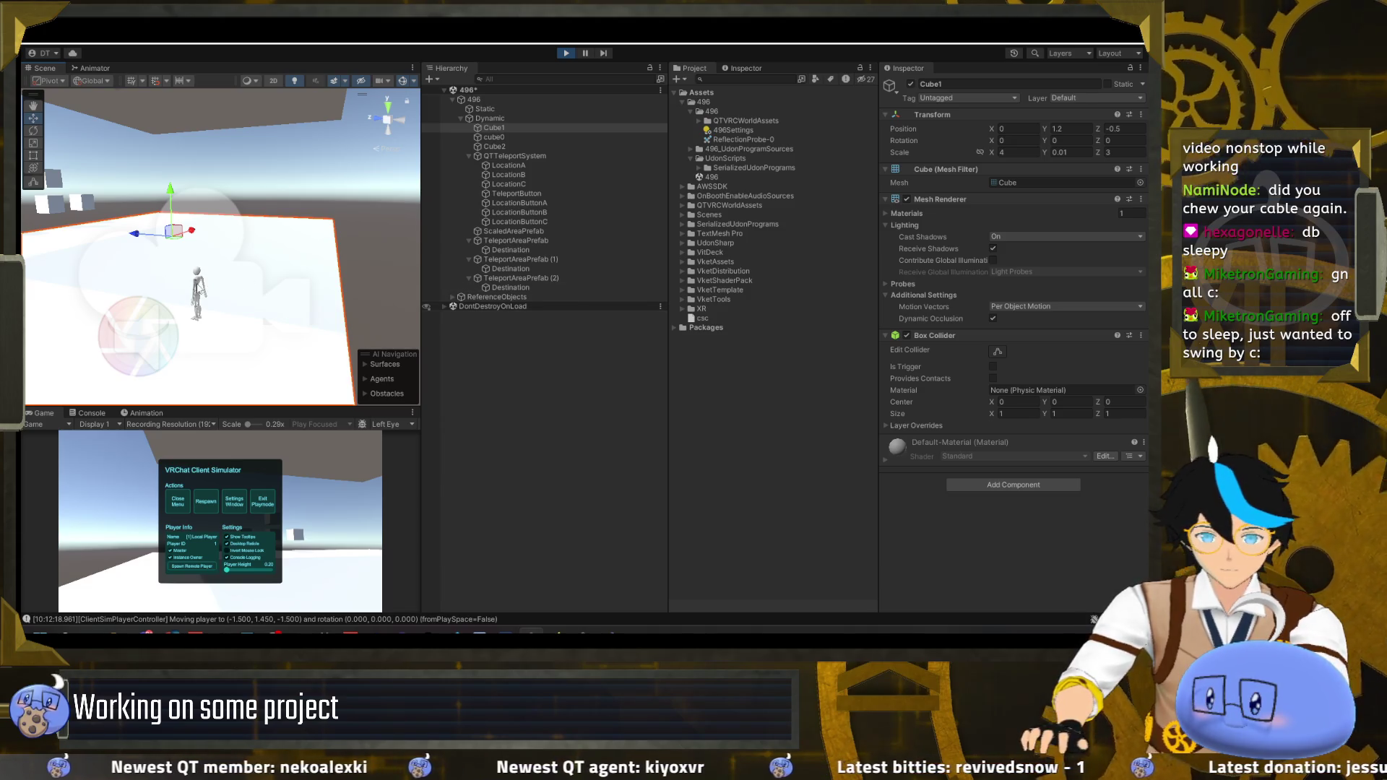
{"action": "left_click", "coordinate": [200, 290]}
{"action": "key", "text": "f"}
{"action": "mouse_move", "coordinate": [199, 290]}
{"action": "left_mouse_down"}
{"action": "mouse_move", "coordinate": [273, 251]}
{"action": "mouse_move", "coordinate": [426, 221]}
{"action": "left_mouse_up"}
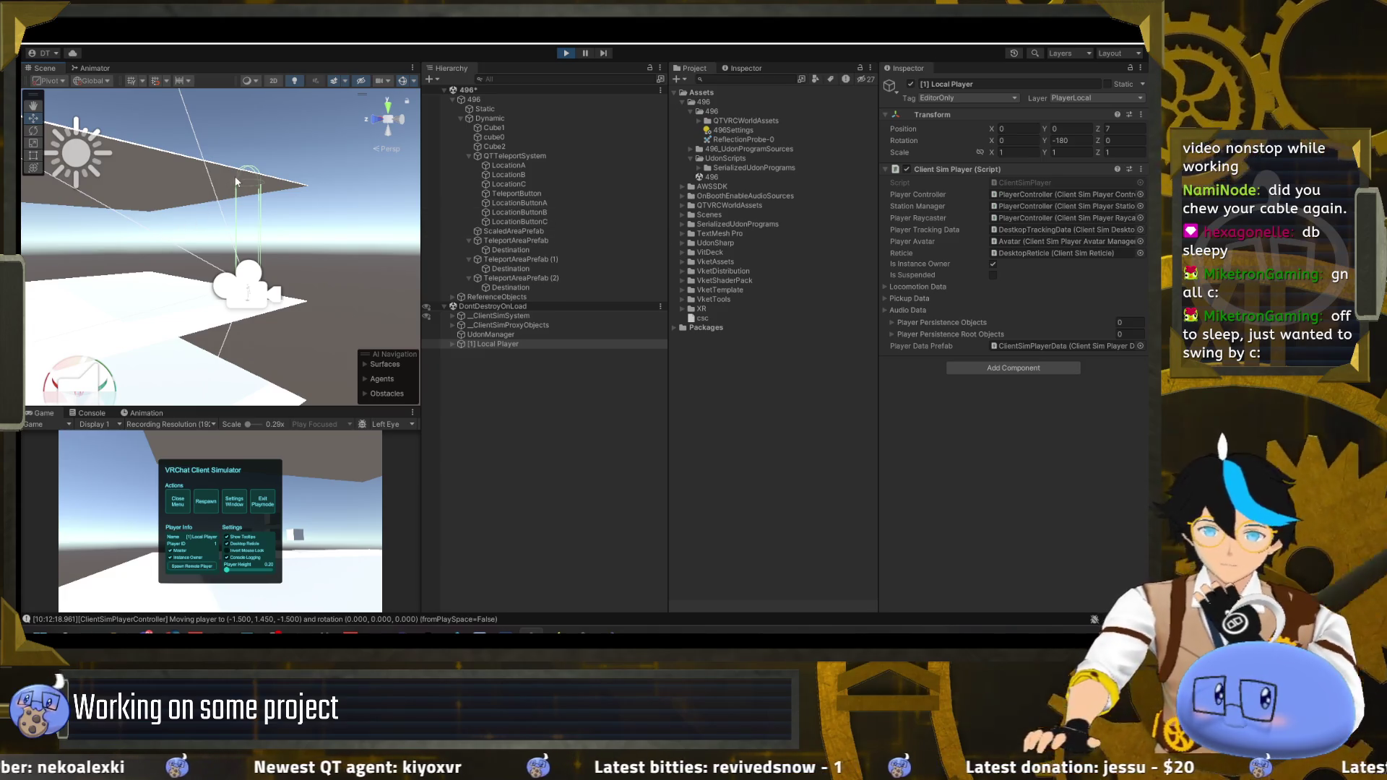
{"action": "left_click_drag", "start_coordinate": [237, 182], "coordinate": [404, 119]}
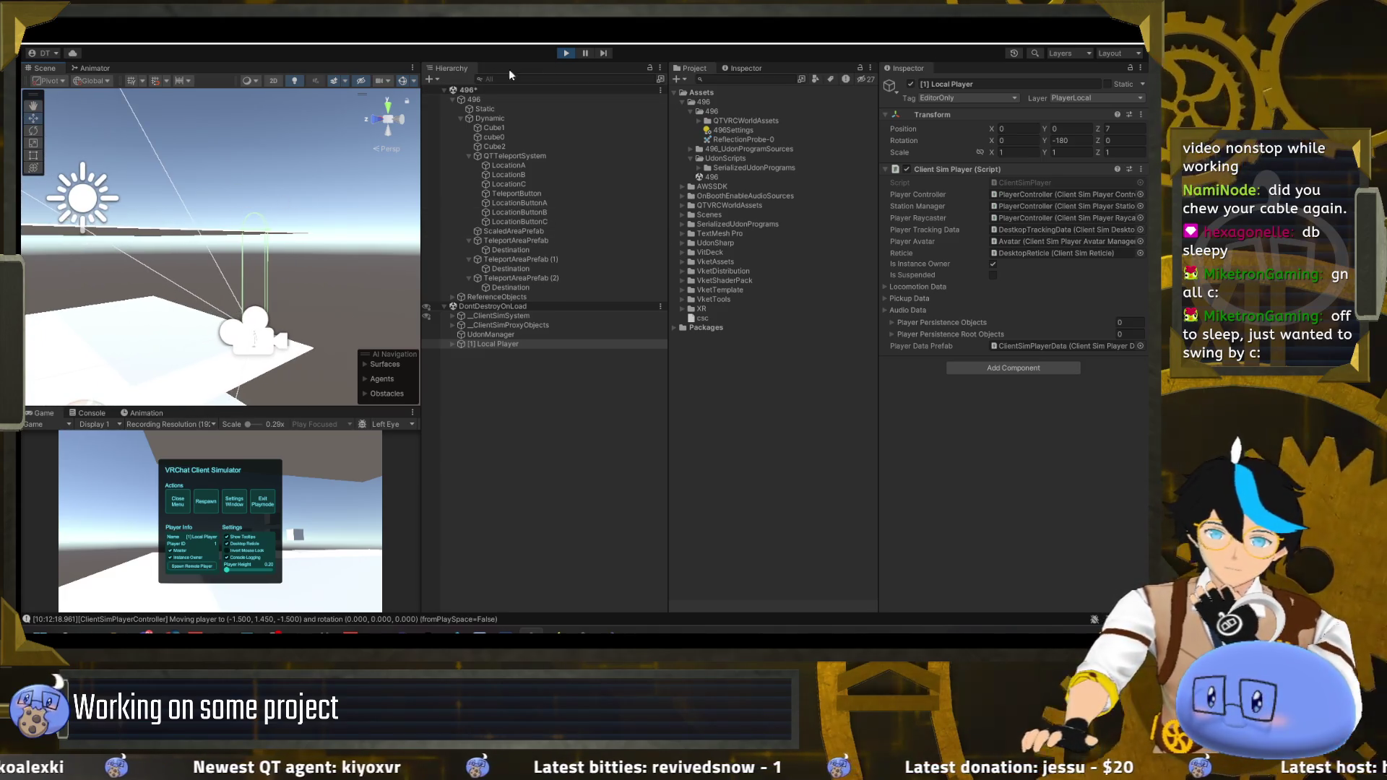
- Stop the play test and open ScaledAreaPrefab's ScaledArea program script in Visual Studio
{"action": "left_click", "coordinate": [564, 54]}
{"action": "left_click", "coordinate": [531, 231]}
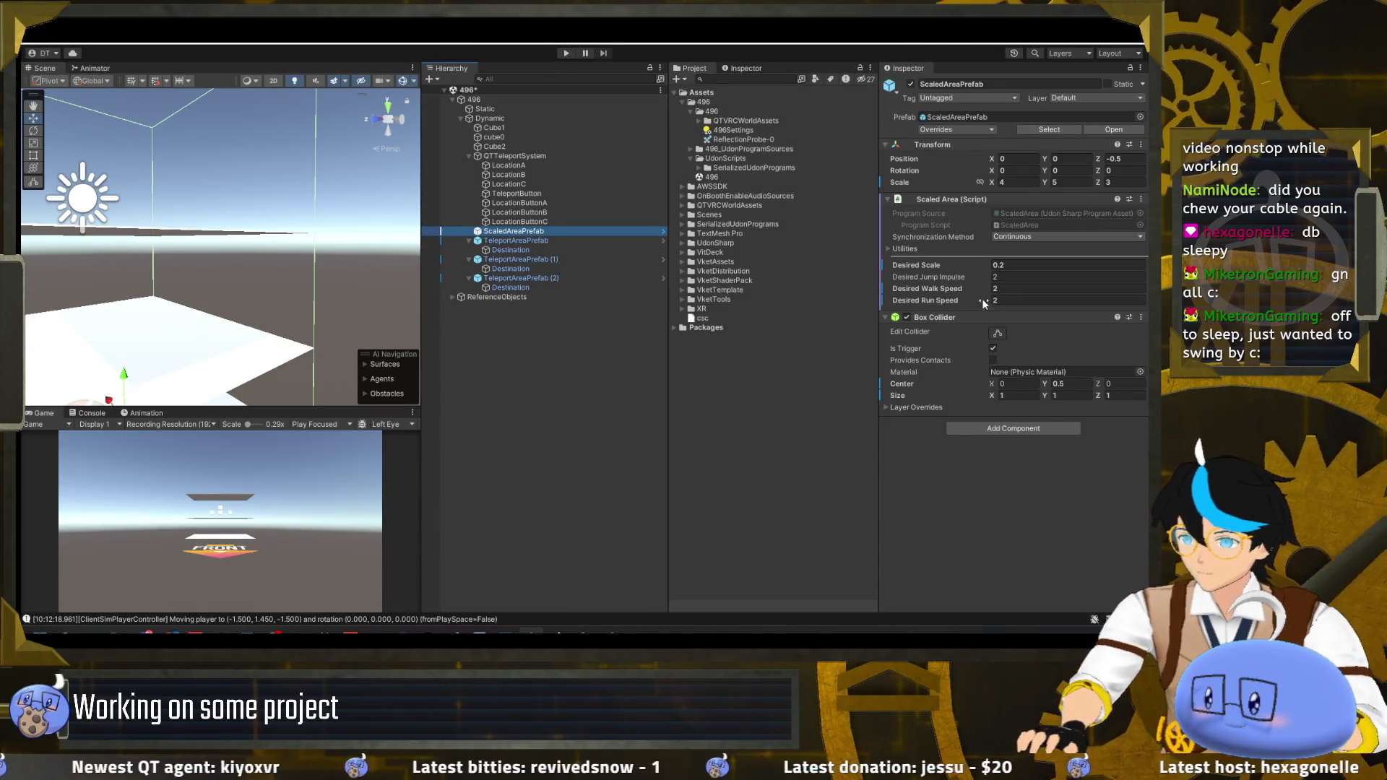
{"action": "double_click", "coordinate": [1023, 223]}
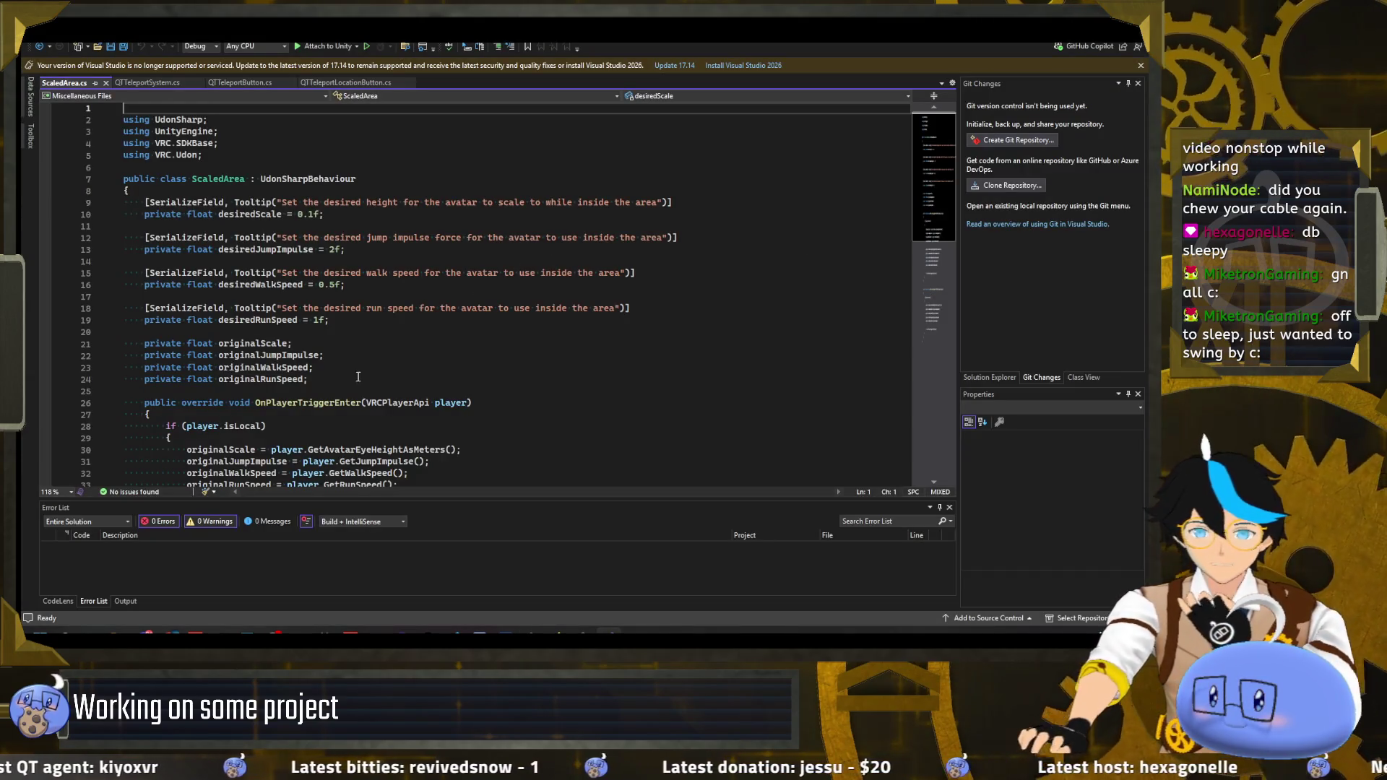
- Read down through ScaledArea.cs to its trigger enter/exit handlers, scroll back up, and return to Unity
{"action": "scroll", "coordinate": [494, 283], "scroll_direction": "down", "scroll_amount": 5}
{"action": "scroll", "coordinate": [261, 303], "scroll_direction": "down", "scroll_amount": 2}
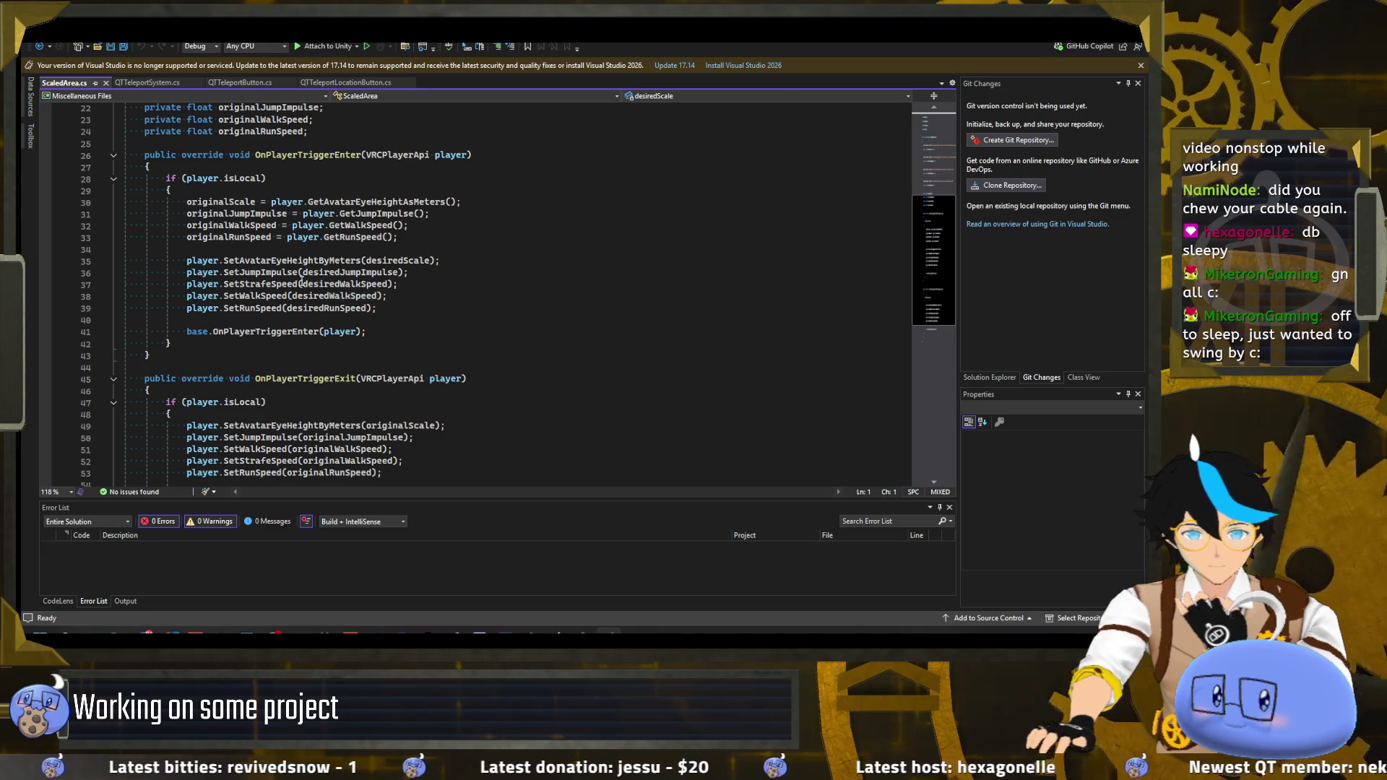
{"action": "scroll", "coordinate": [274, 284], "scroll_direction": "down", "scroll_amount": 3}
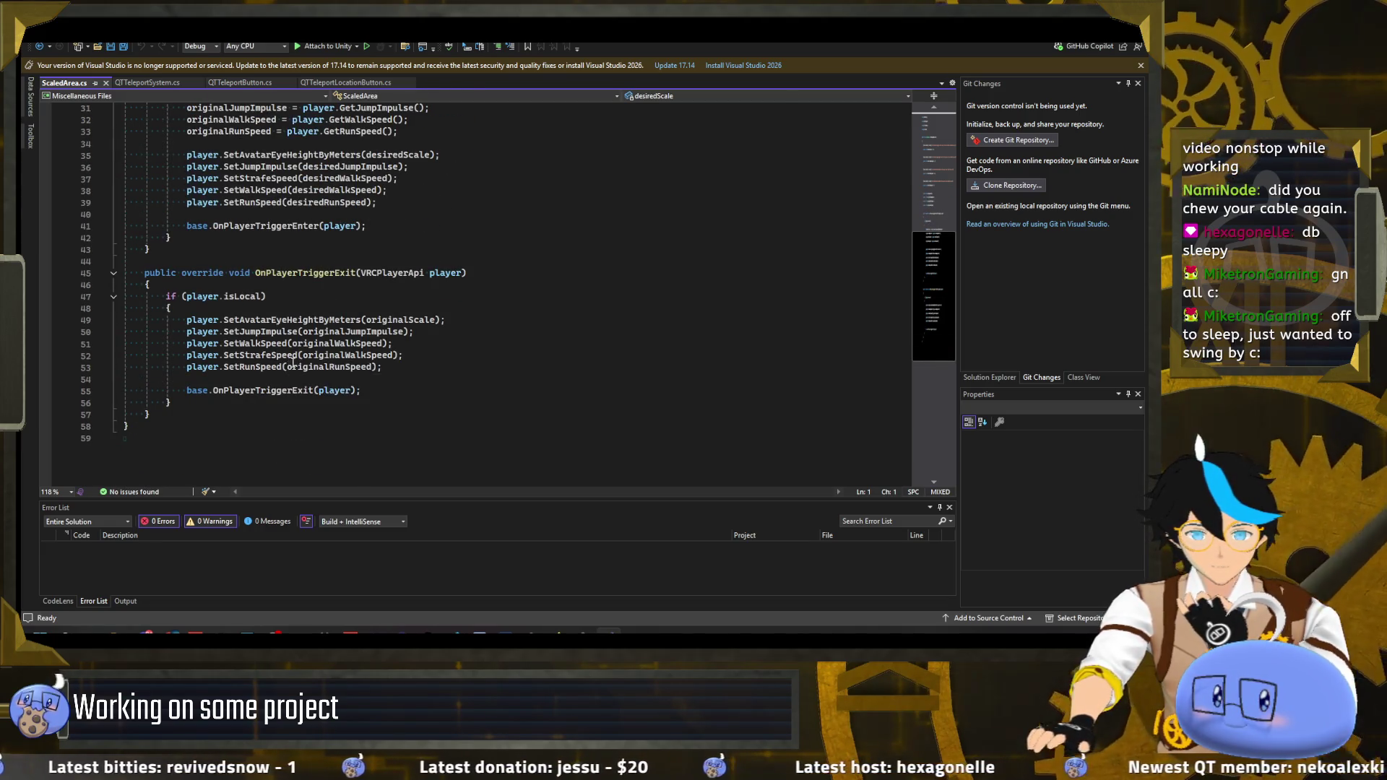
{"action": "scroll", "coordinate": [289, 366], "scroll_direction": "up", "scroll_amount": 10}
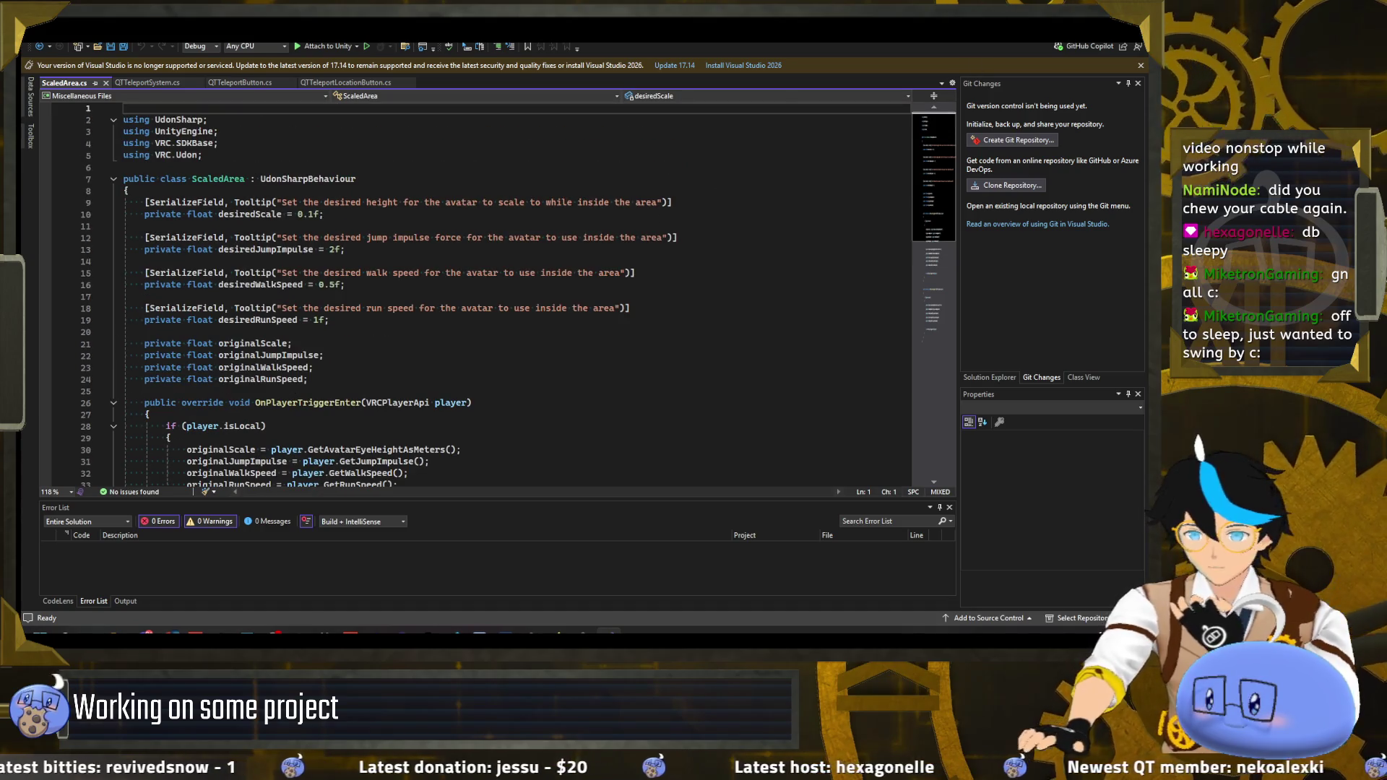
{"action": "key", "text": "alt+Tab"}
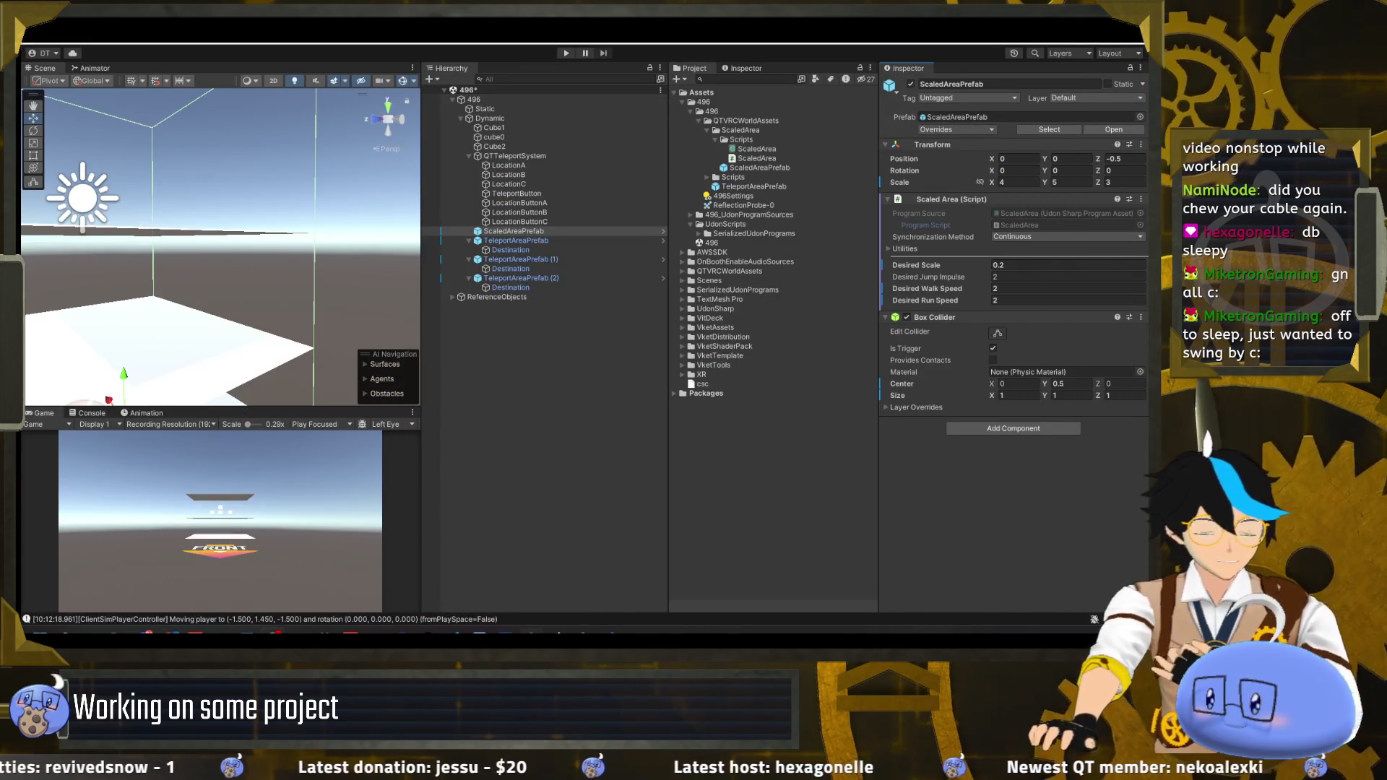
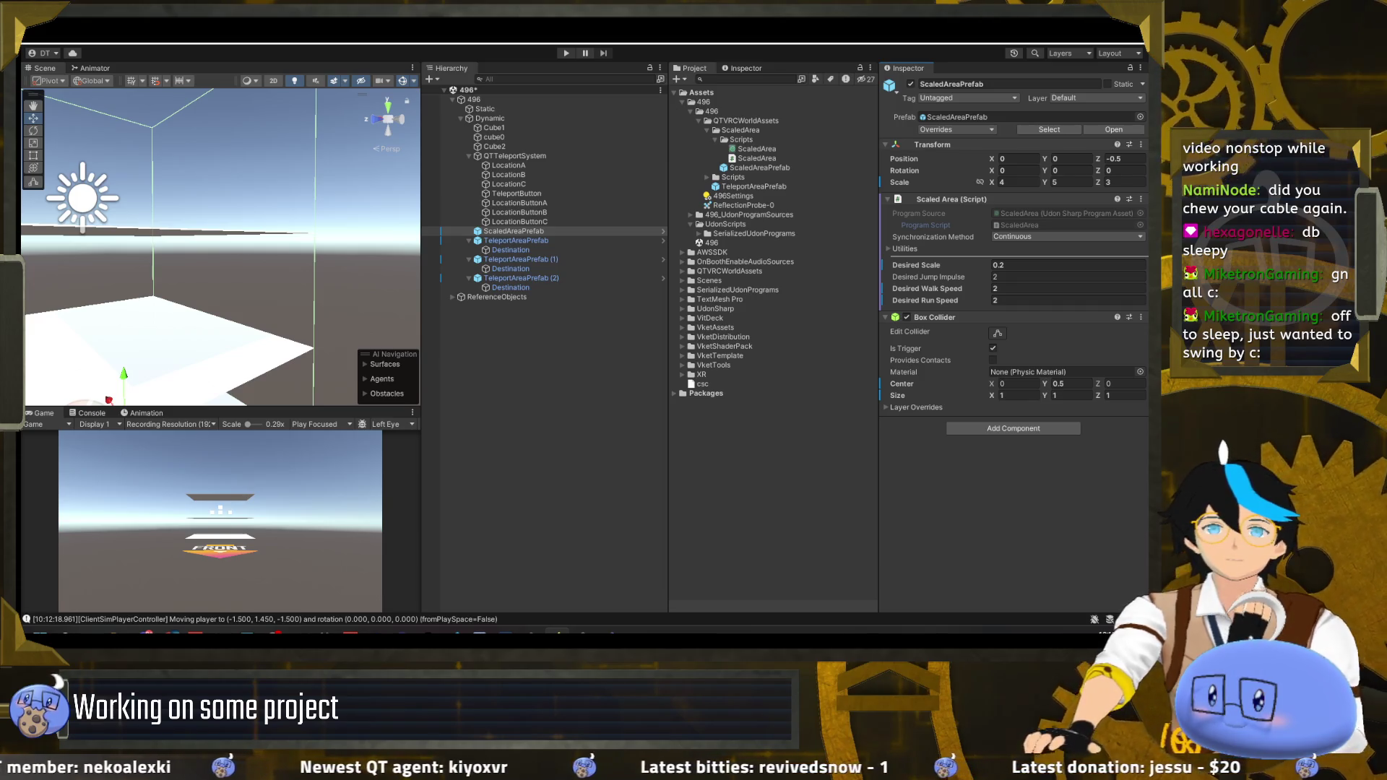
- Switch from the Unity editor to the browser showing the VRChat Player API docs
{"action": "key", "text": "alt+Tab"}
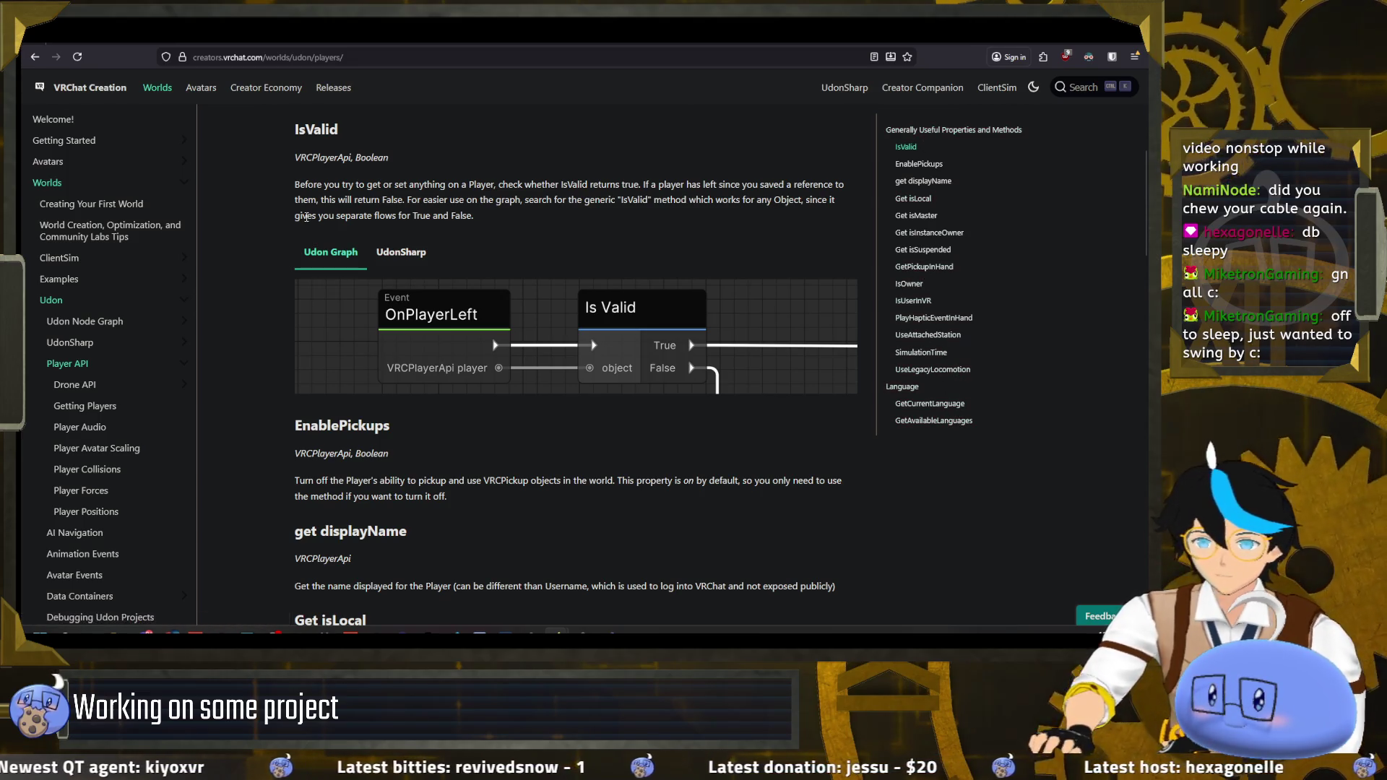
- Browse the Player API page and open the Player Collisions page
{"action": "scroll", "coordinate": [297, 278], "scroll_direction": "up", "scroll_amount": 3}
{"action": "scroll", "coordinate": [297, 278], "scroll_direction": "up", "scroll_amount": 3}
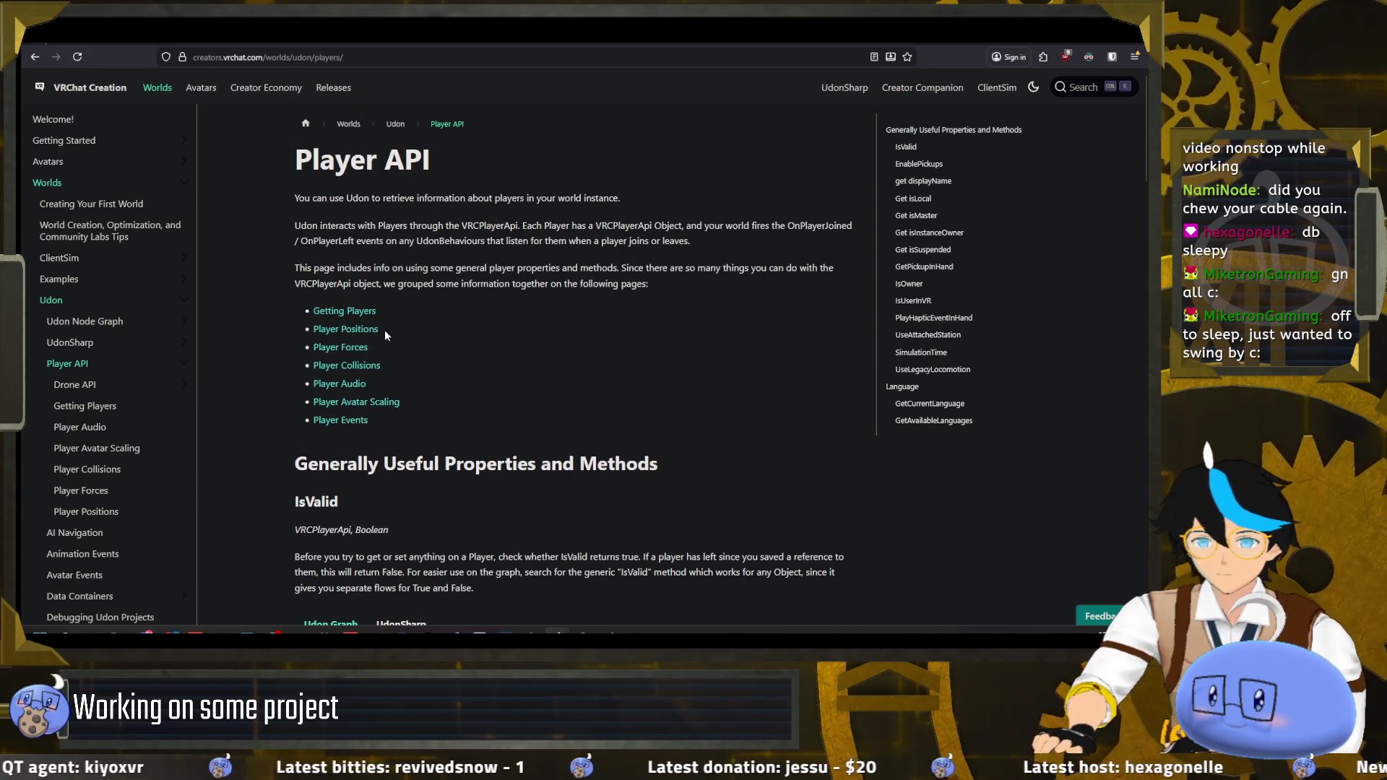
{"action": "scroll", "coordinate": [383, 270], "scroll_direction": "down", "scroll_amount": 1}
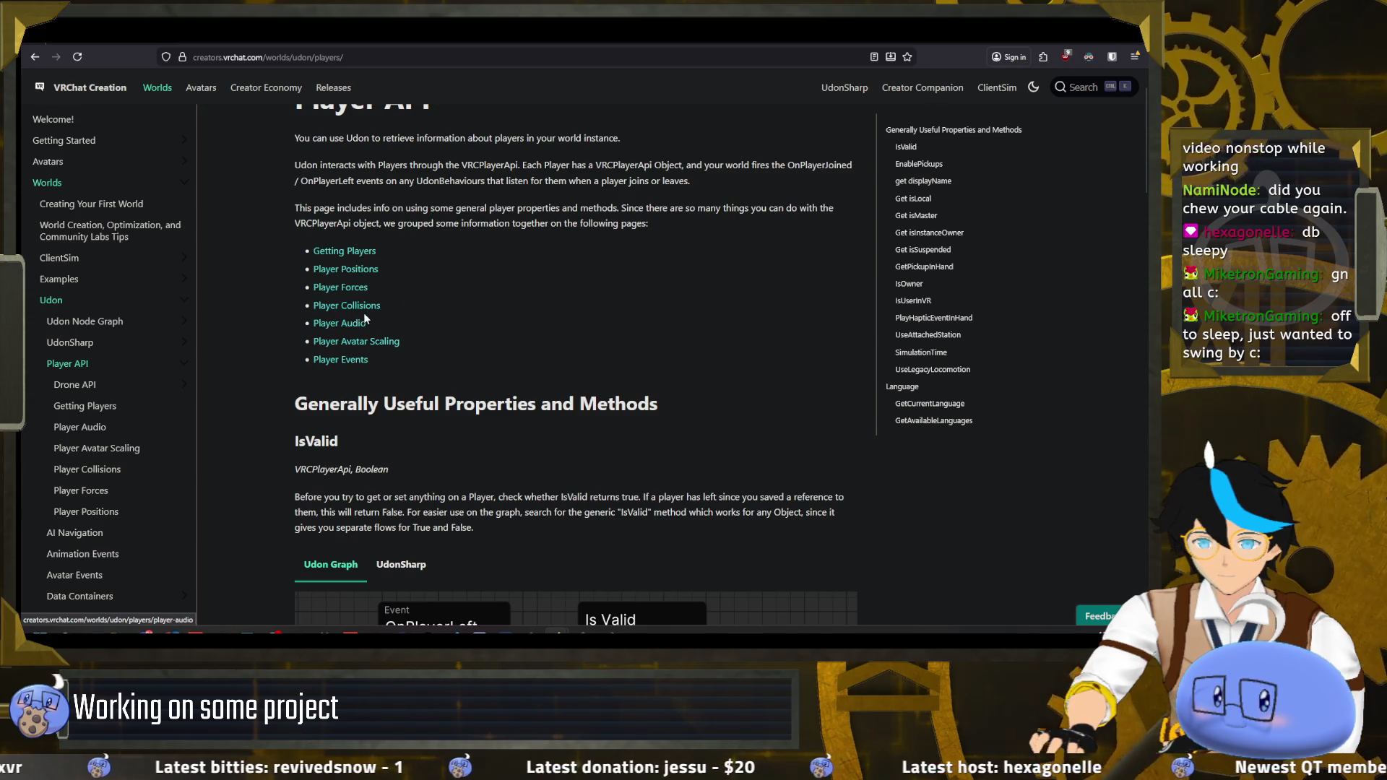
{"action": "left_click", "coordinate": [363, 314]}
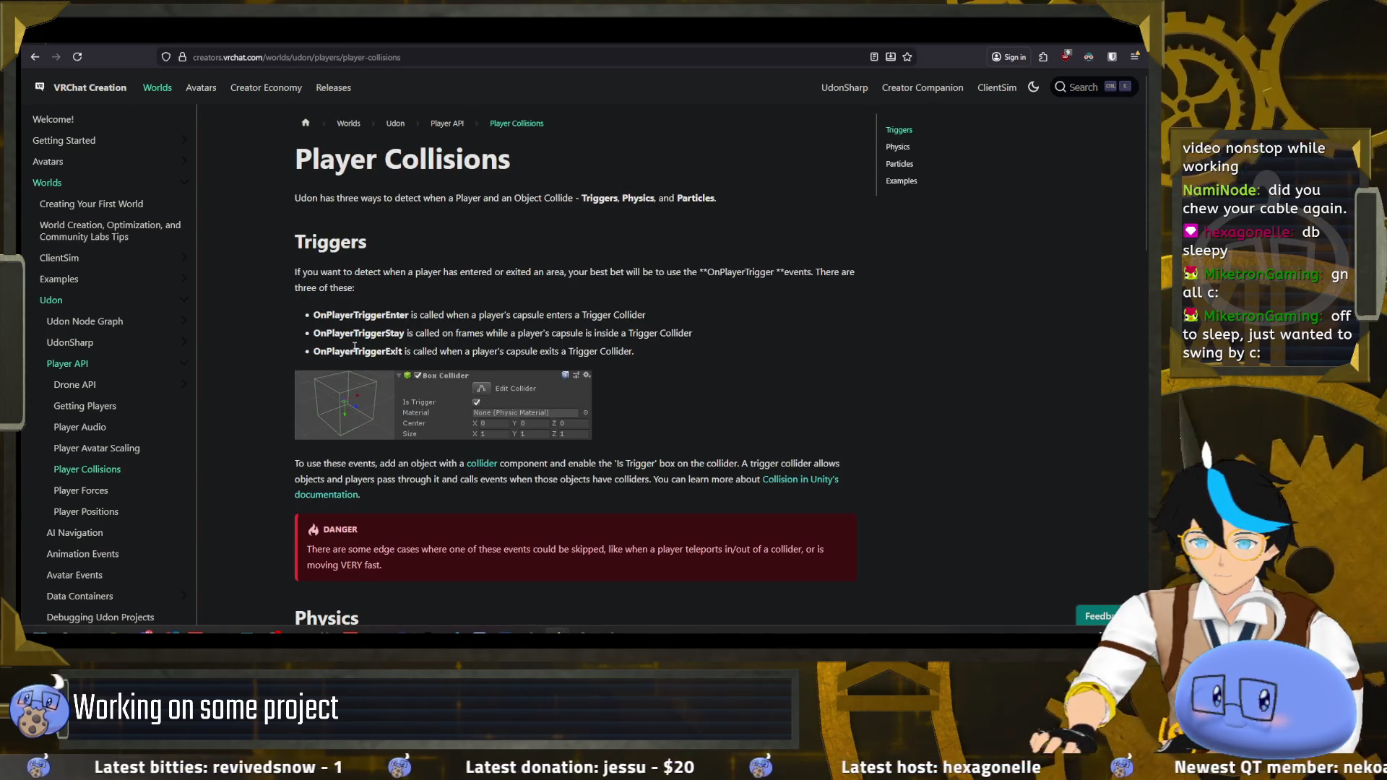
- Read through the Triggers, Physics and Particles collision sections
{"action": "scroll", "coordinate": [441, 268], "scroll_direction": "down", "scroll_amount": 4}
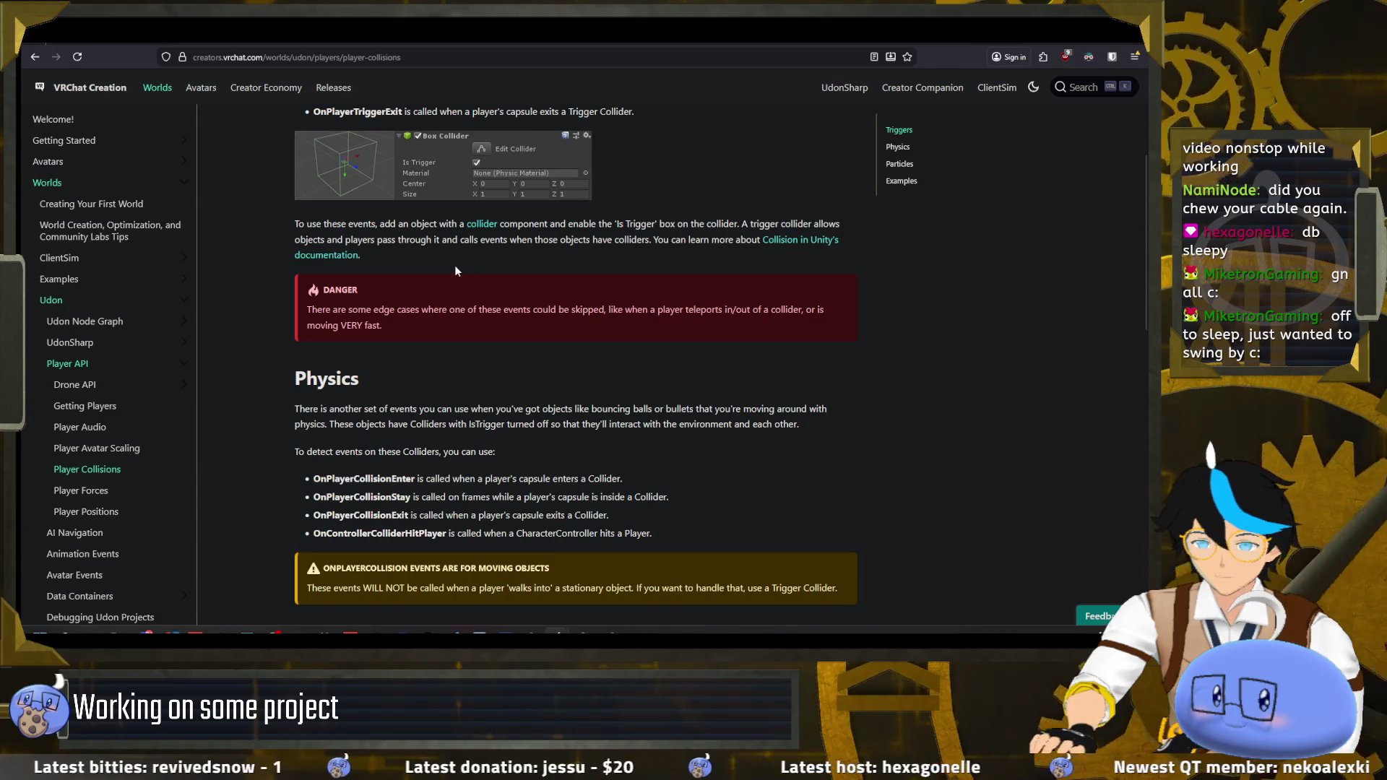
{"action": "scroll", "coordinate": [382, 342], "scroll_direction": "down", "scroll_amount": 4}
{"action": "scroll", "coordinate": [376, 345], "scroll_direction": "down", "scroll_amount": 8}
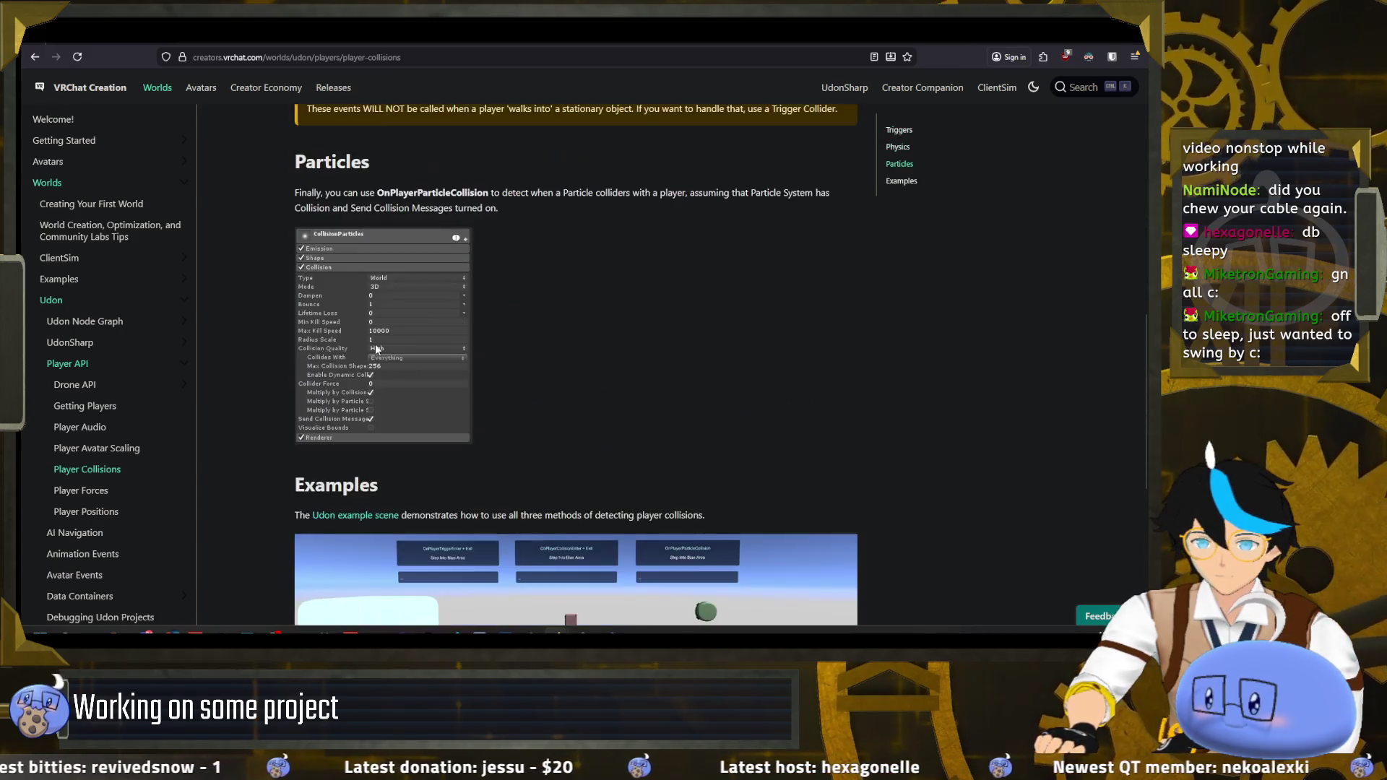
{"action": "scroll", "coordinate": [384, 367], "scroll_direction": "up", "scroll_amount": 11}
{"action": "scroll", "coordinate": [396, 374], "scroll_direction": "up", "scroll_amount": 5}
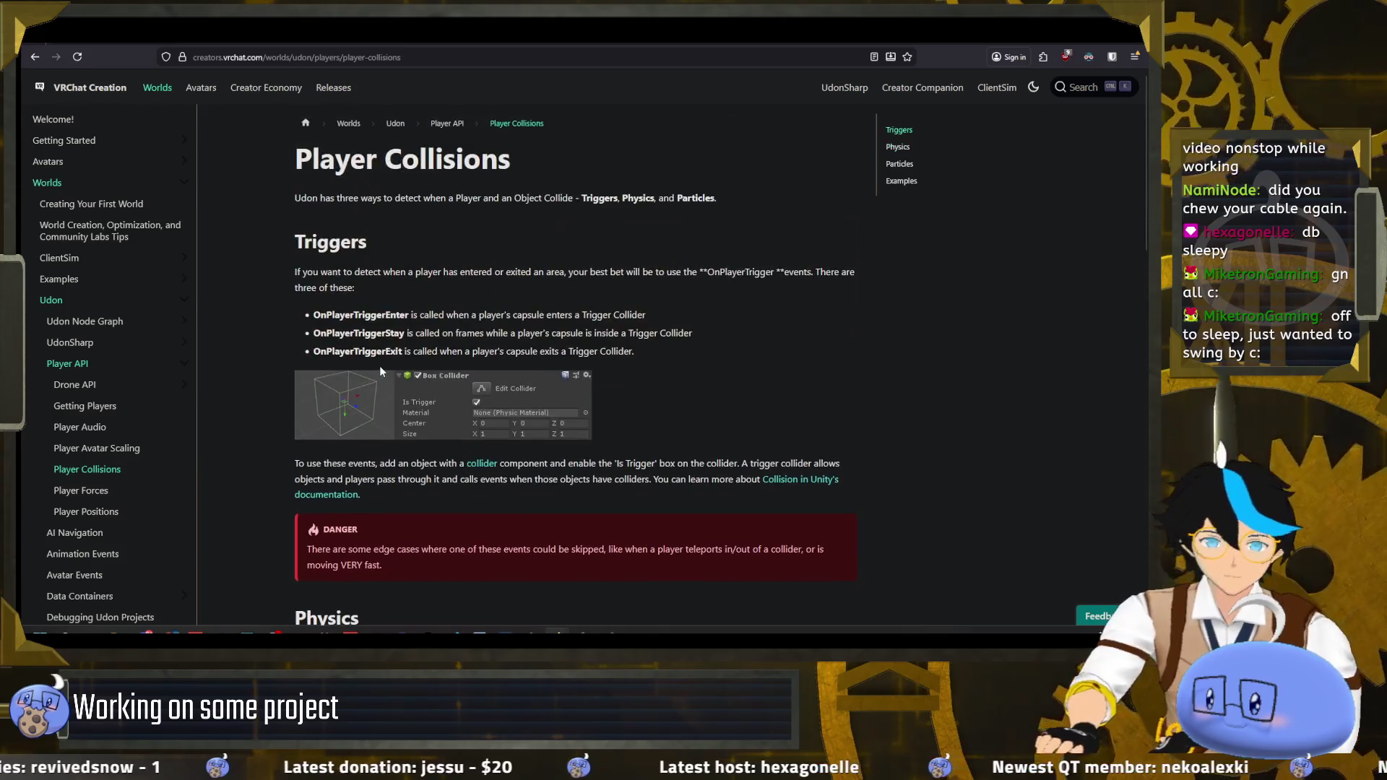
{"action": "scroll", "coordinate": [102, 405], "scroll_direction": "down", "scroll_amount": 3}
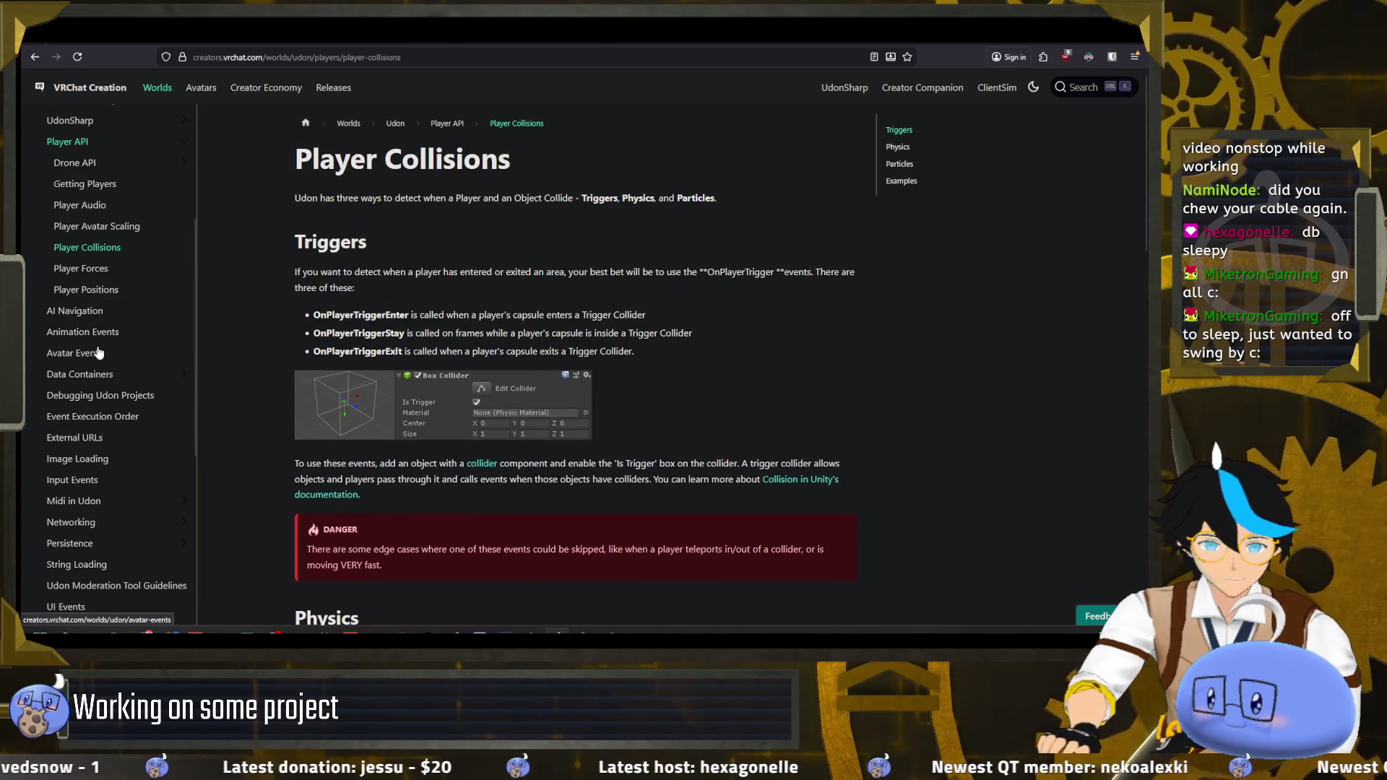
{"action": "scroll", "coordinate": [103, 351], "scroll_direction": "up", "scroll_amount": 3}
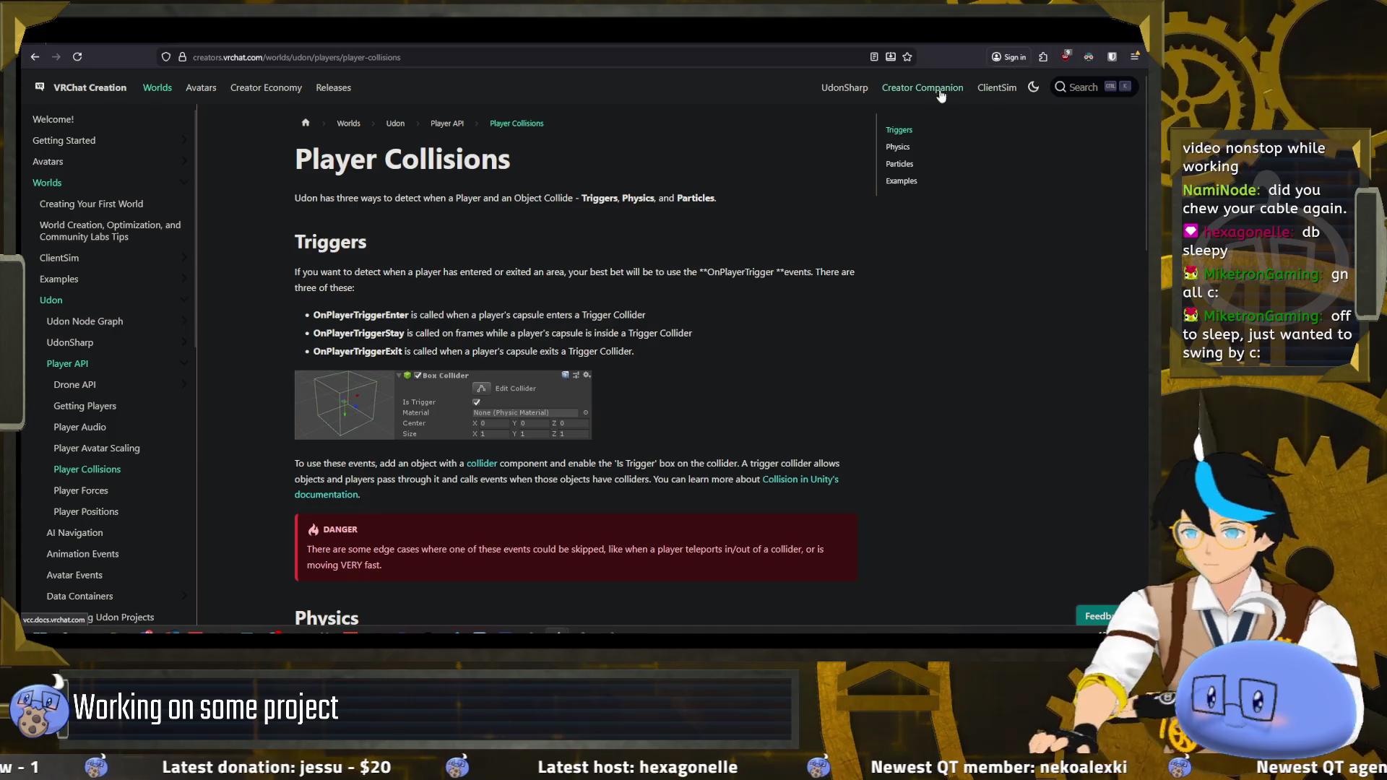
{"action": "left_click", "coordinate": [1074, 89]}
- Search the docs for 'scale', then Google 'vrchat scale player api' and open Player Avatar Scaling
{"action": "type", "text": "scale"}
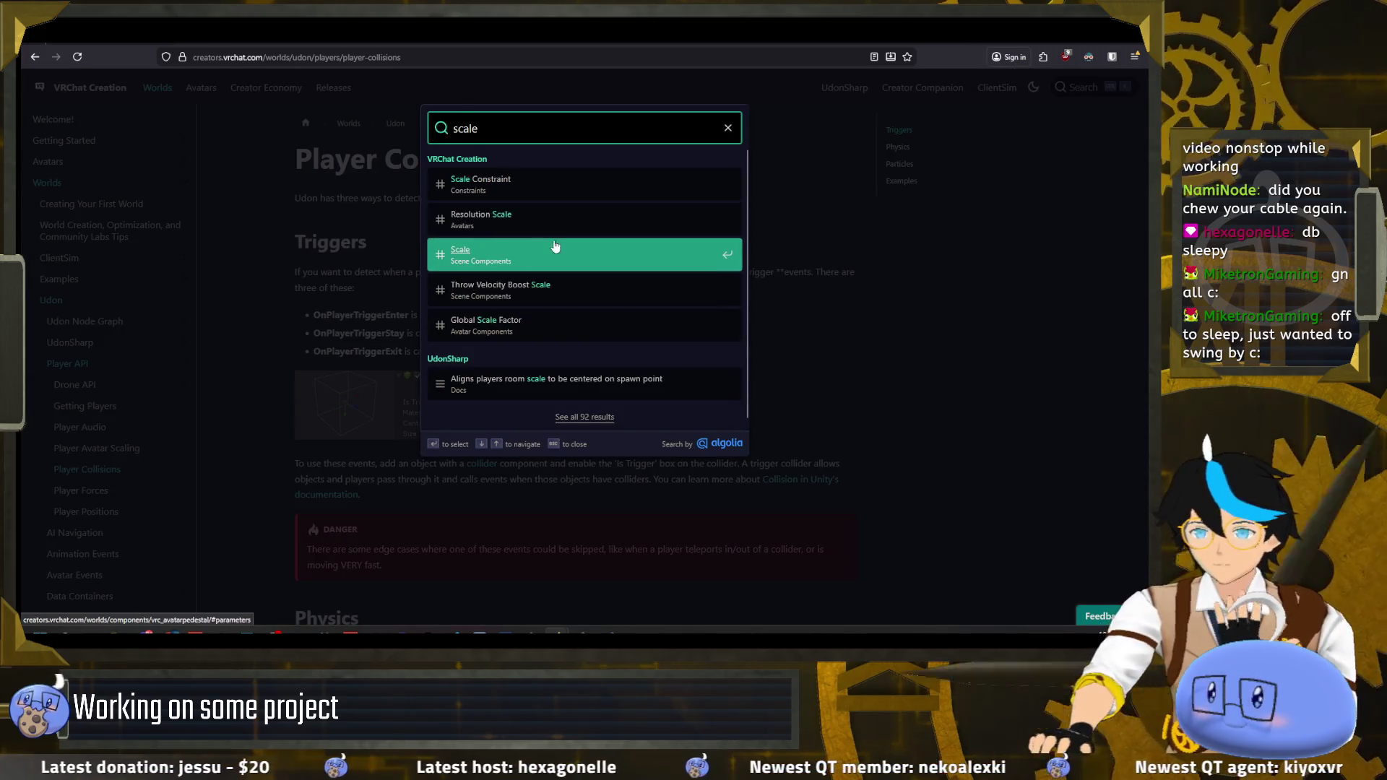
{"action": "scroll", "coordinate": [593, 336], "scroll_direction": "down", "scroll_amount": 1}
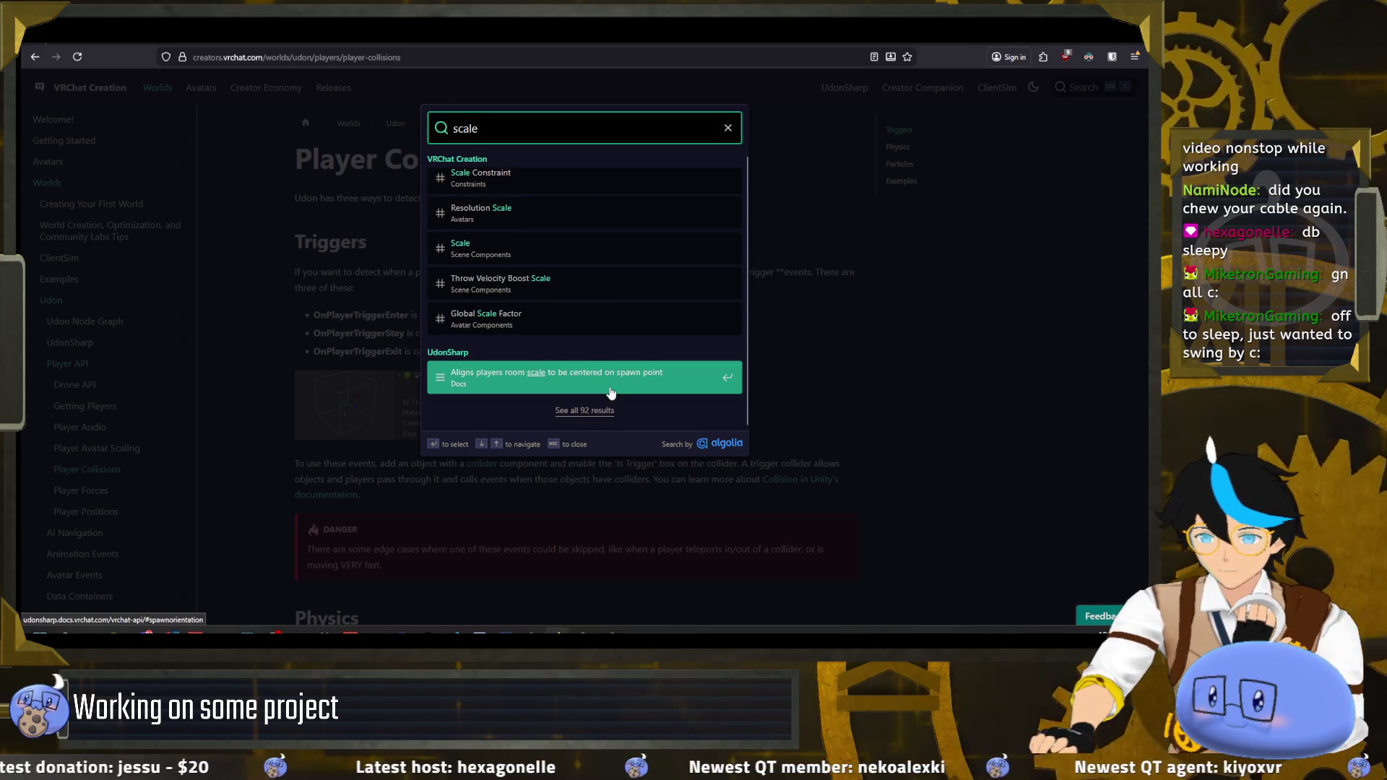
{"action": "left_click", "coordinate": [219, 56]}
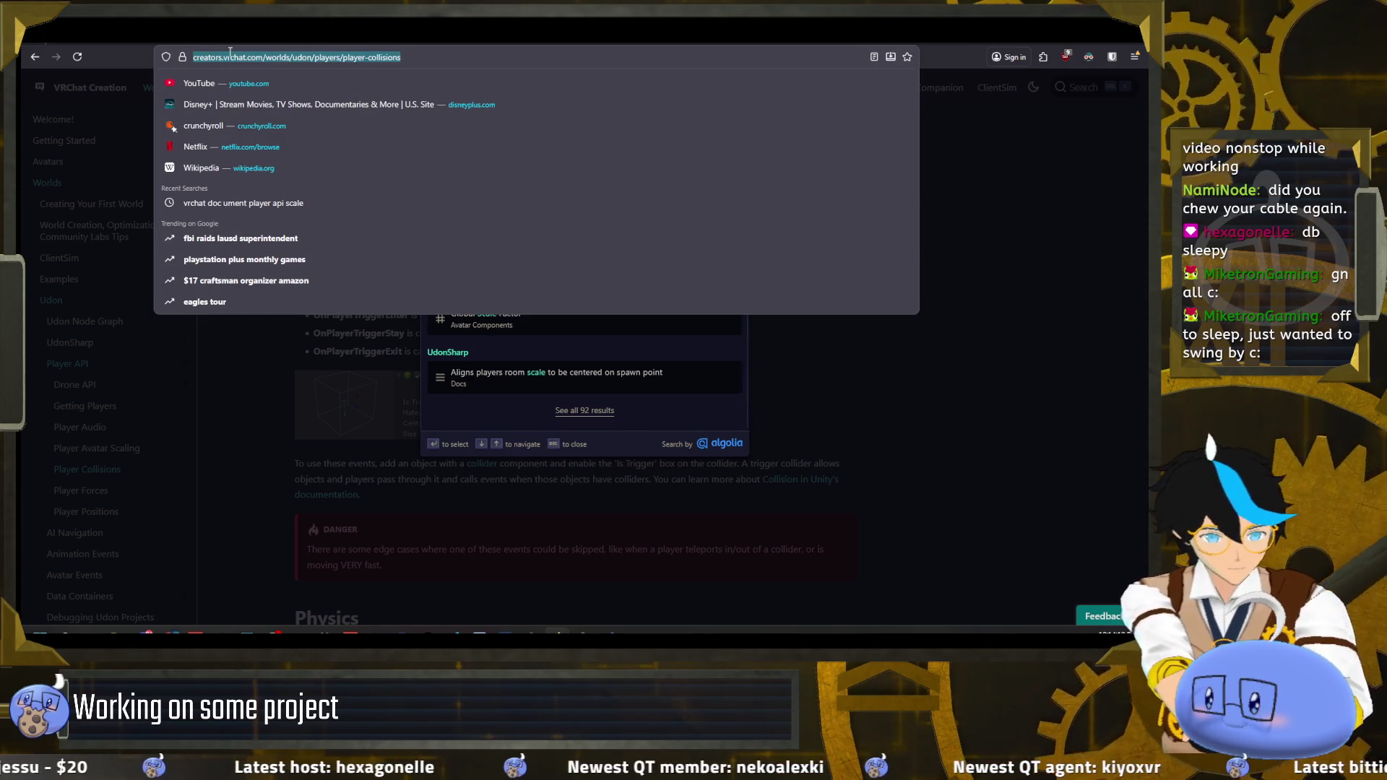
{"action": "type", "text": "vrchat scale player api"}
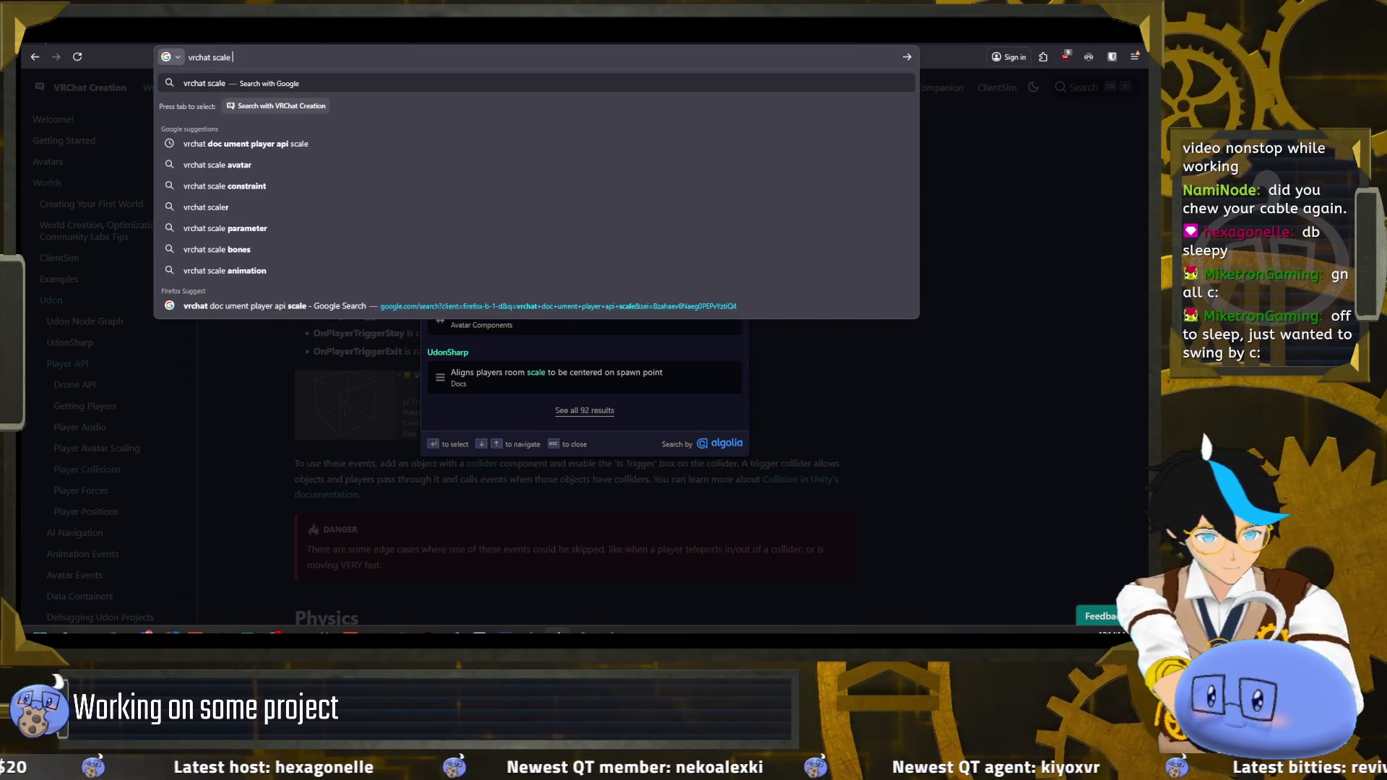
{"action": "key", "text": "Return"}
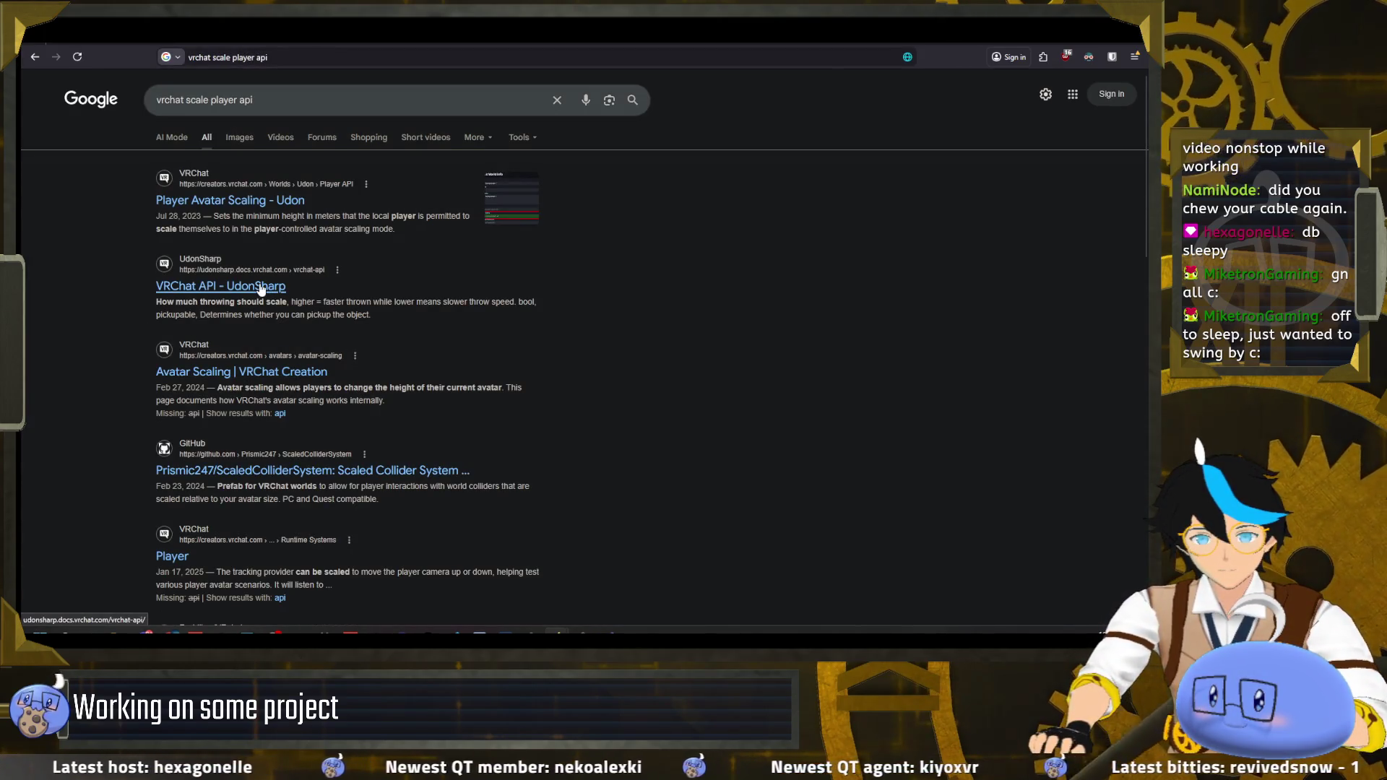
{"action": "left_click", "coordinate": [261, 211]}
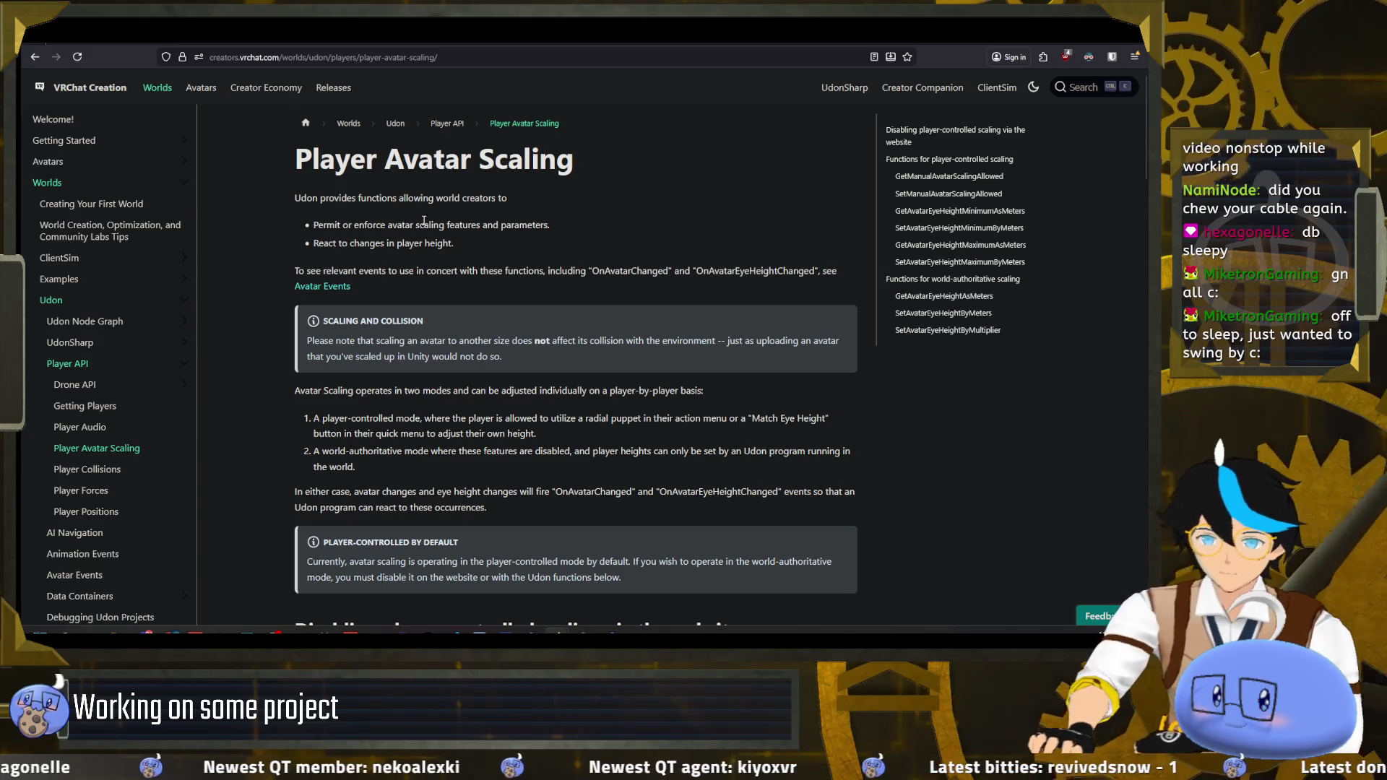
- Jump to the player-controlled eye-height scaling functions and read through them
{"action": "scroll", "coordinate": [346, 282], "scroll_direction": "down", "scroll_amount": 3}
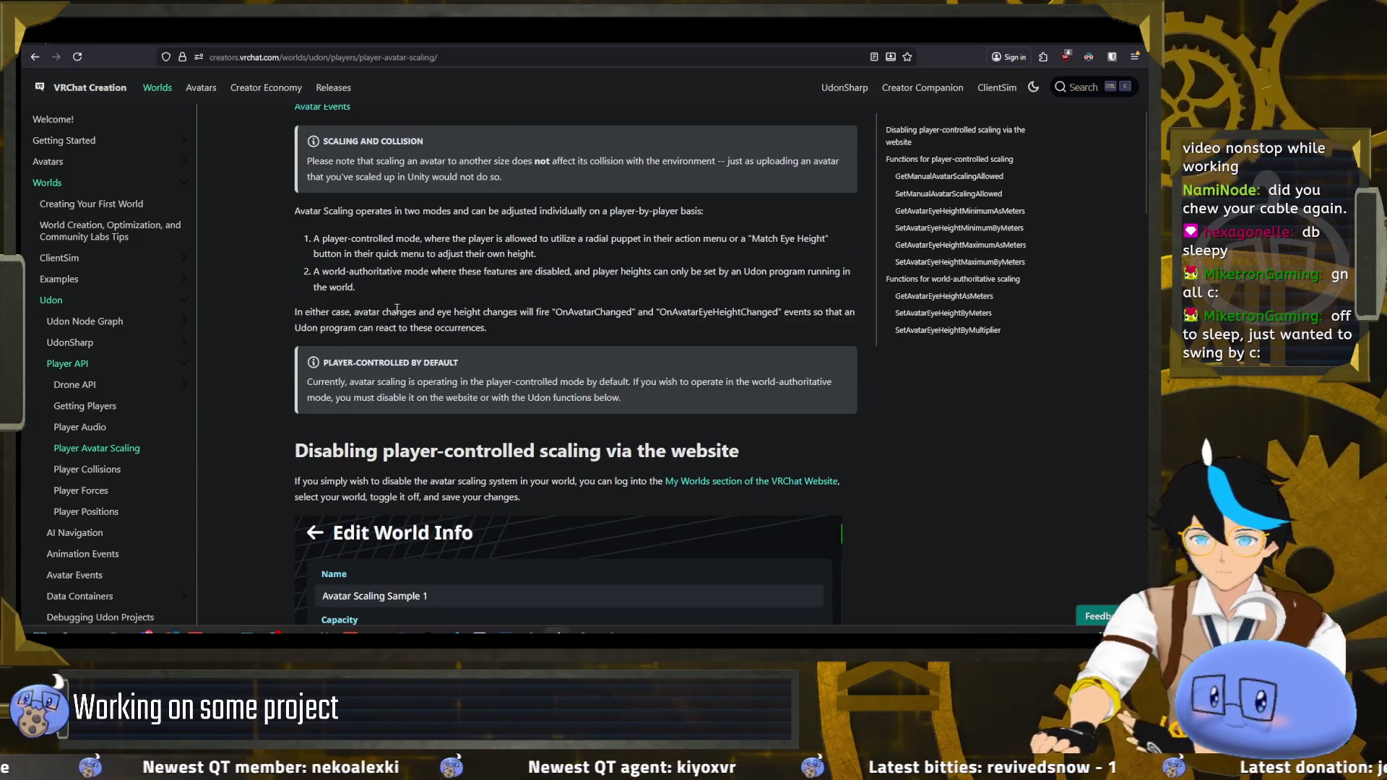
{"action": "scroll", "coordinate": [447, 274], "scroll_direction": "down", "scroll_amount": 9}
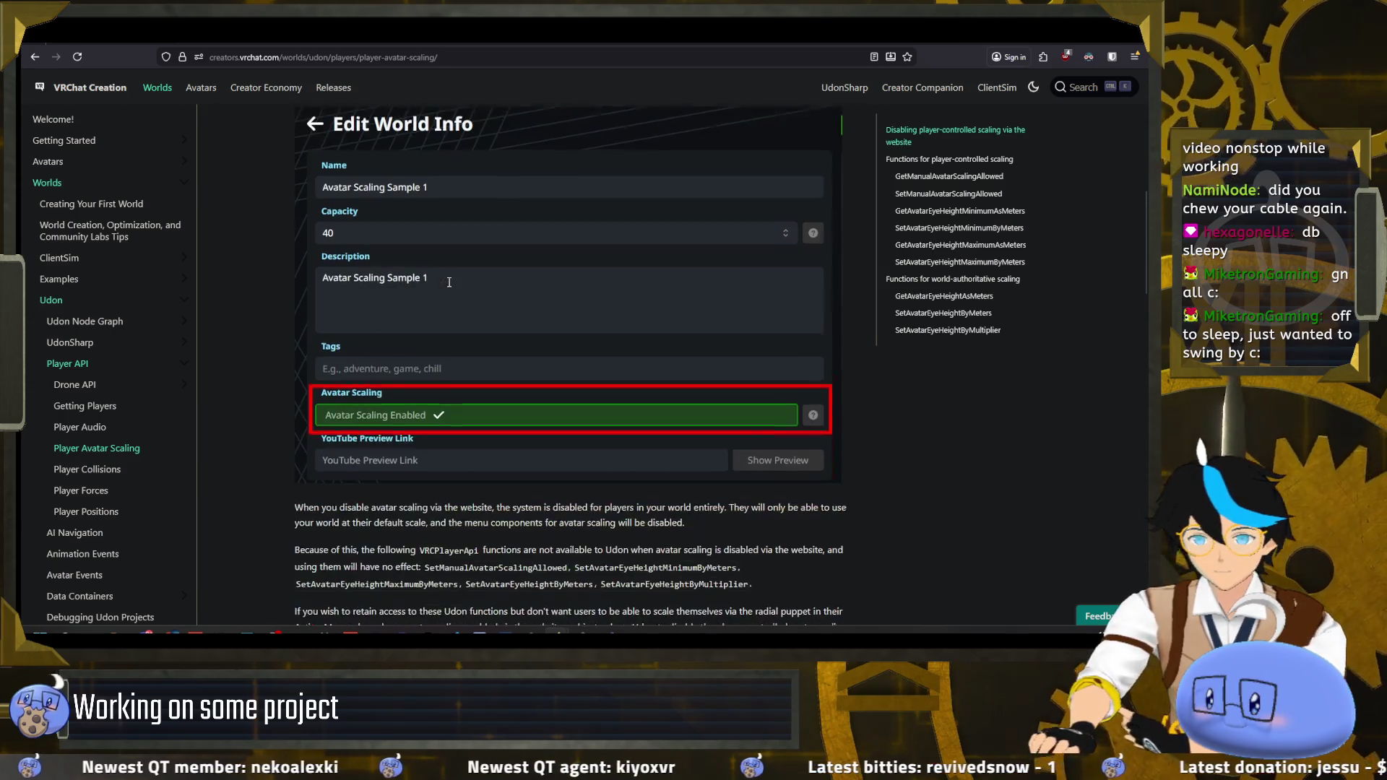
{"action": "left_click", "coordinate": [923, 160]}
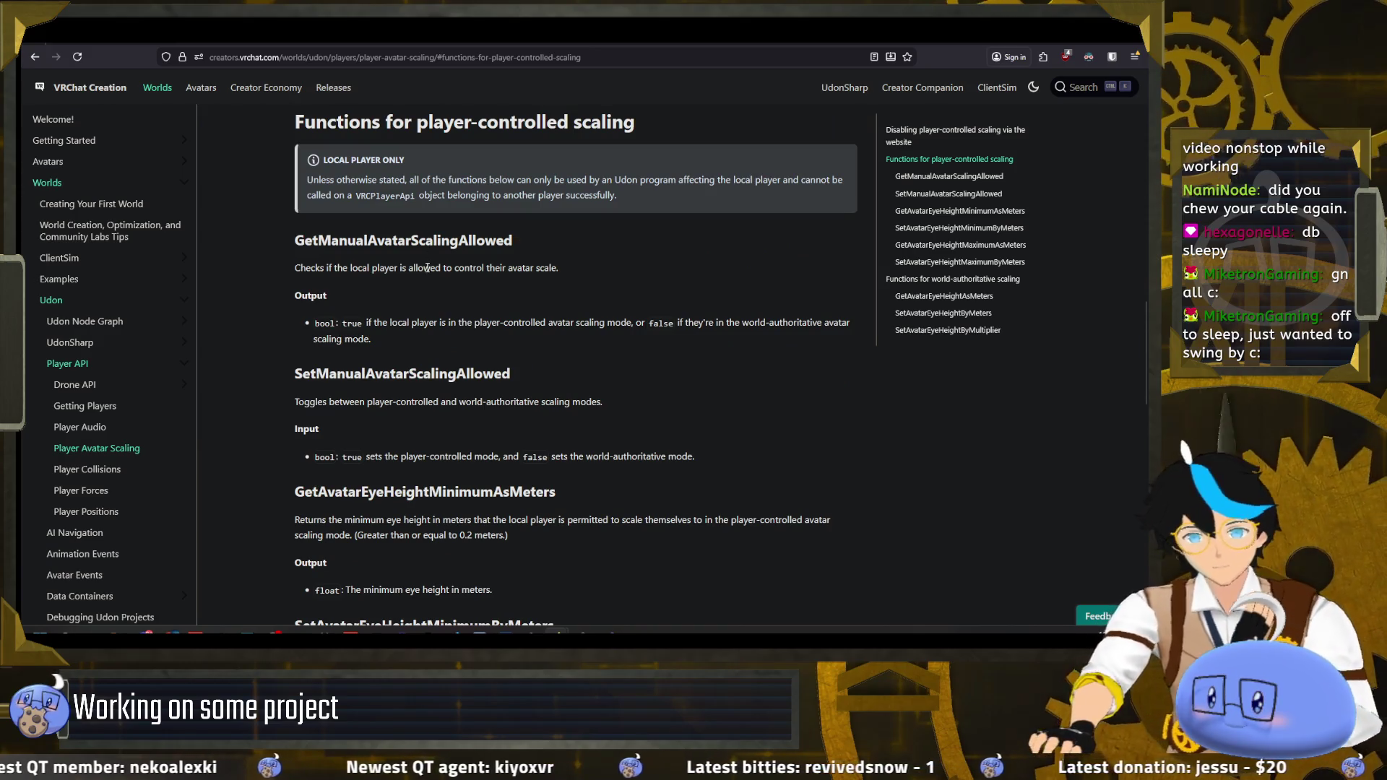
{"action": "scroll", "coordinate": [425, 270], "scroll_direction": "down", "scroll_amount": 2}
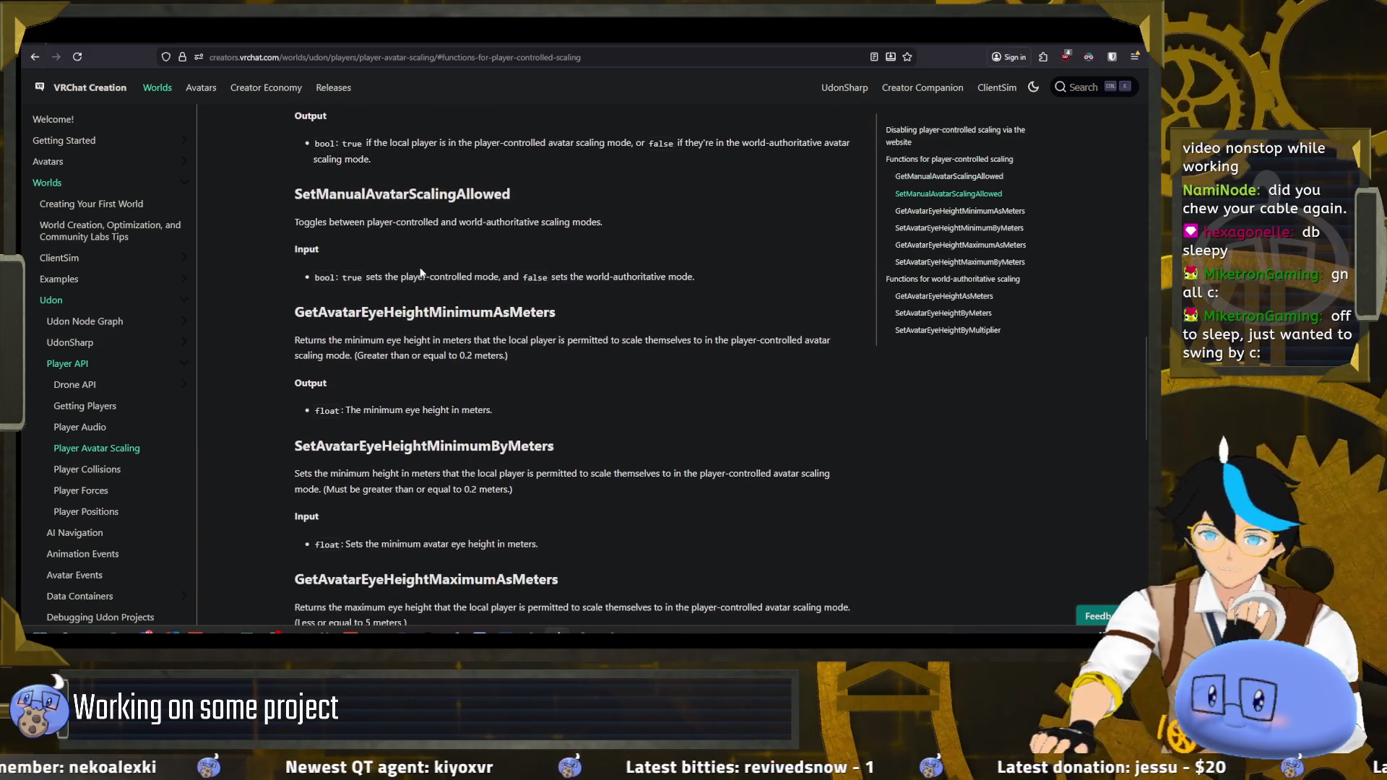
{"action": "scroll", "coordinate": [421, 272], "scroll_direction": "down", "scroll_amount": 2}
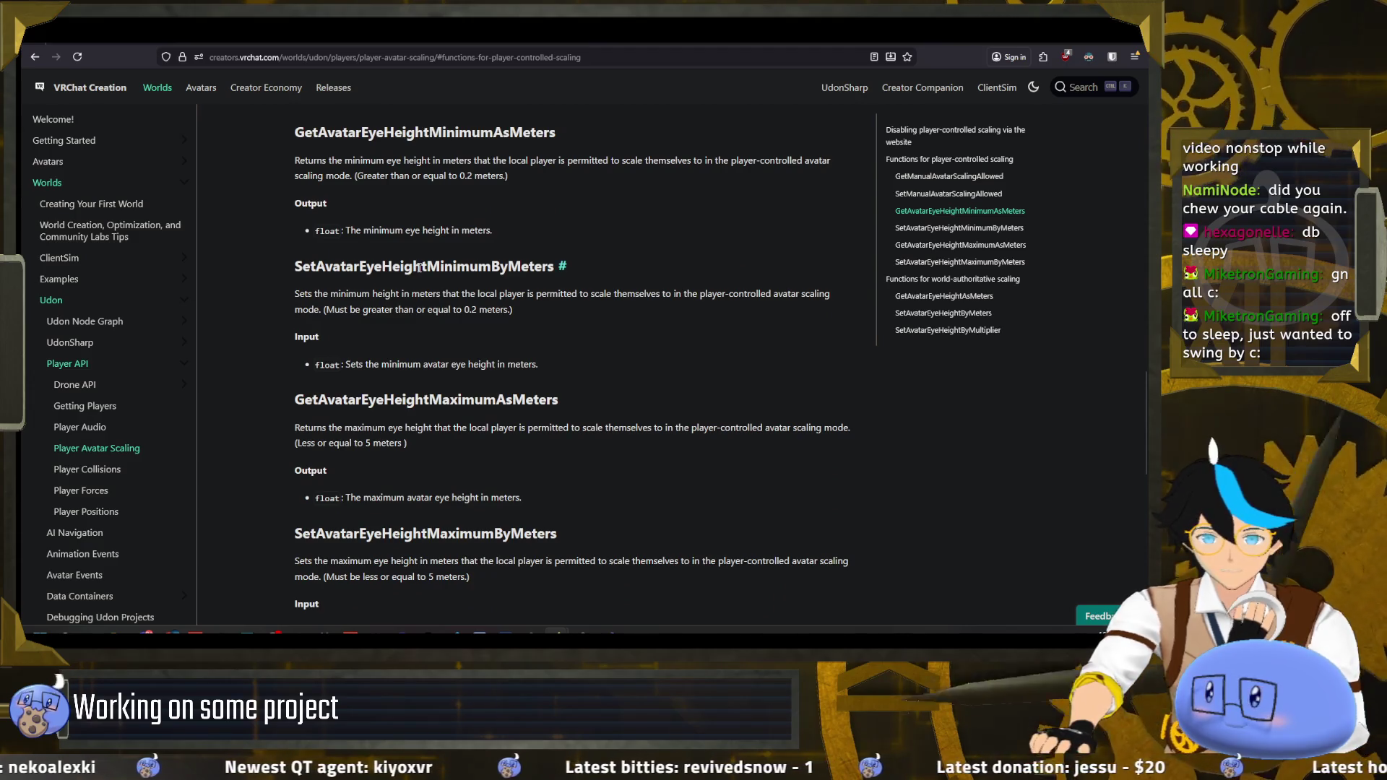
{"action": "scroll", "coordinate": [418, 270], "scroll_direction": "down", "scroll_amount": 2}
{"action": "scroll", "coordinate": [408, 266], "scroll_direction": "down", "scroll_amount": 2}
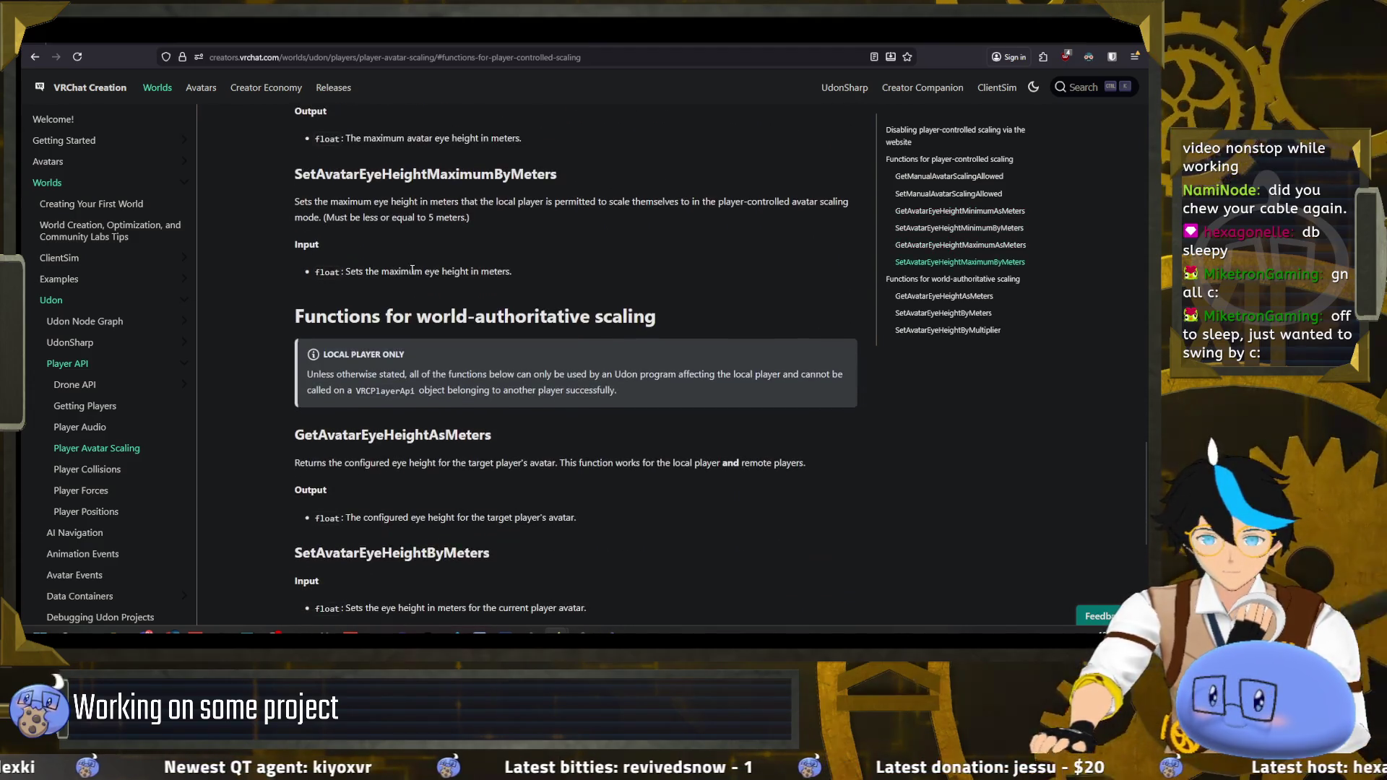
{"action": "scroll", "coordinate": [410, 276], "scroll_direction": "down", "scroll_amount": 2}
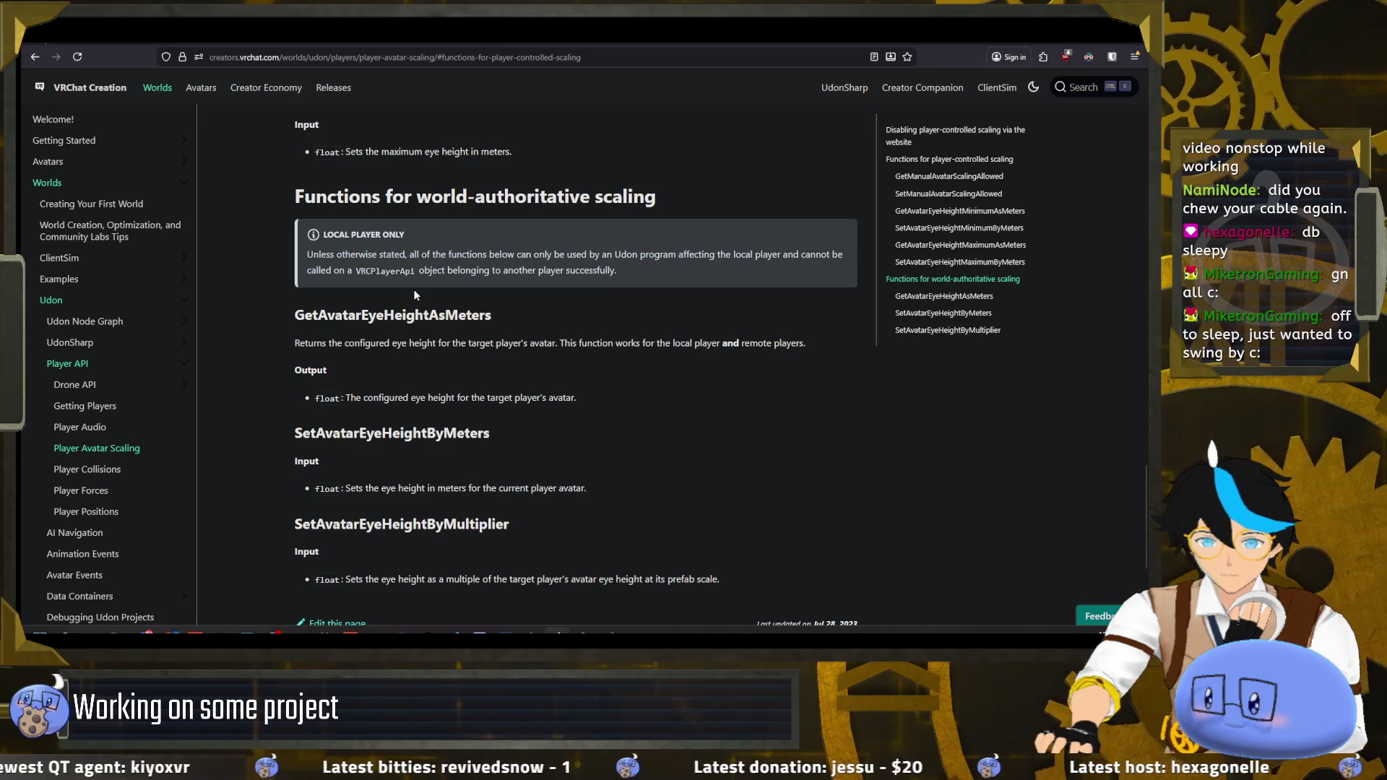
{"action": "scroll", "coordinate": [409, 290], "scroll_direction": "down", "scroll_amount": 3}
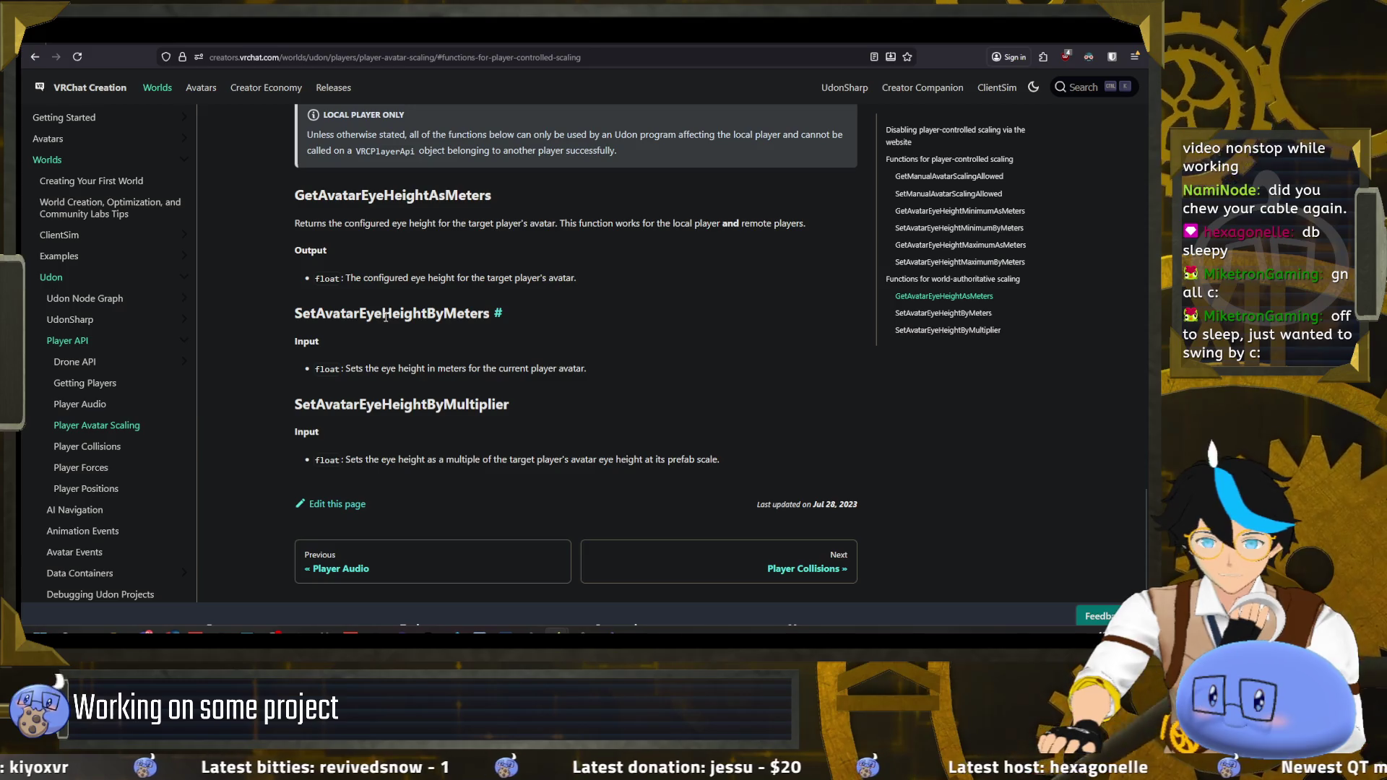
{"action": "scroll", "coordinate": [388, 318], "scroll_direction": "down", "scroll_amount": 3}
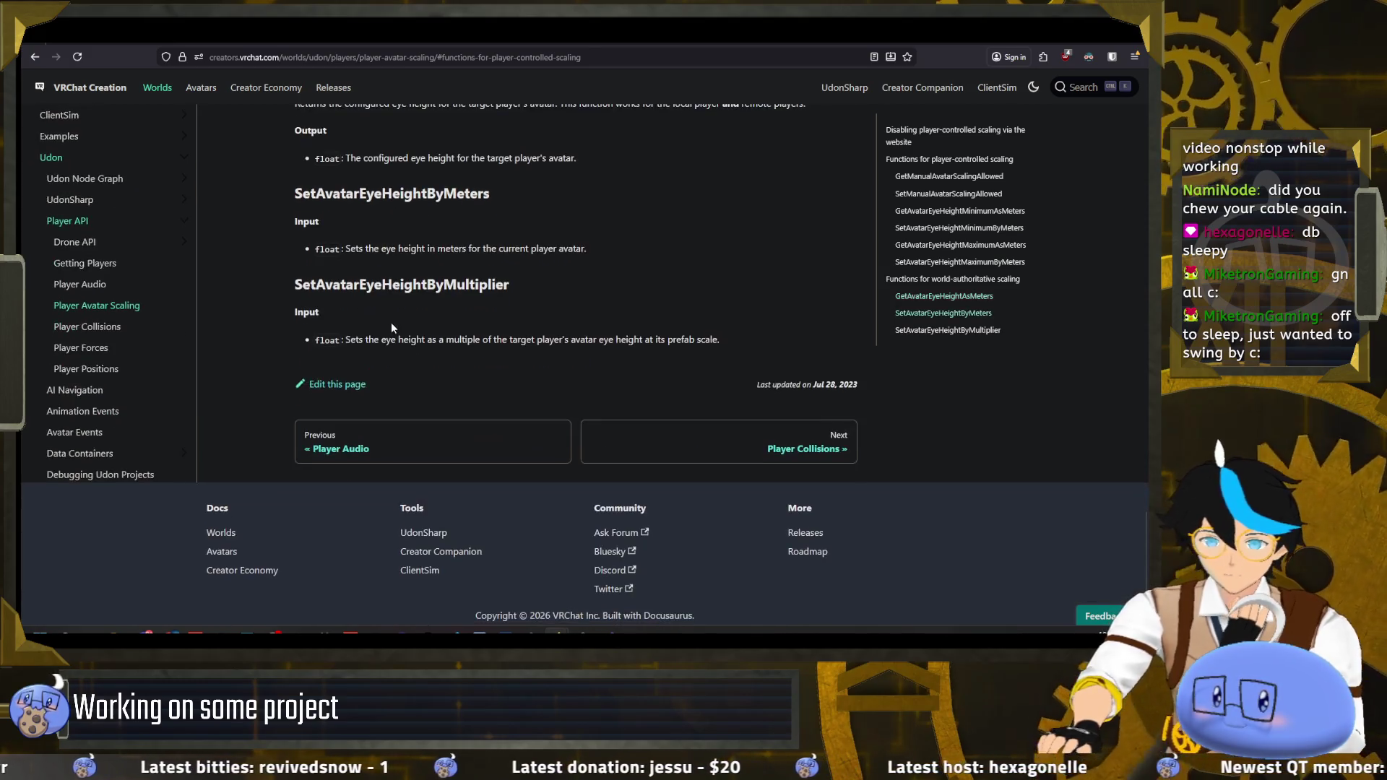
- Revisit the Player Collisions page, then return to the Player Avatar Scaling page
{"action": "scroll", "coordinate": [392, 323], "scroll_direction": "up", "scroll_amount": 7}
{"action": "scroll", "coordinate": [410, 402], "scroll_direction": "up", "scroll_amount": 2}
{"action": "scroll", "coordinate": [412, 414], "scroll_direction": "up", "scroll_amount": 5}
{"action": "scroll", "coordinate": [391, 438], "scroll_direction": "down", "scroll_amount": 10}
{"action": "scroll", "coordinate": [110, 430], "scroll_direction": "up", "scroll_amount": 2}
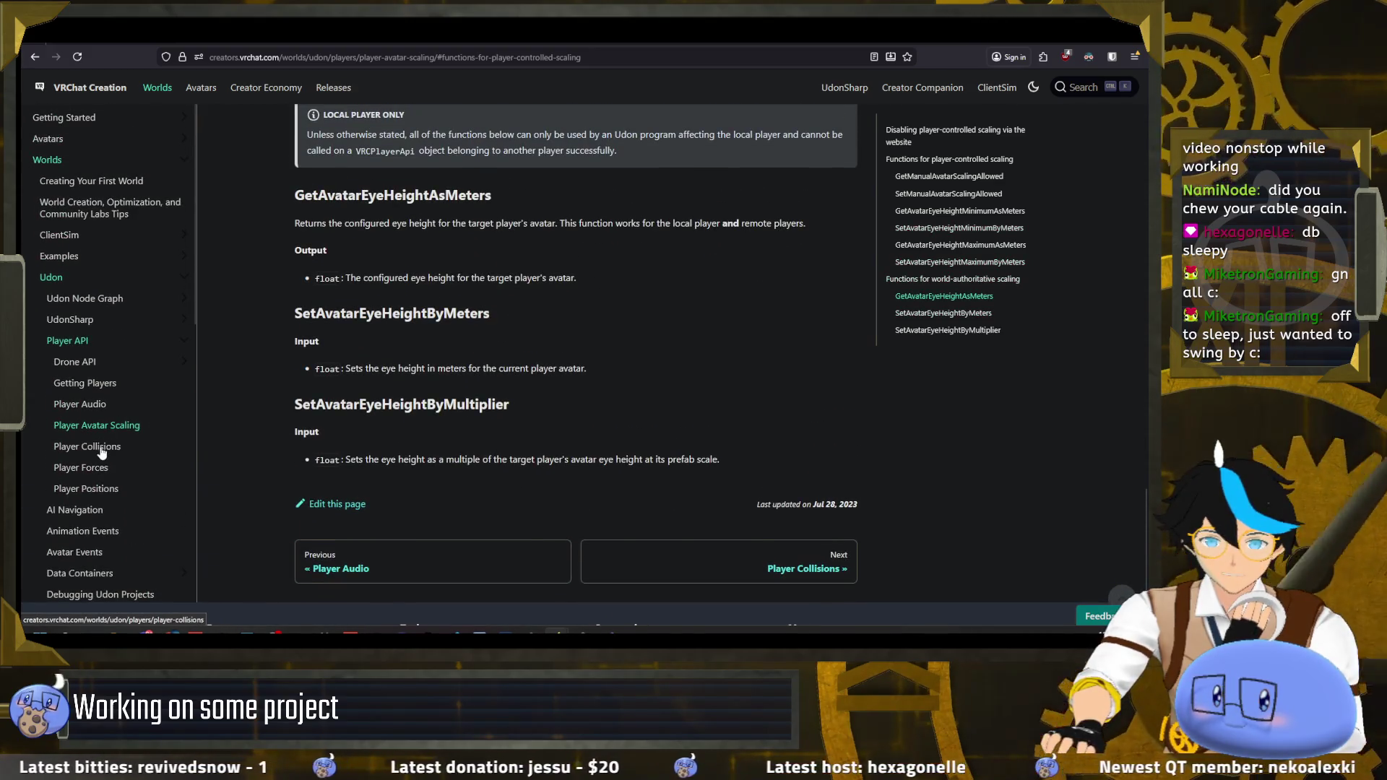
{"action": "left_click", "coordinate": [102, 446]}
{"action": "scroll", "coordinate": [361, 434], "scroll_direction": "down", "scroll_amount": 7}
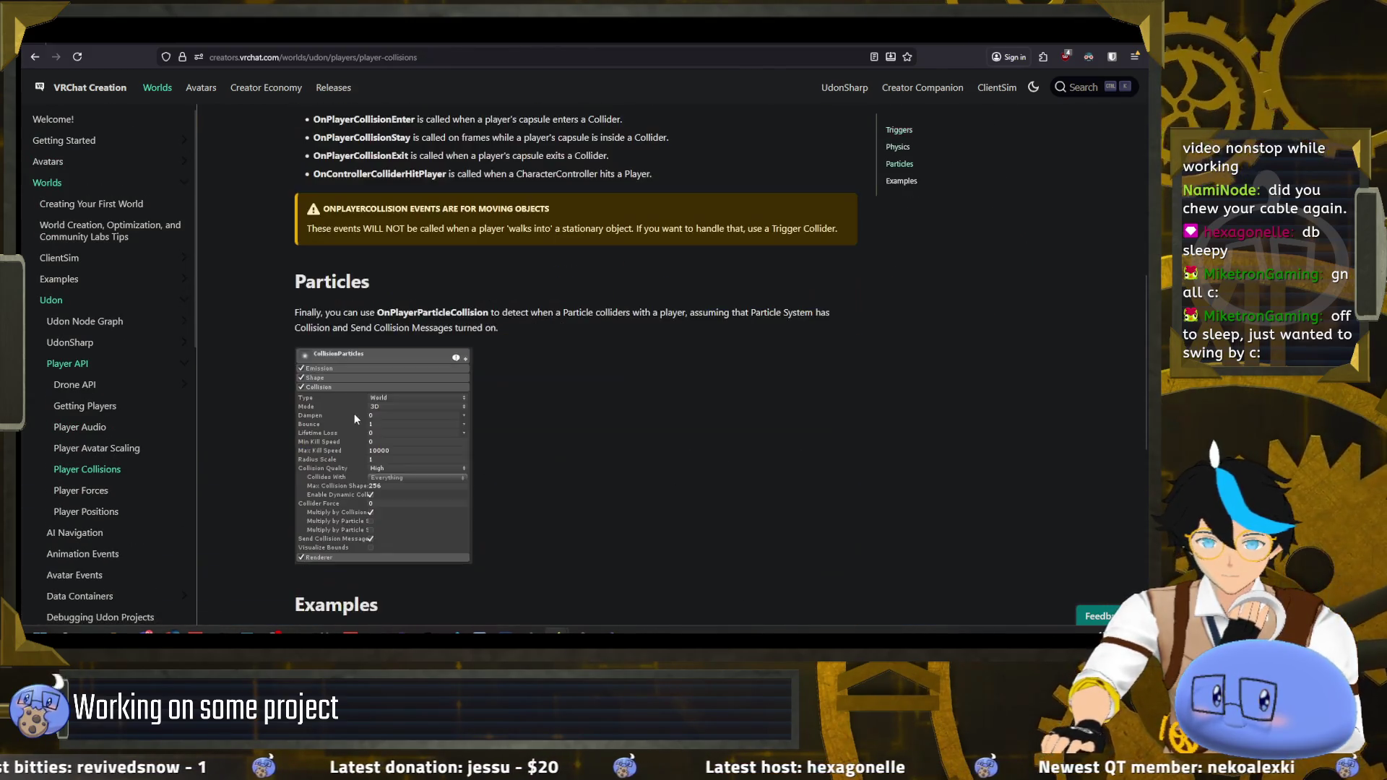
{"action": "left_click", "coordinate": [120, 451]}
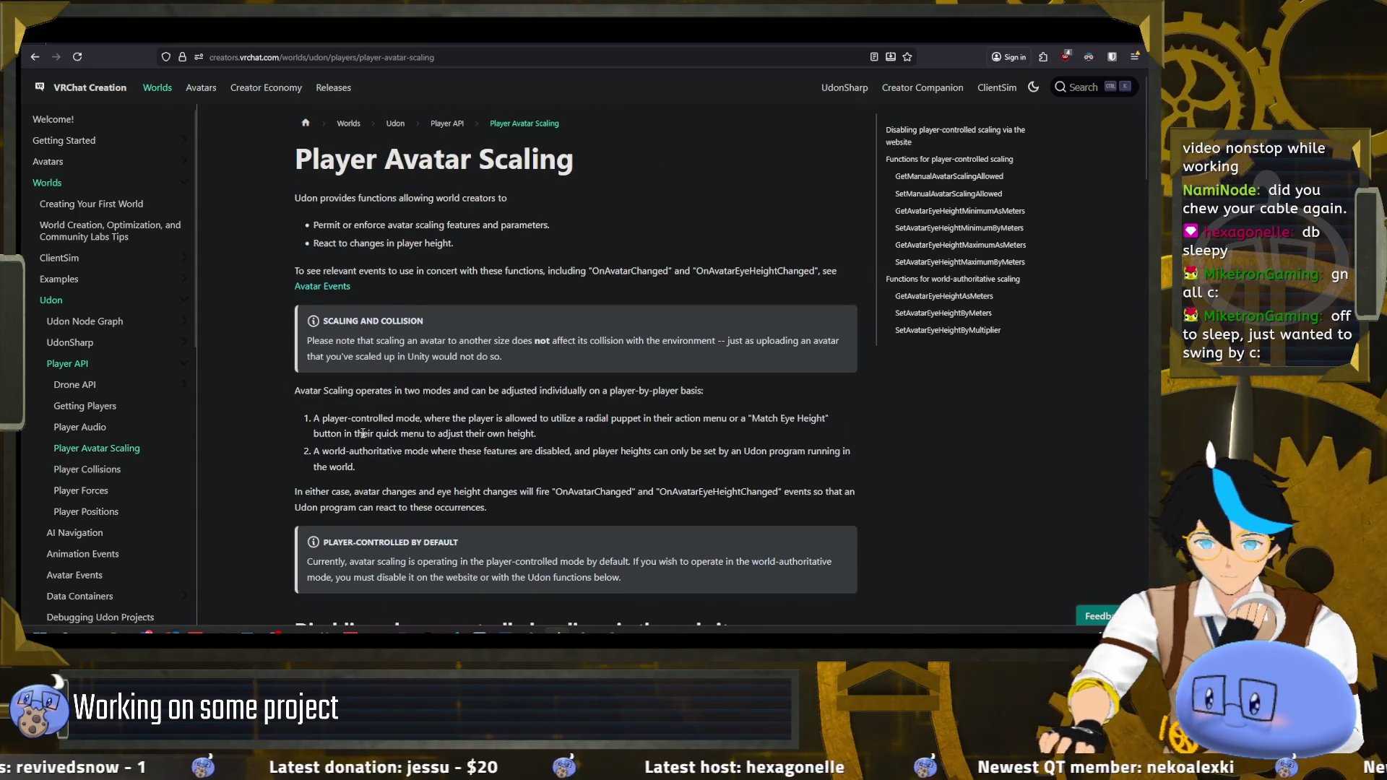
- Review the scaling functions once more and switch back to Unity
{"action": "scroll", "coordinate": [362, 426], "scroll_direction": "down", "scroll_amount": 10}
{"action": "scroll", "coordinate": [363, 430], "scroll_direction": "down", "scroll_amount": 10}
{"action": "scroll", "coordinate": [760, 200], "scroll_direction": "up", "scroll_amount": 12}
{"action": "key", "text": "alt+Tab"}
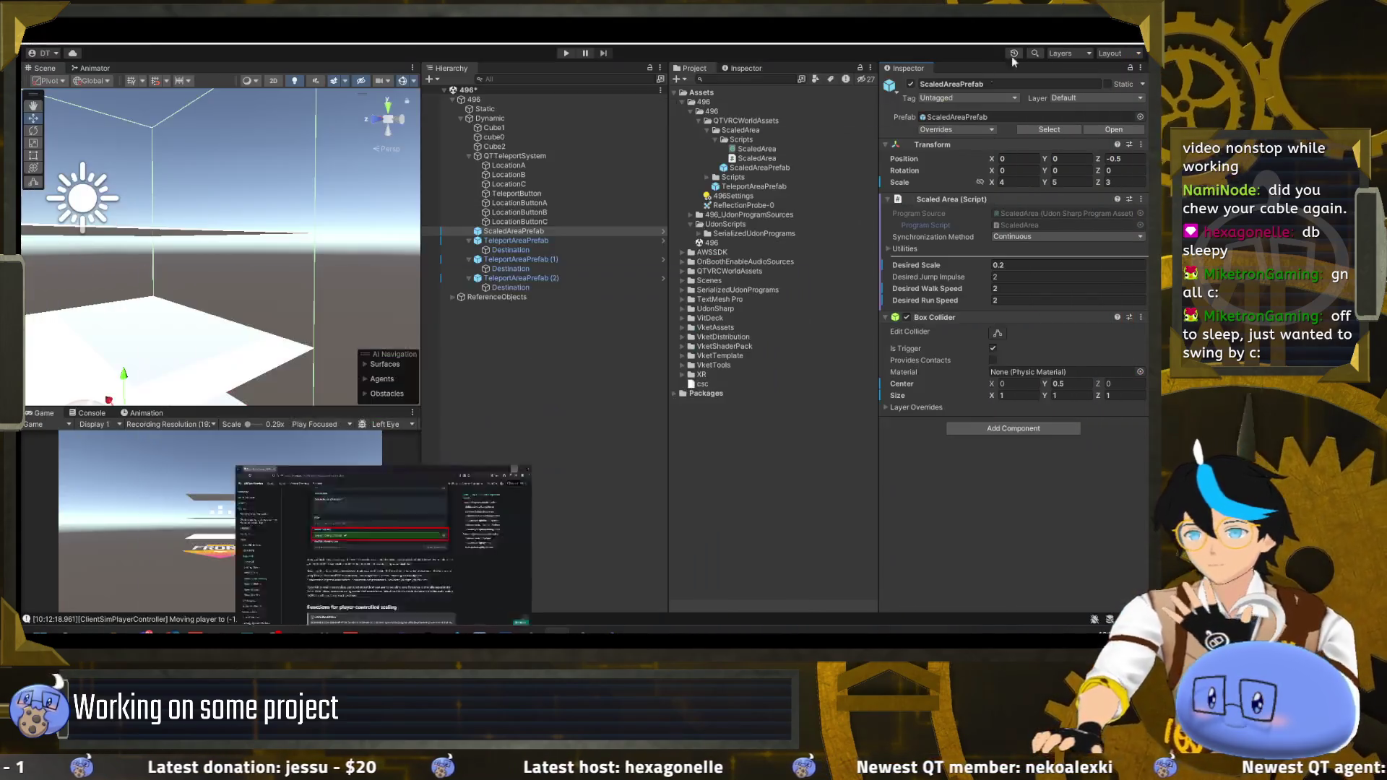
{"action": "left_click", "coordinate": [321, 36]}
{"action": "mouse_move", "coordinate": [375, 44]}
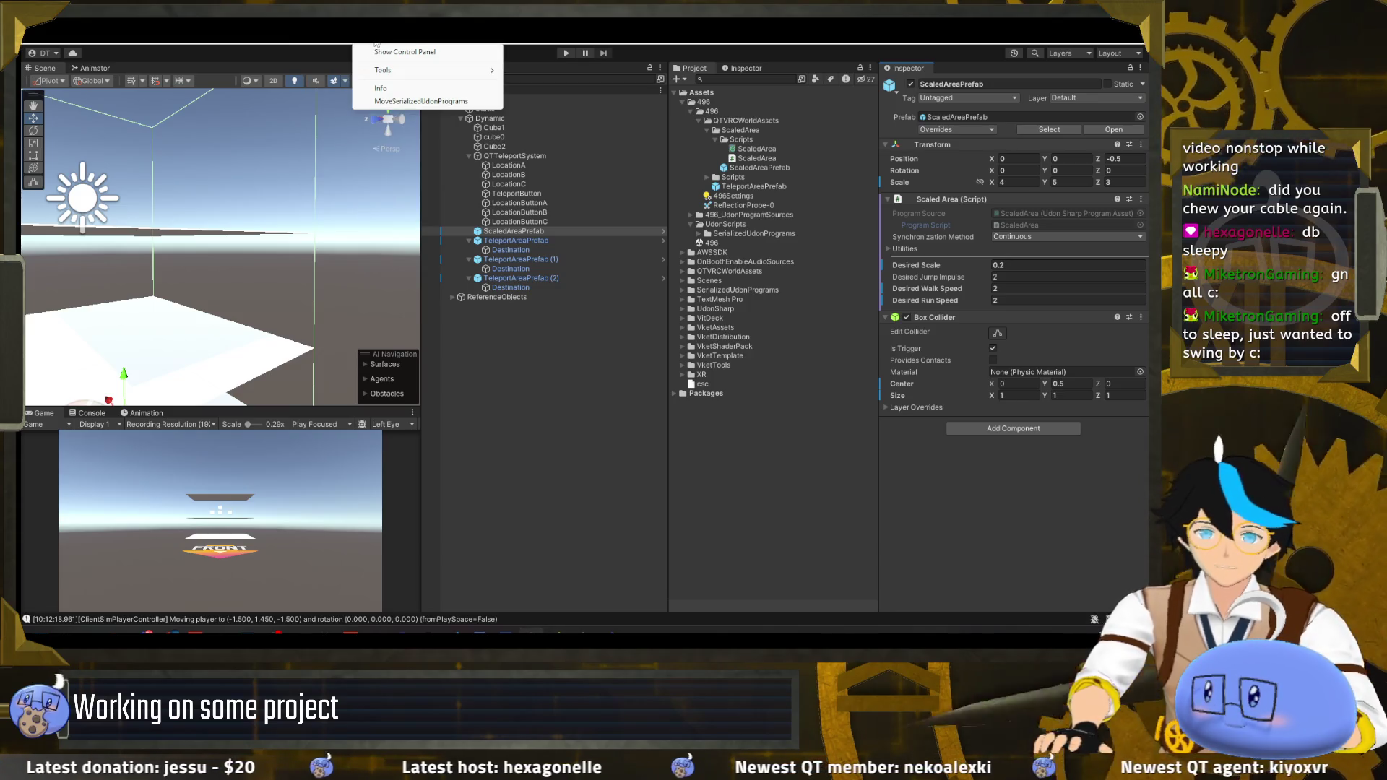
{"action": "mouse_move", "coordinate": [252, 45]}
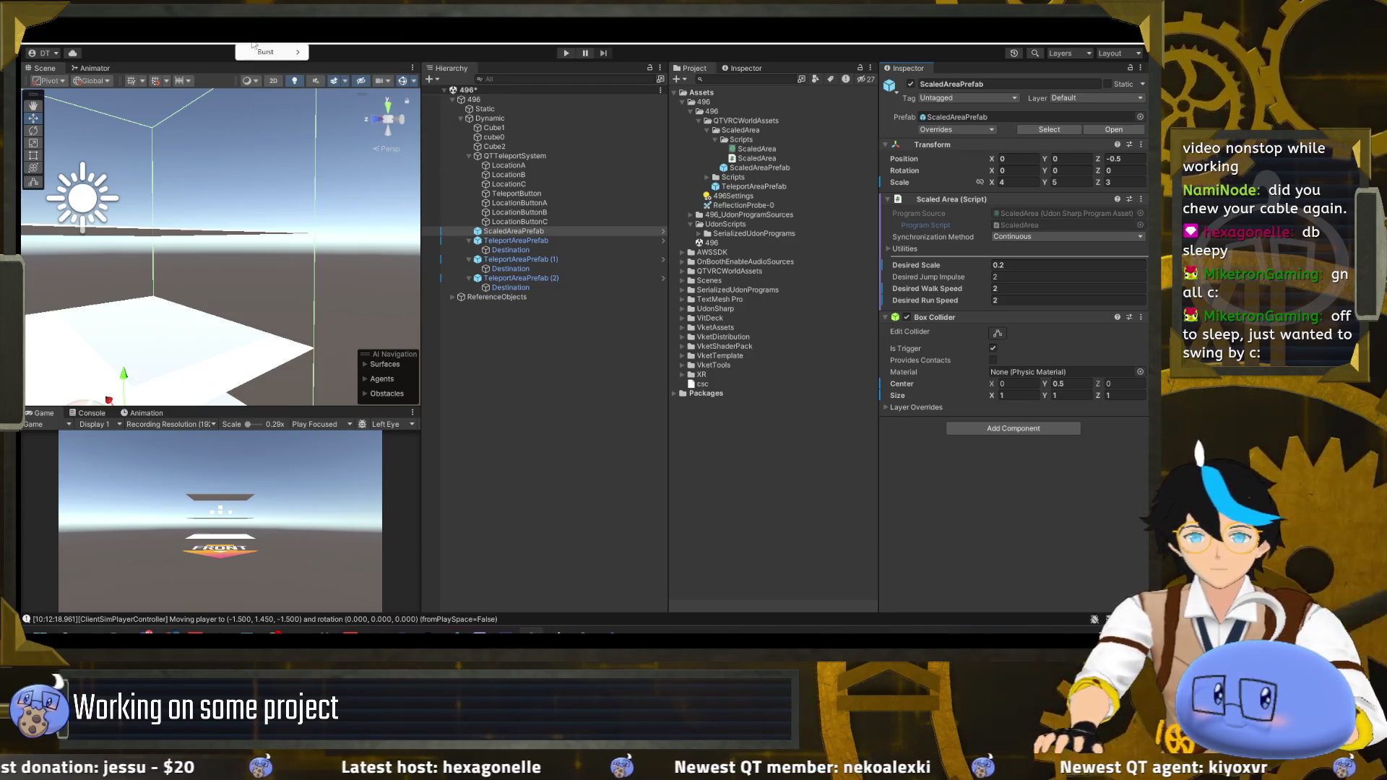
{"action": "mouse_move", "coordinate": [437, 36]}
{"action": "left_click", "coordinate": [572, 375]}
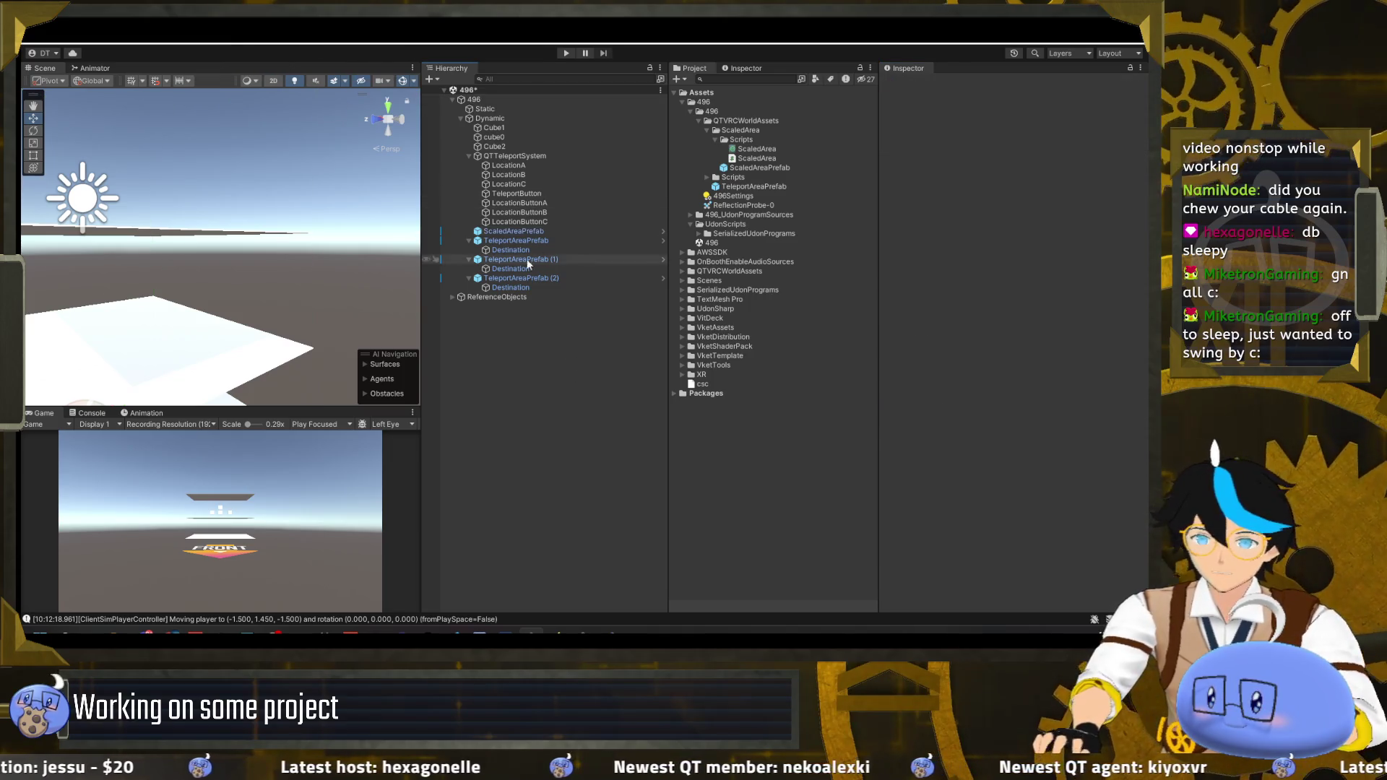
{"action": "left_click", "coordinate": [325, 36]}
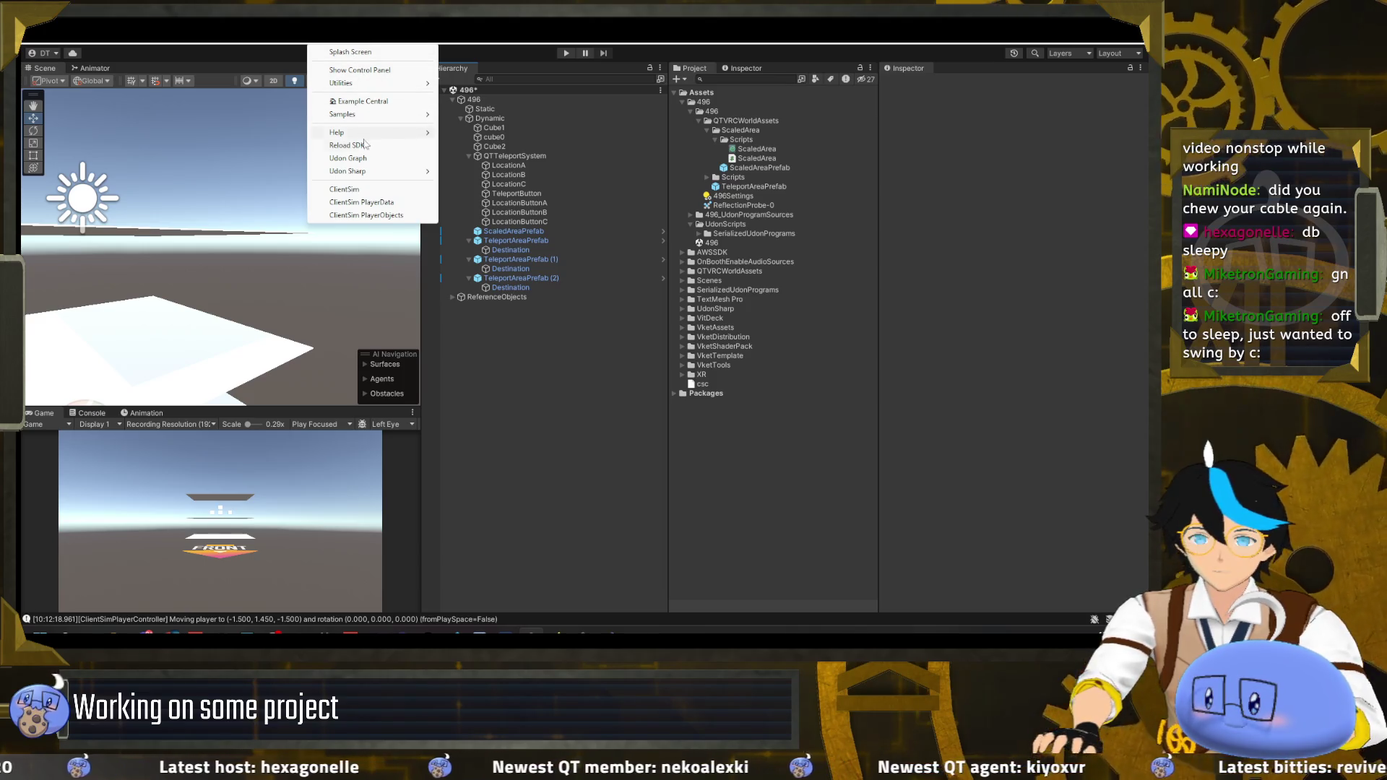
{"action": "left_click", "coordinate": [364, 208]}
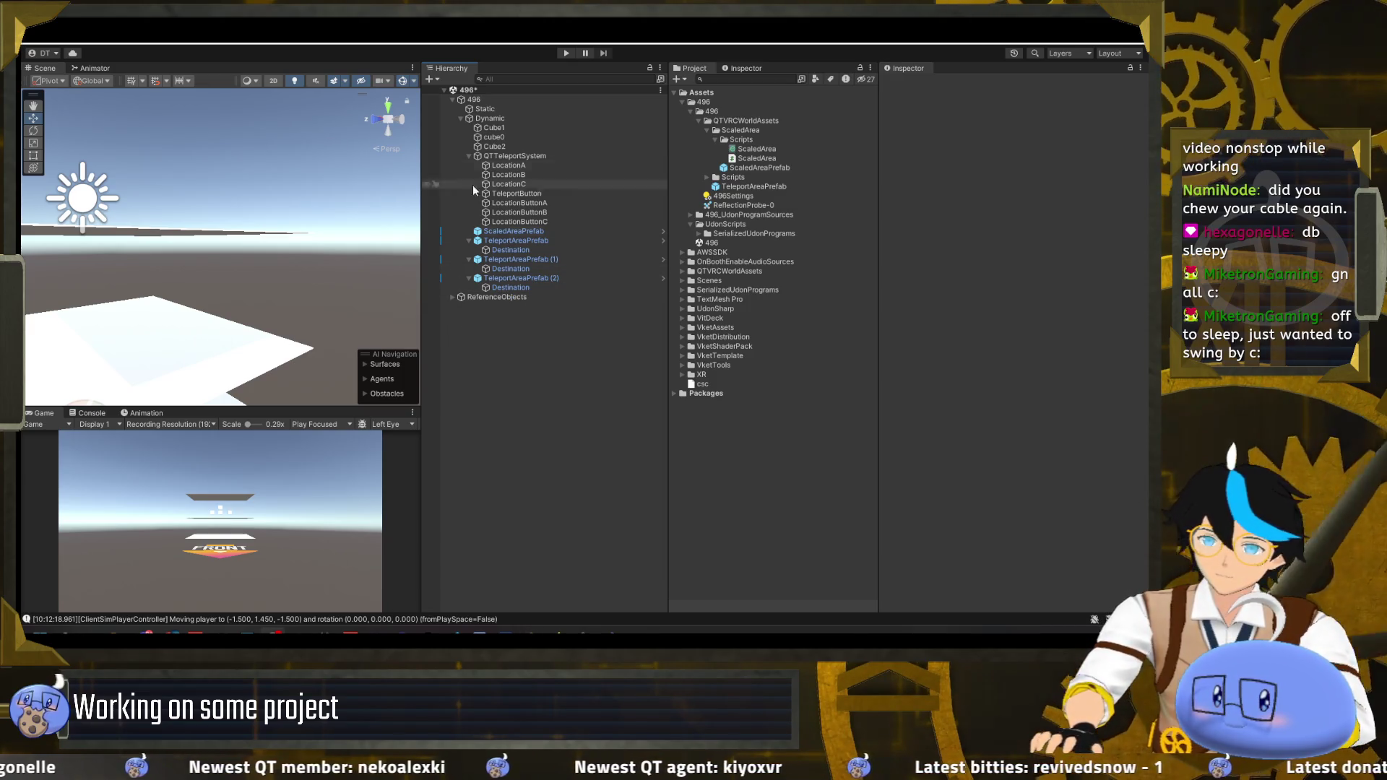
{"action": "left_click", "coordinate": [459, 119]}
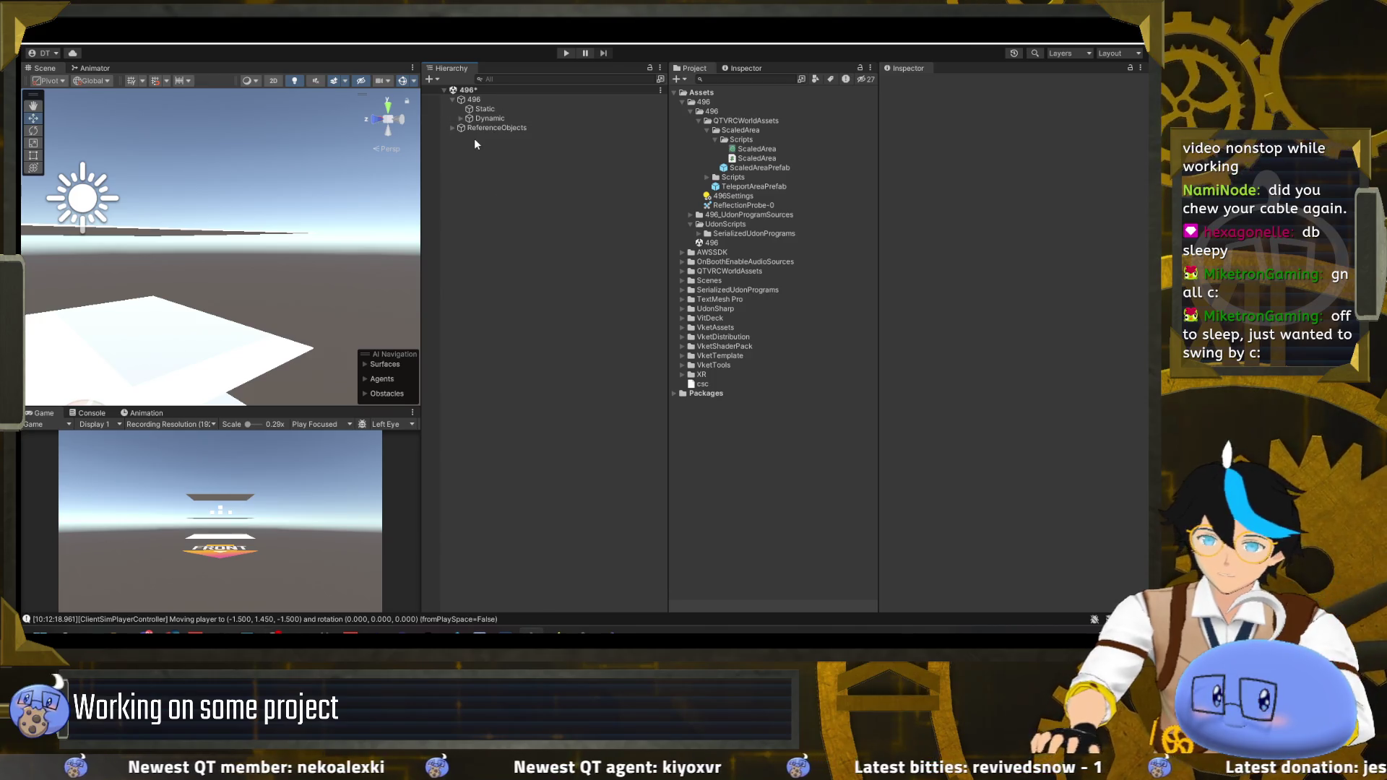
{"action": "left_click", "coordinate": [459, 117]}
{"action": "scroll", "coordinate": [214, 286], "scroll_direction": "down", "scroll_amount": 3}
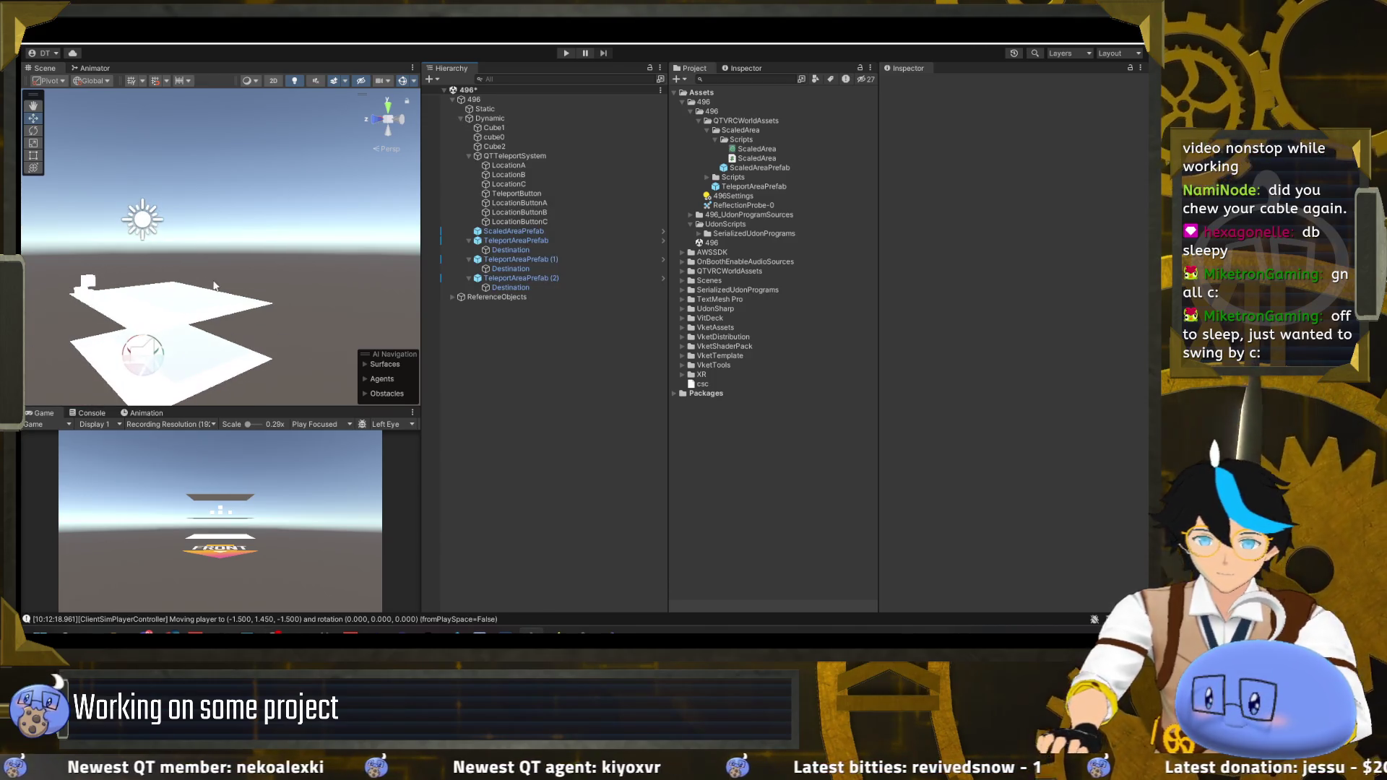
- Select Cube2 with LocationC and raise them together to about Y 3.64
{"action": "left_click", "coordinate": [490, 118]}
{"action": "key", "text": "f"}
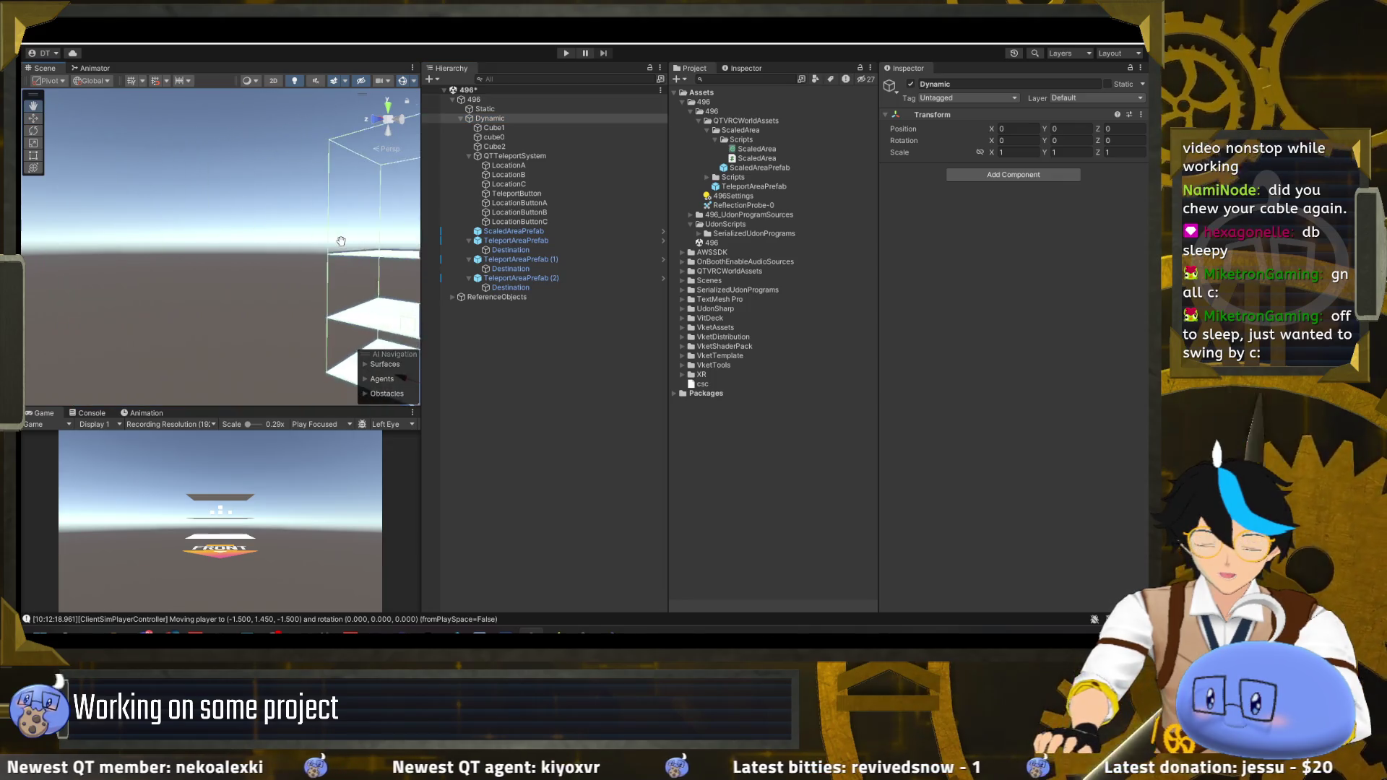
{"action": "key", "text": "w"}
{"action": "left_click", "coordinate": [260, 273]}
{"action": "left_click", "coordinate": [256, 268]}
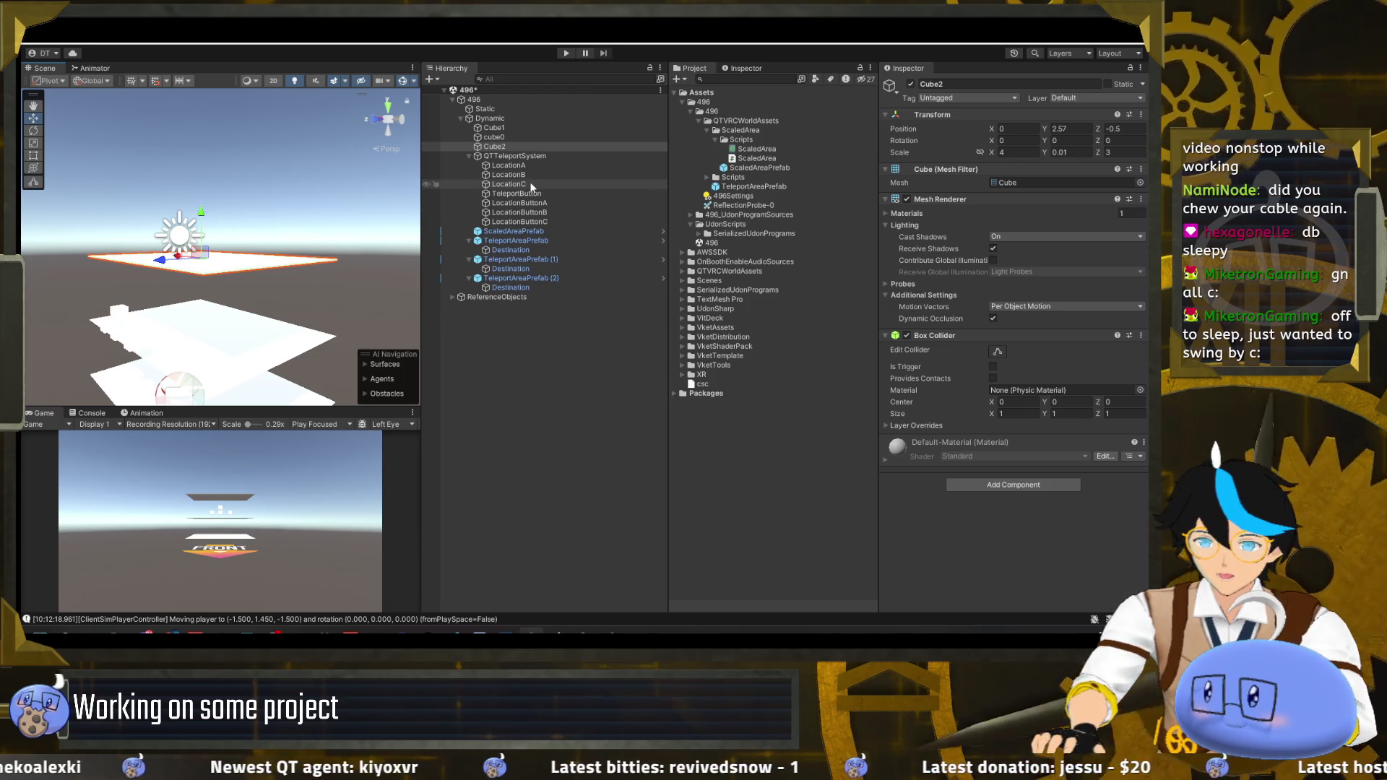
{"action": "left_click", "coordinate": [509, 184], "text": "shift"}
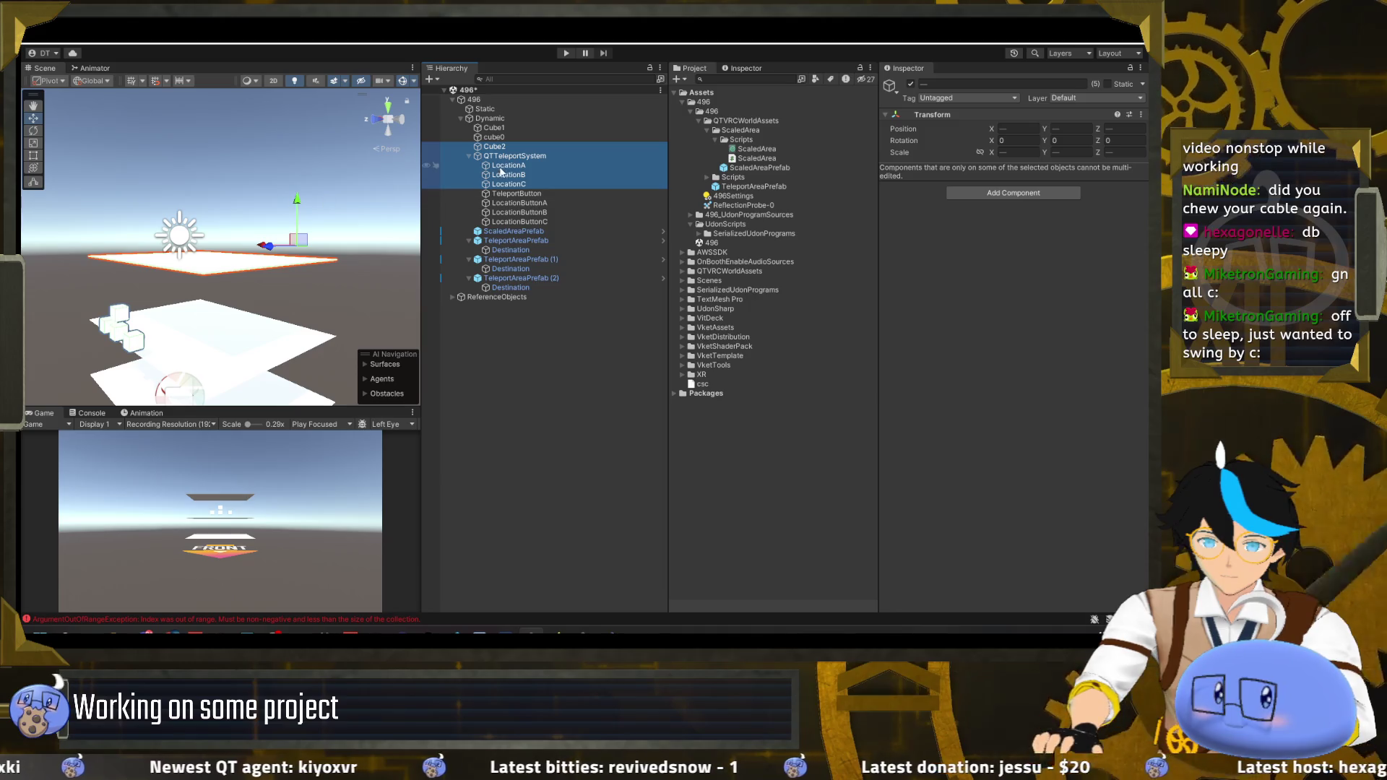
{"action": "left_click", "coordinate": [498, 147]}
{"action": "left_click", "coordinate": [509, 184], "text": "ctrl"}
{"action": "mouse_move", "coordinate": [297, 199]}
{"action": "left_mouse_down"}
{"action": "mouse_move", "coordinate": [332, 126]}
{"action": "mouse_move", "coordinate": [390, 133]}
{"action": "left_mouse_up"}
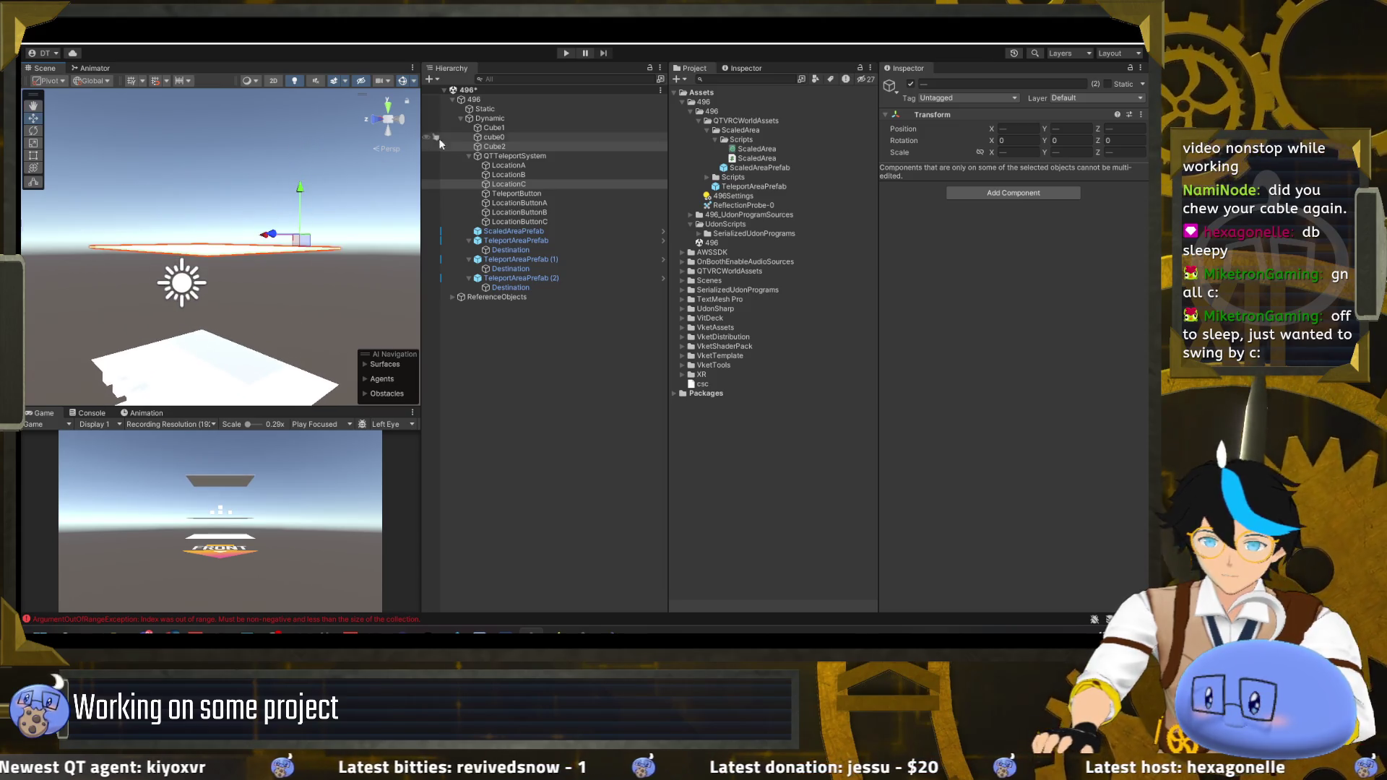
- Look over the lower platform Cube1 with LocationB, then start a play-mode test
{"action": "left_click", "coordinate": [491, 118]}
{"action": "mouse_move", "coordinate": [361, 197]}
{"action": "left_mouse_down"}
{"action": "mouse_move", "coordinate": [361, 224]}
{"action": "mouse_move", "coordinate": [405, 209]}
{"action": "left_mouse_up"}
{"action": "left_click", "coordinate": [506, 135]}
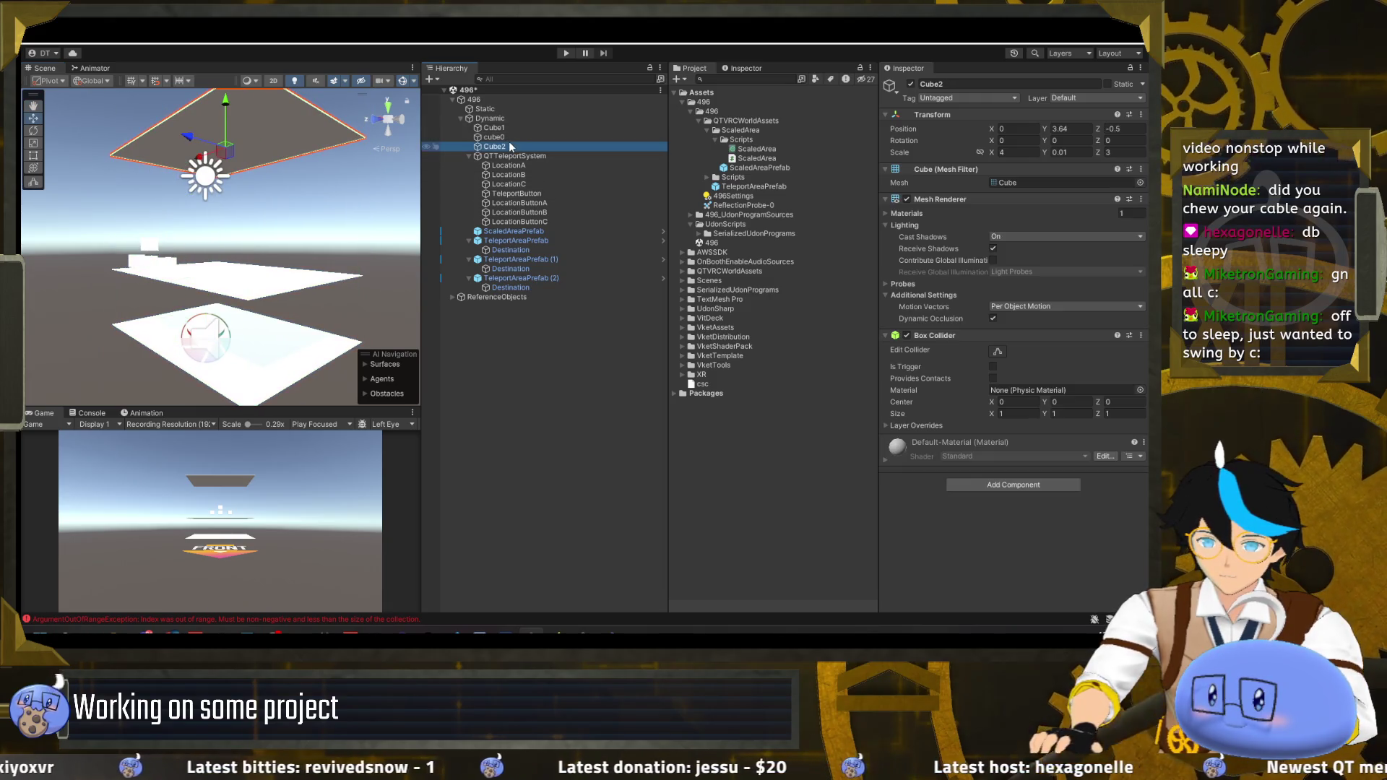
{"action": "left_click", "coordinate": [510, 129]}
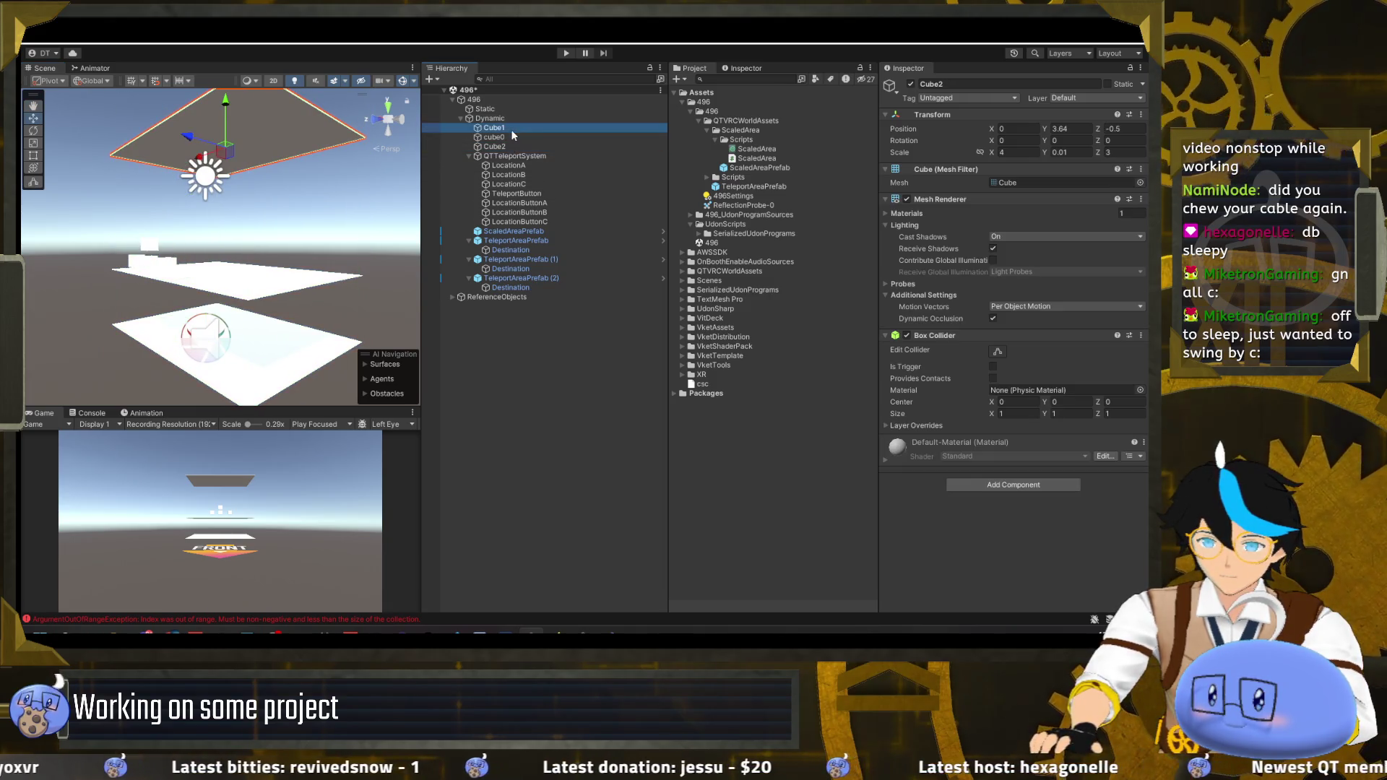
{"action": "left_click", "coordinate": [540, 175], "text": "ctrl"}
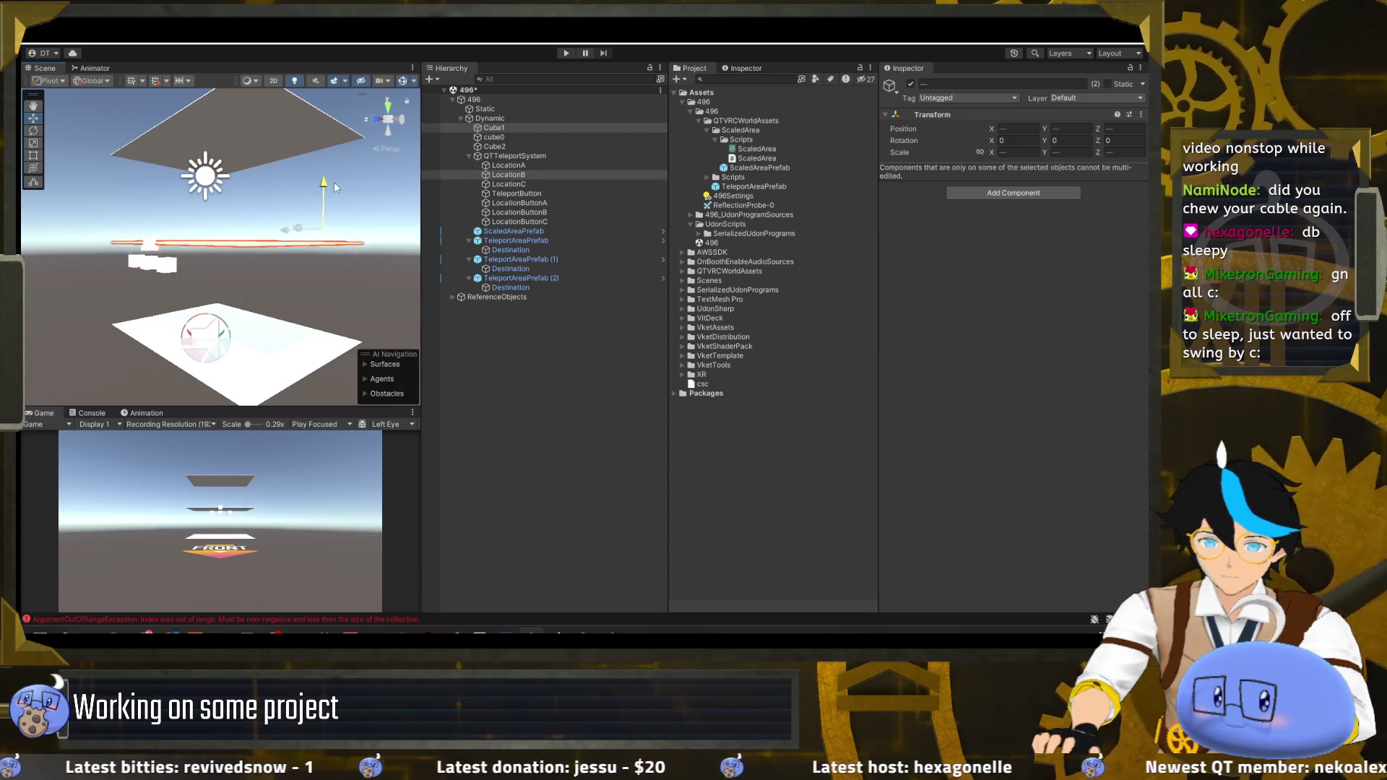
{"action": "mouse_move", "coordinate": [334, 179]}
{"action": "left_mouse_down"}
{"action": "mouse_move", "coordinate": [275, 250]}
{"action": "mouse_move", "coordinate": [361, 195]}
{"action": "left_mouse_up"}
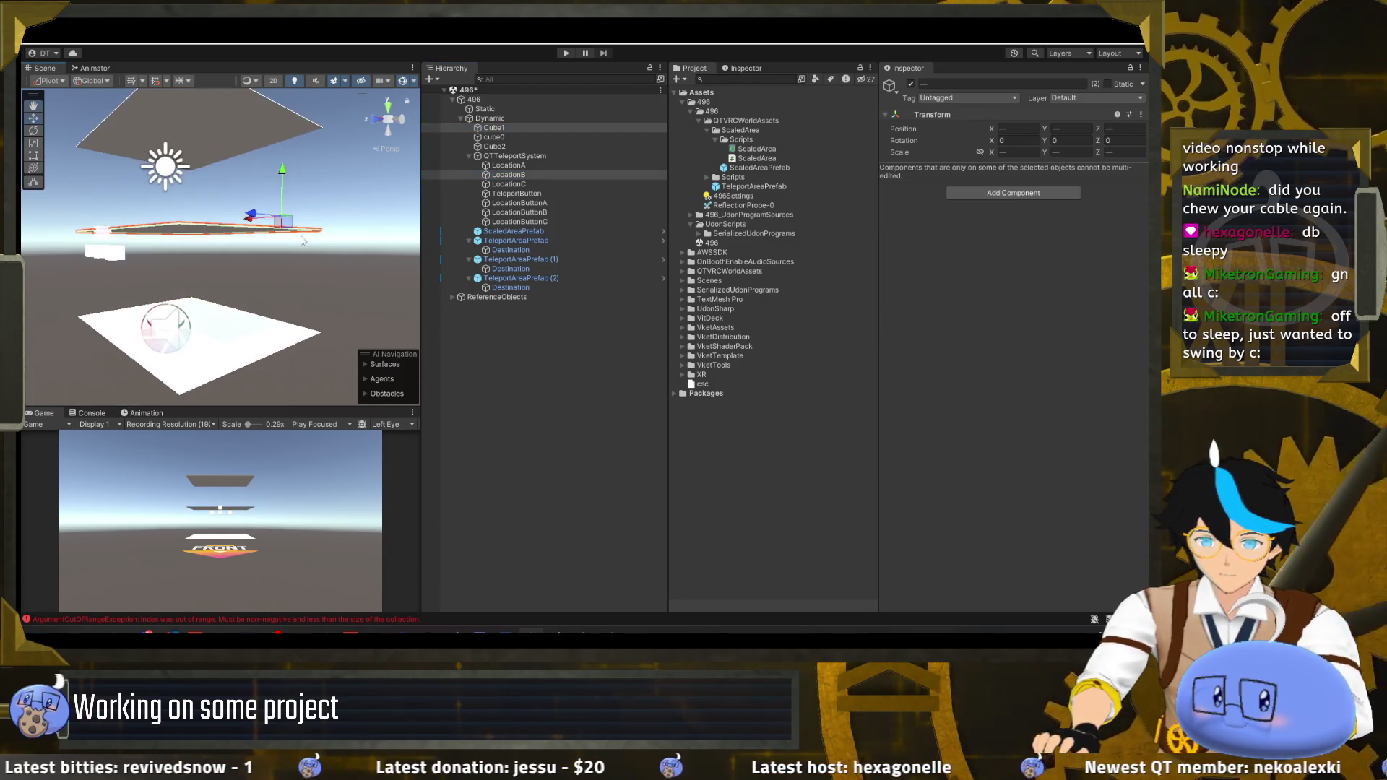
{"action": "left_click", "coordinate": [566, 54]}
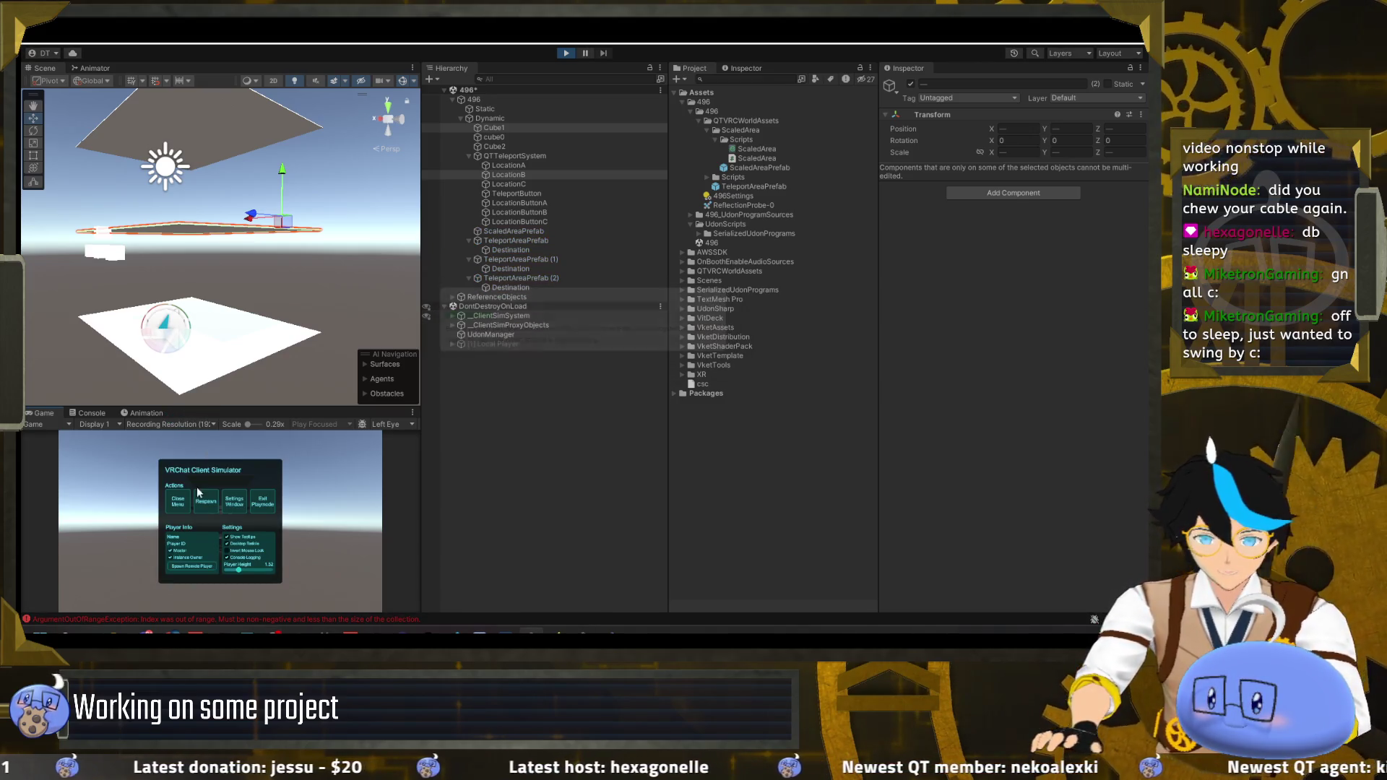
- Use the teleport buttons and the cube to ride the player up to the highest platform
{"action": "left_click", "coordinate": [198, 493]}
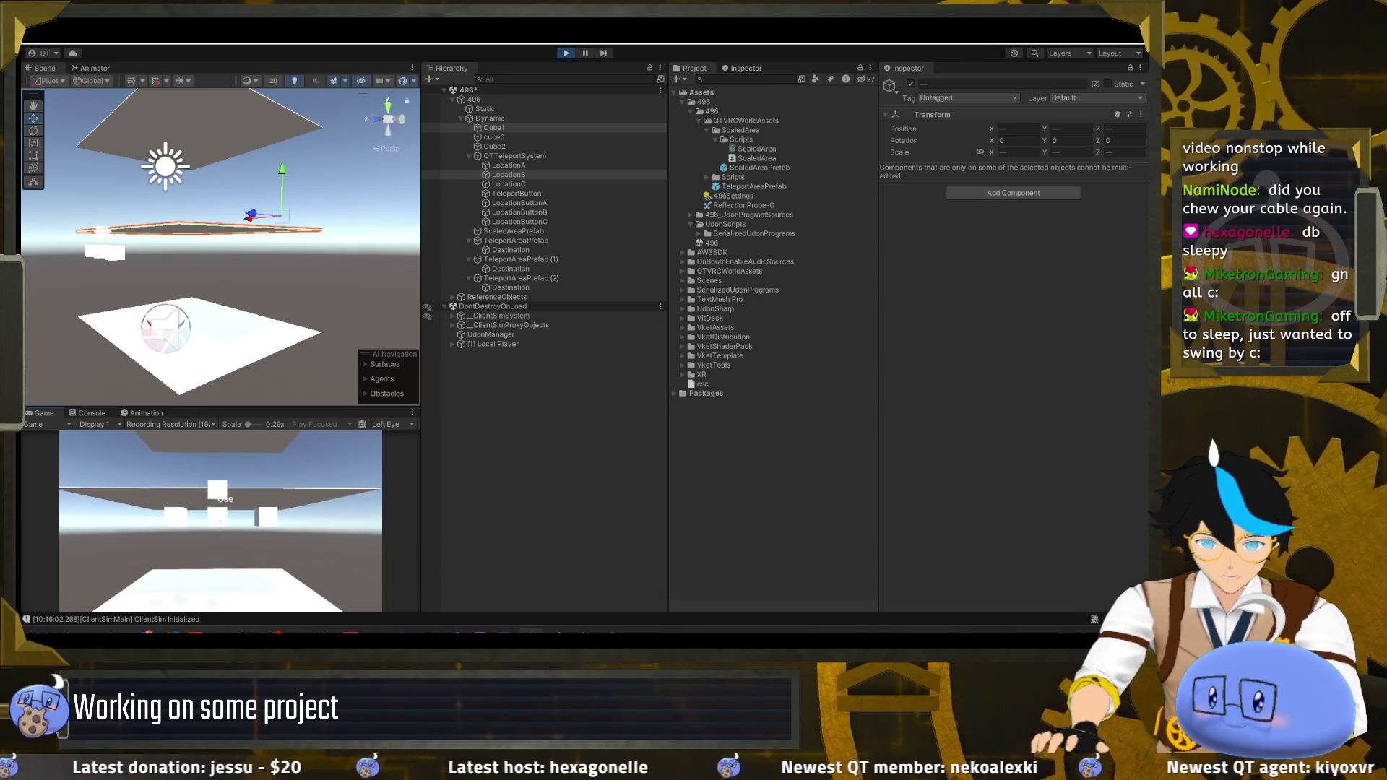
{"action": "left_click", "coordinate": [219, 520]}
{"action": "key", "text": "w"}
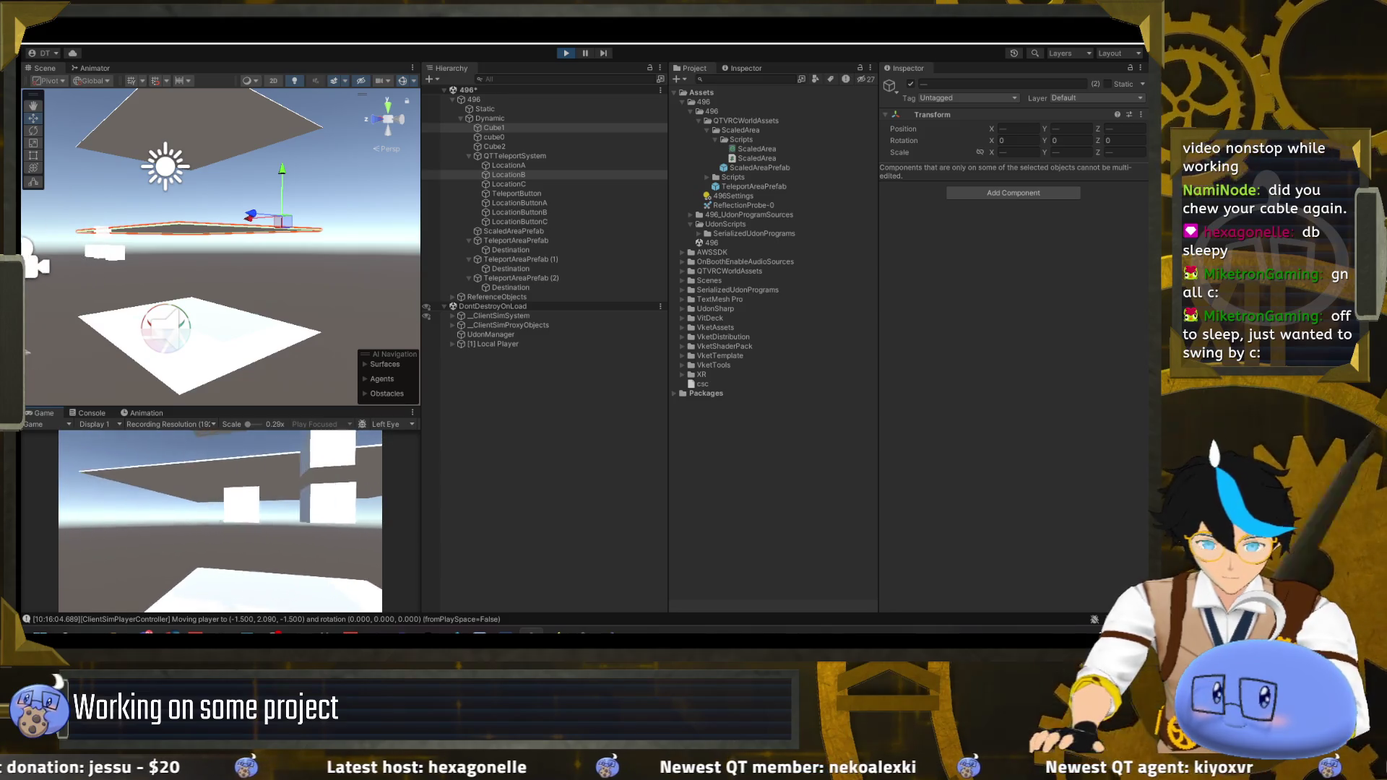
{"action": "left_click", "coordinate": [220, 520]}
{"action": "key", "text": "w"}
{"action": "left_click", "coordinate": [220, 520]}
- Walk around the top platform, then free the pointer and stop Play mode
{"action": "key", "text": "a"}
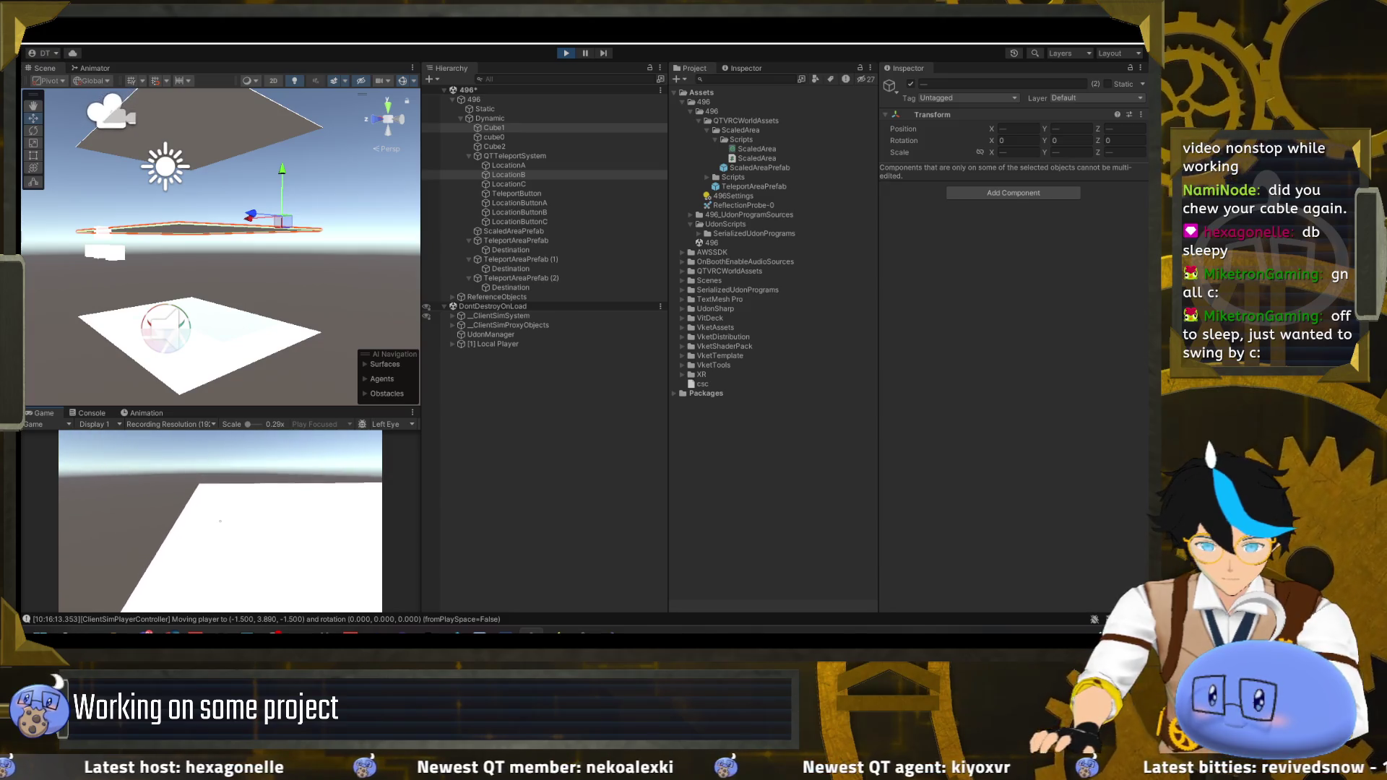
{"action": "key", "text": "d"}
{"action": "key", "text": "a"}
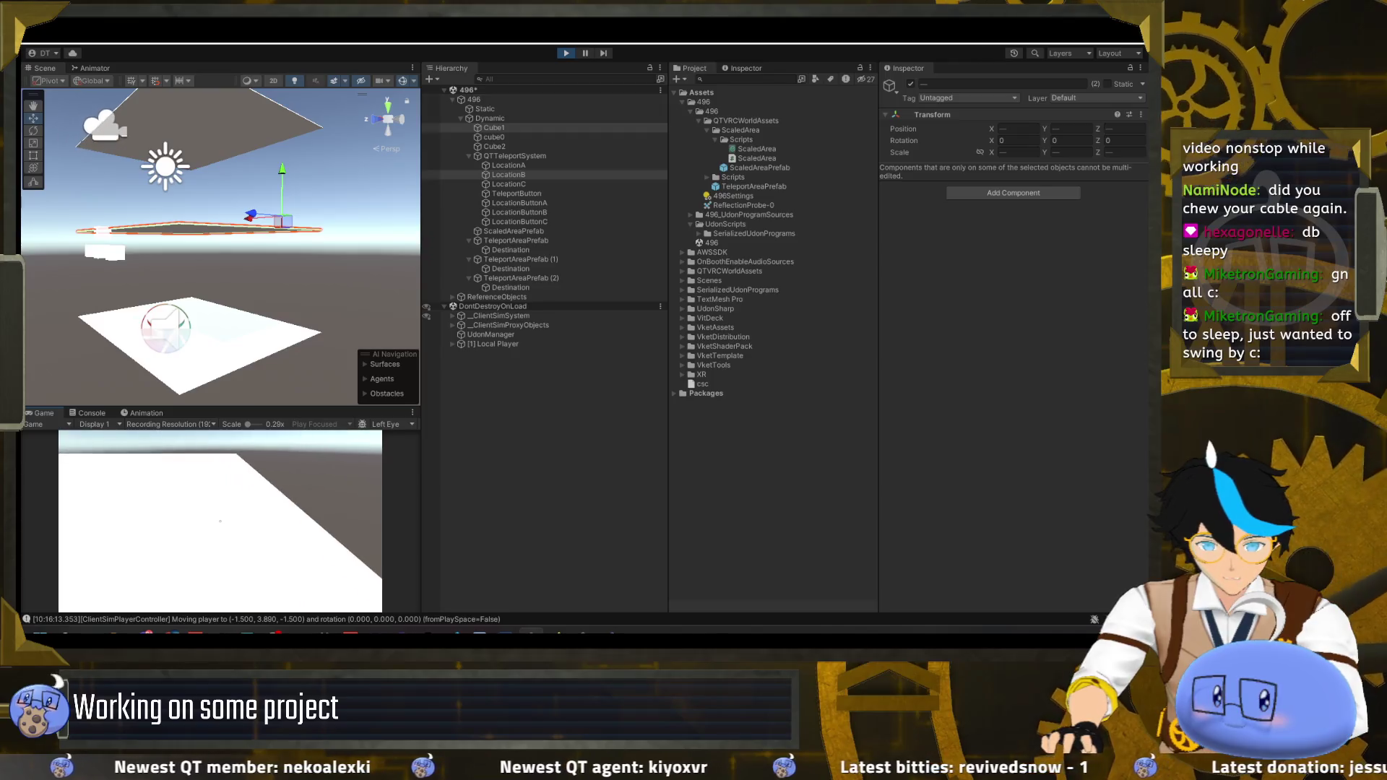
{"action": "key", "text": "d"}
{"action": "key", "text": "Escape"}
{"action": "left_click", "coordinate": [566, 53]}
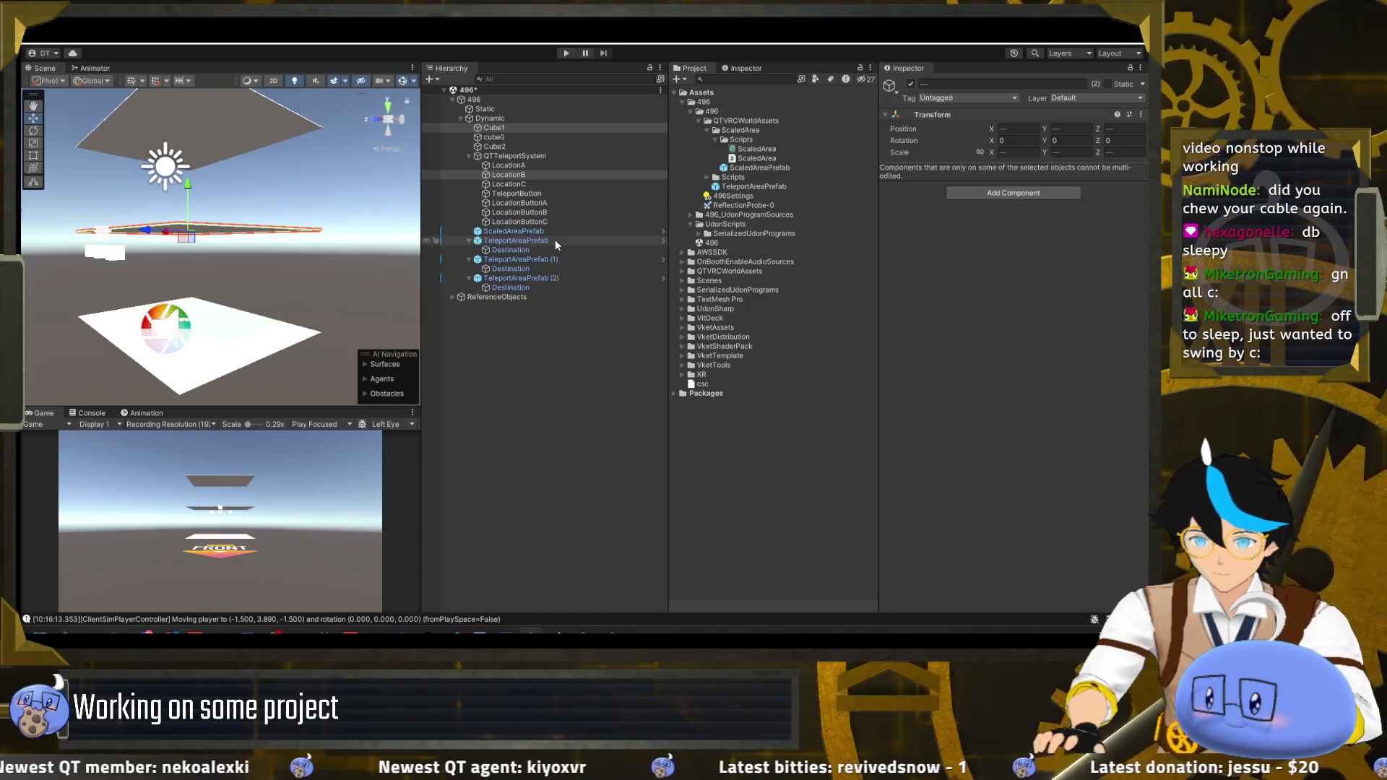
- Frame TeleportAreaPrefab (2), raise it from Y 2.592 to 3.662, and start Play mode
{"action": "left_click", "coordinate": [555, 240]}
{"action": "key", "text": "f"}
{"action": "key", "text": "Down"}
{"action": "key", "text": "Down"}
{"action": "key", "text": "f"}
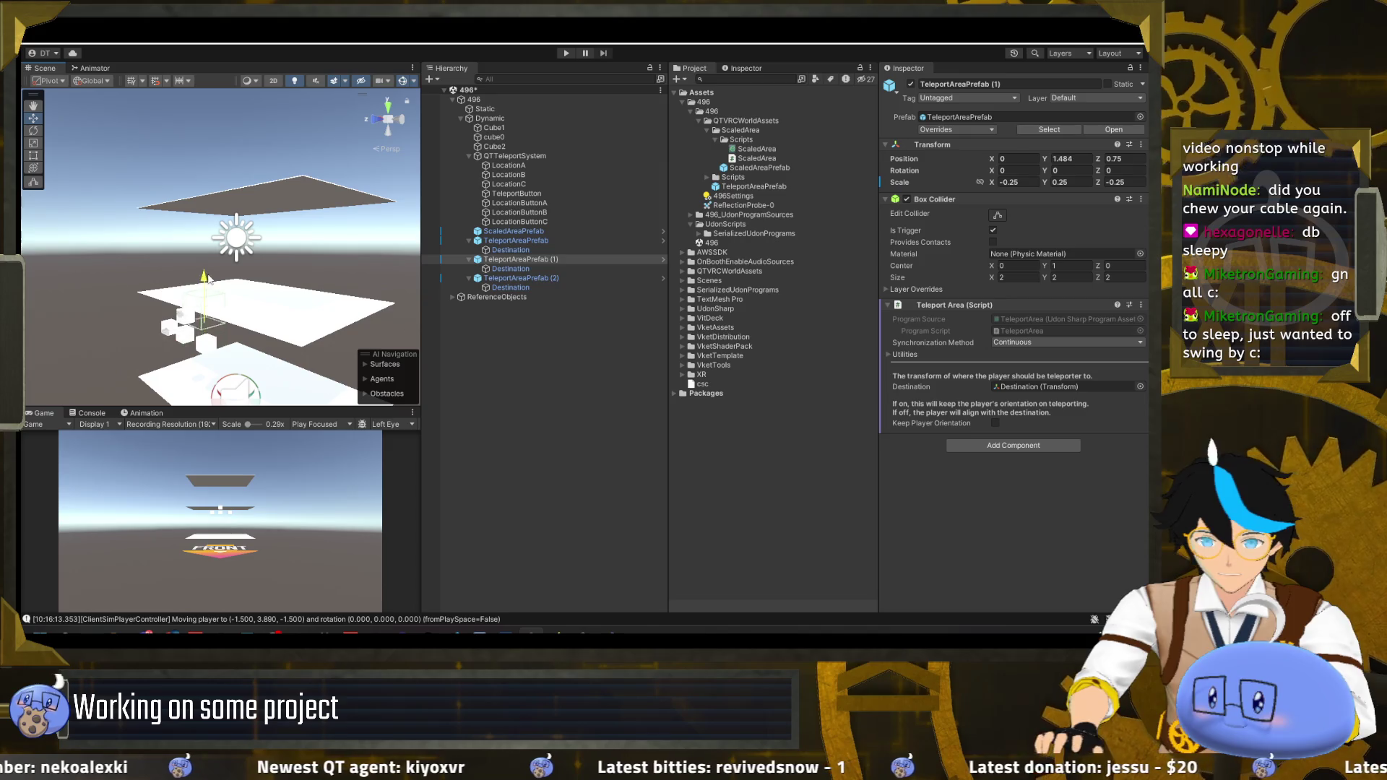
{"action": "key", "text": "Down"}
{"action": "key", "text": "Down"}
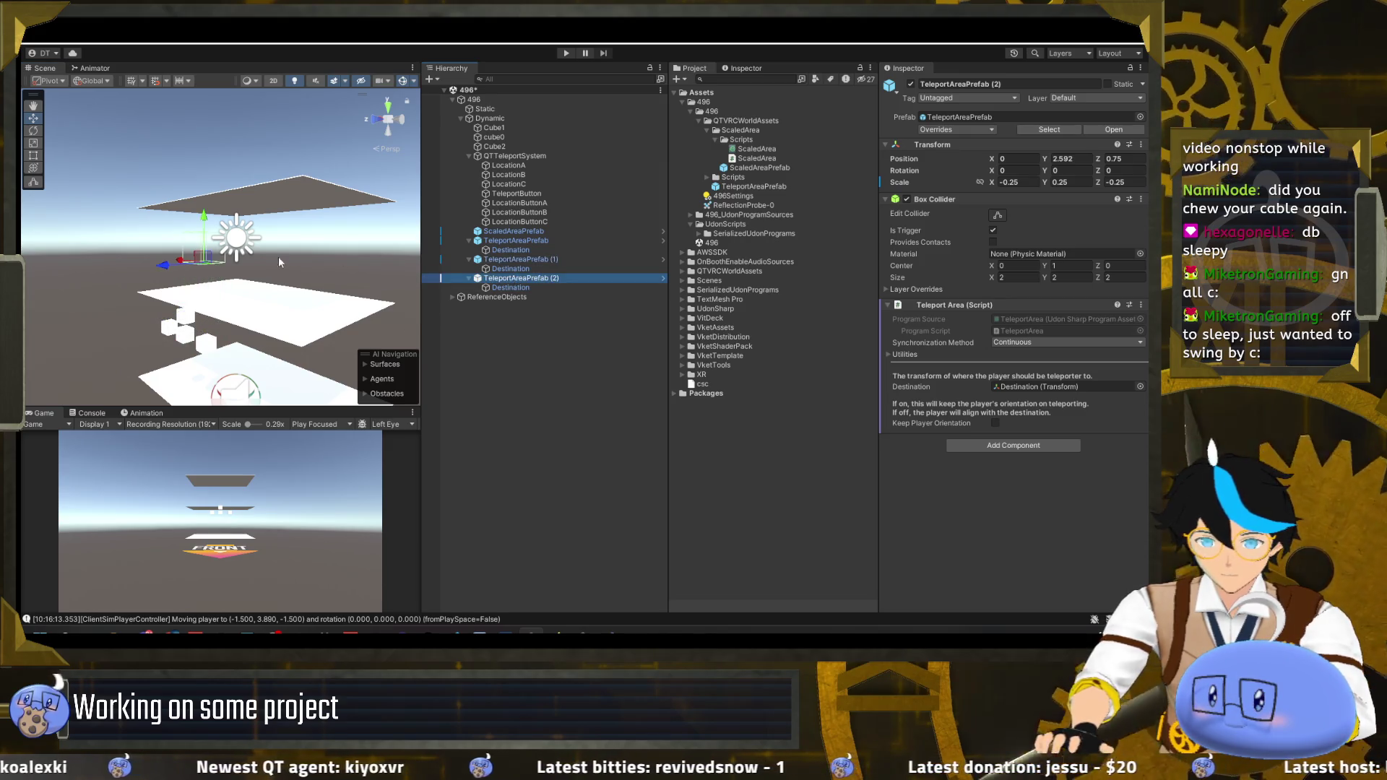
{"action": "key", "text": "f"}
{"action": "left_click_drag", "start_coordinate": [206, 332], "coordinate": [207, 253]}
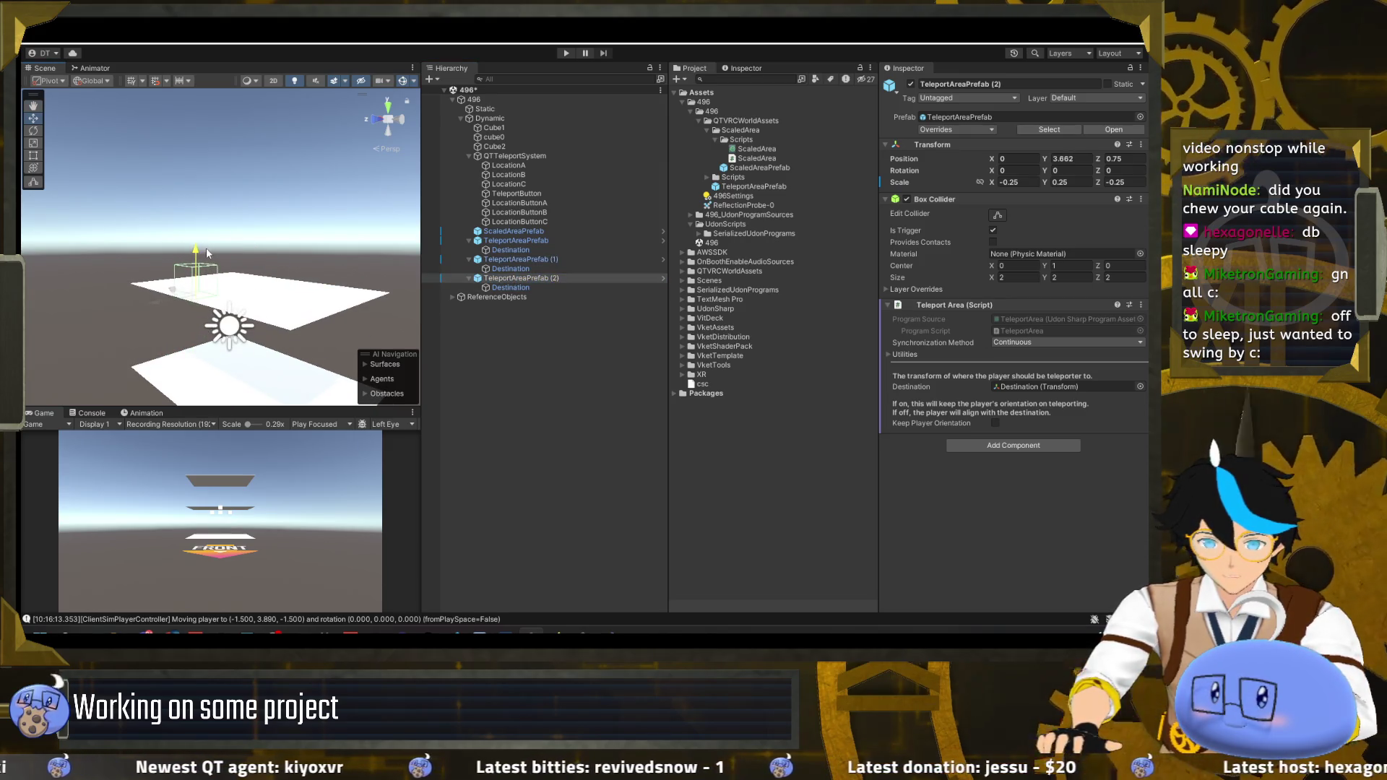
{"action": "left_click", "coordinate": [565, 50]}
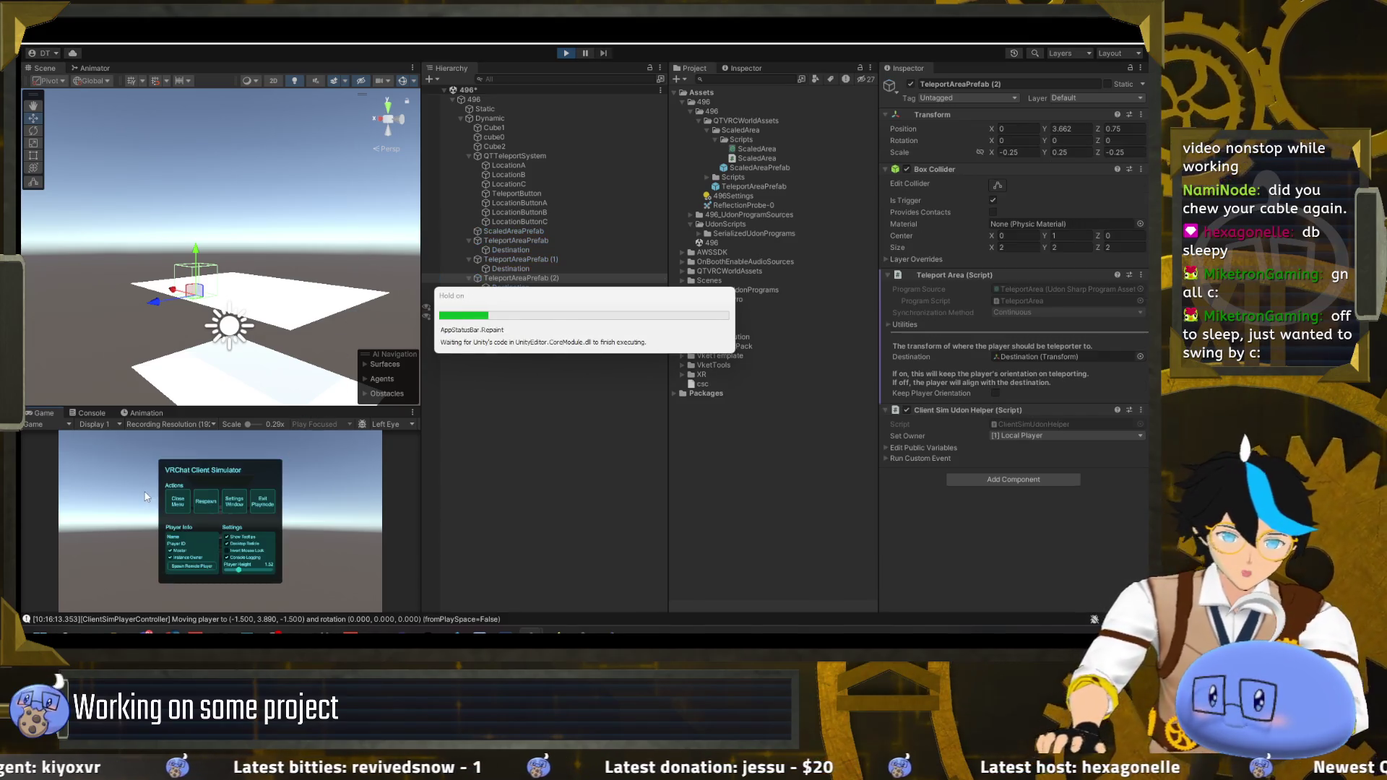
- Walk the player into the raised teleport trigger to reach its destination, then exit Play mode
{"action": "left_click", "coordinate": [184, 507]}
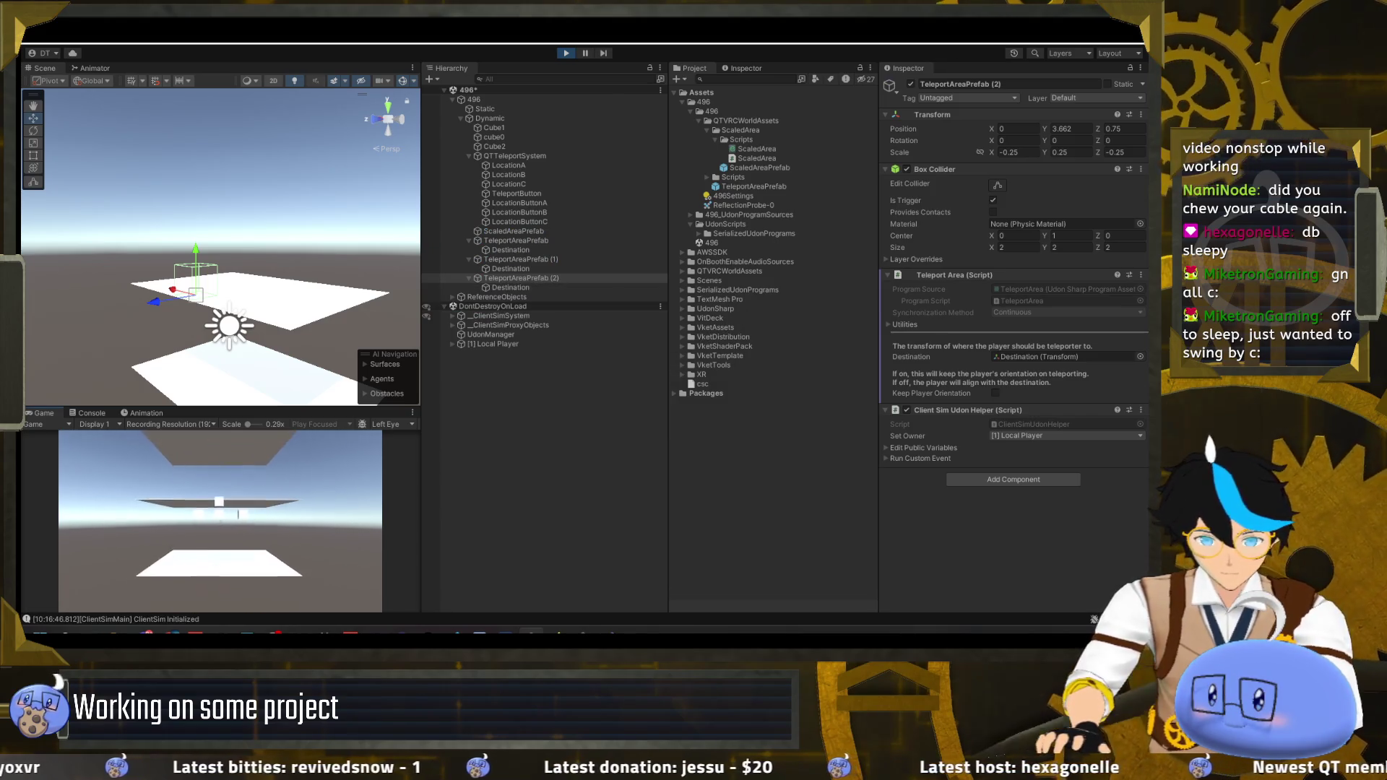
{"action": "key", "text": "w"}
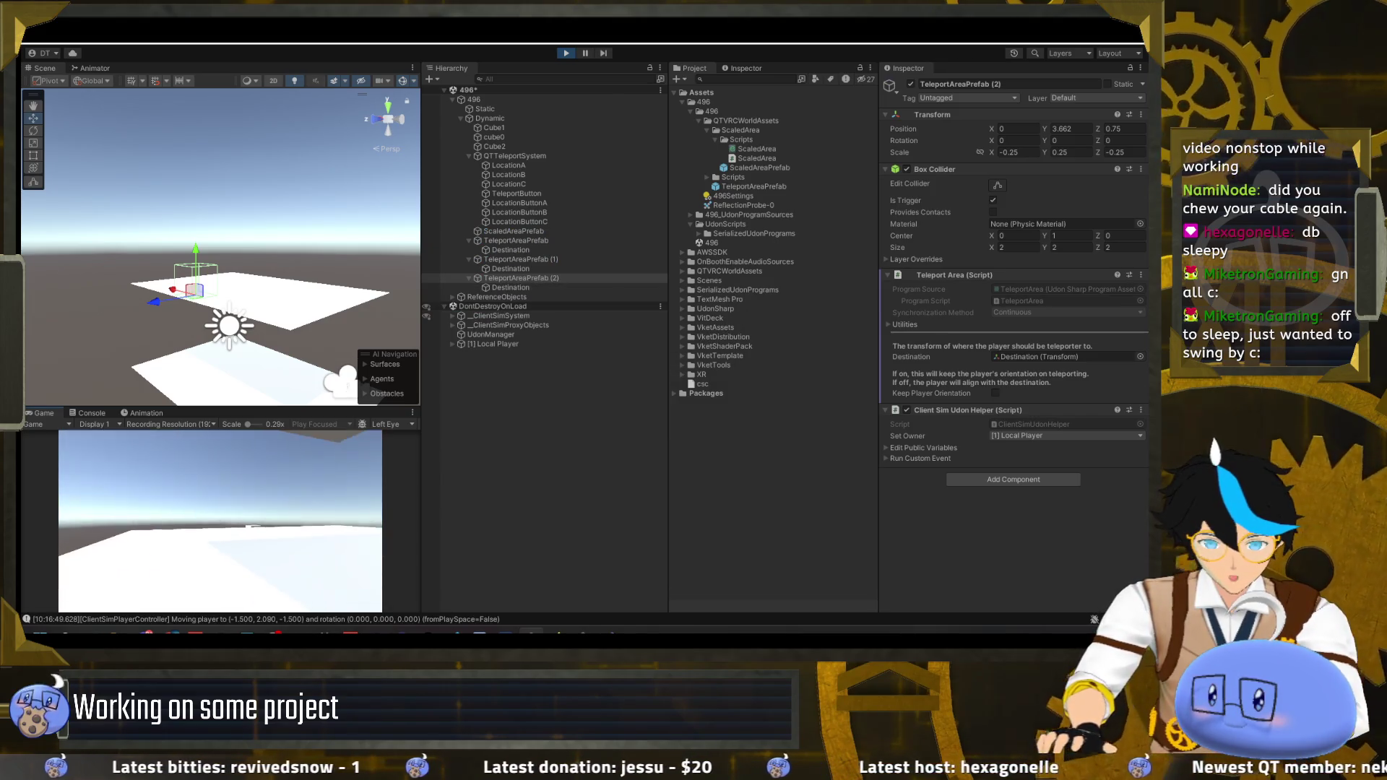
{"action": "key", "text": "w"}
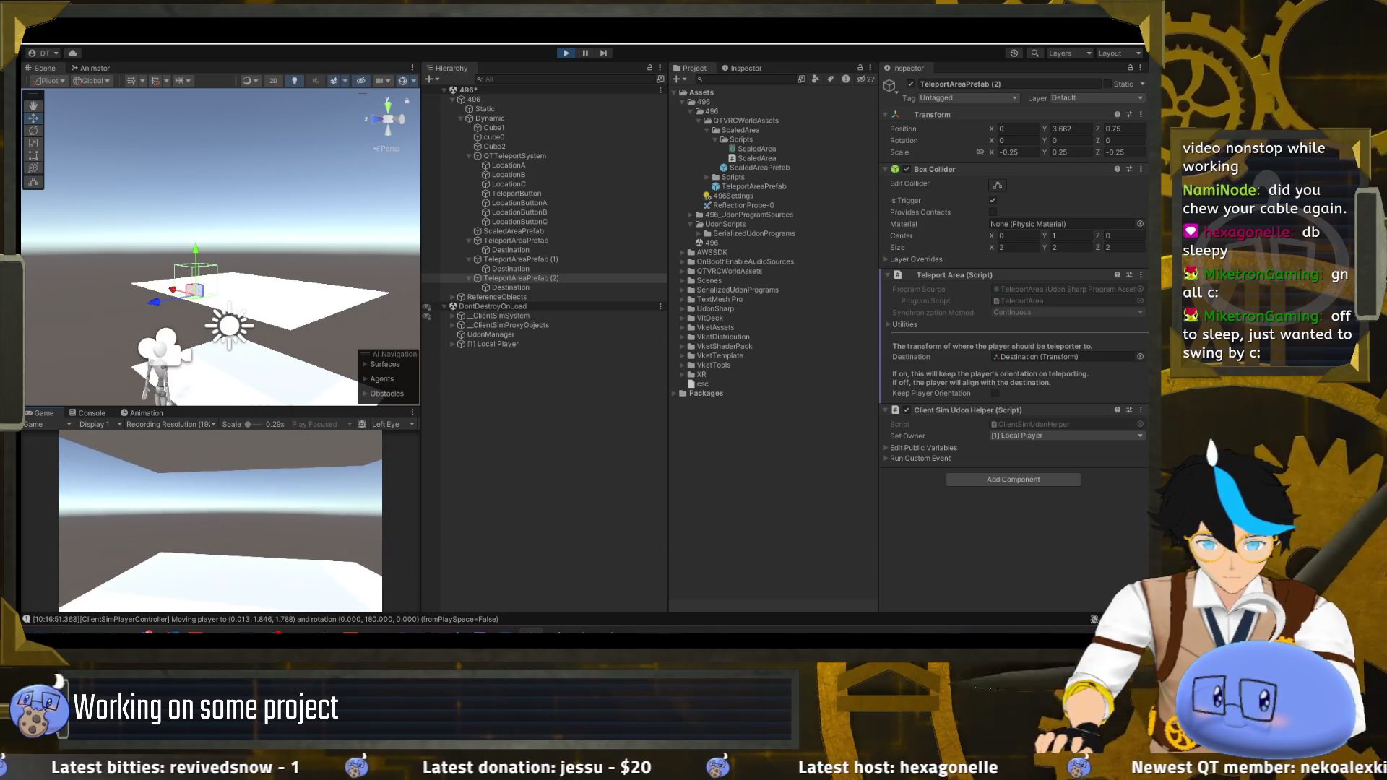
{"action": "key", "text": "Escape"}
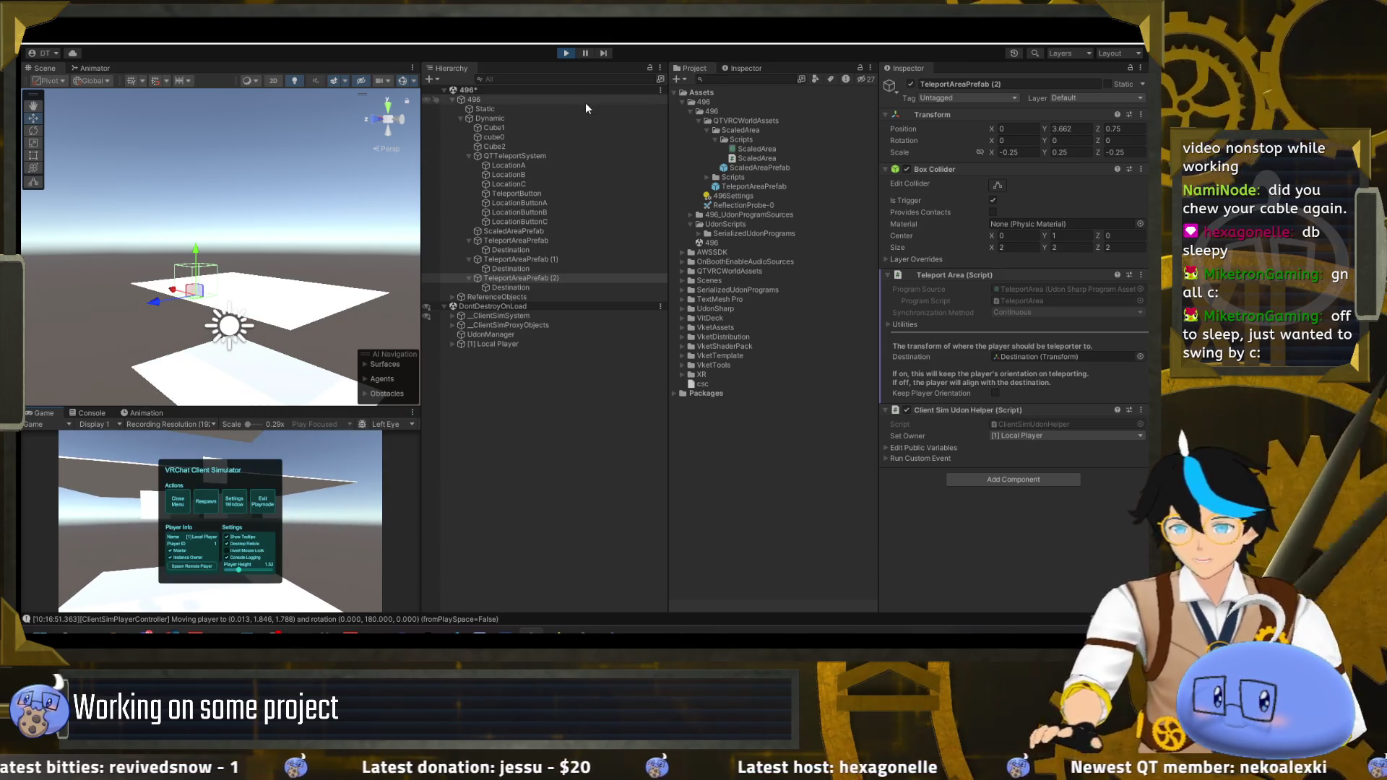
{"action": "key", "text": "ctrl+p"}
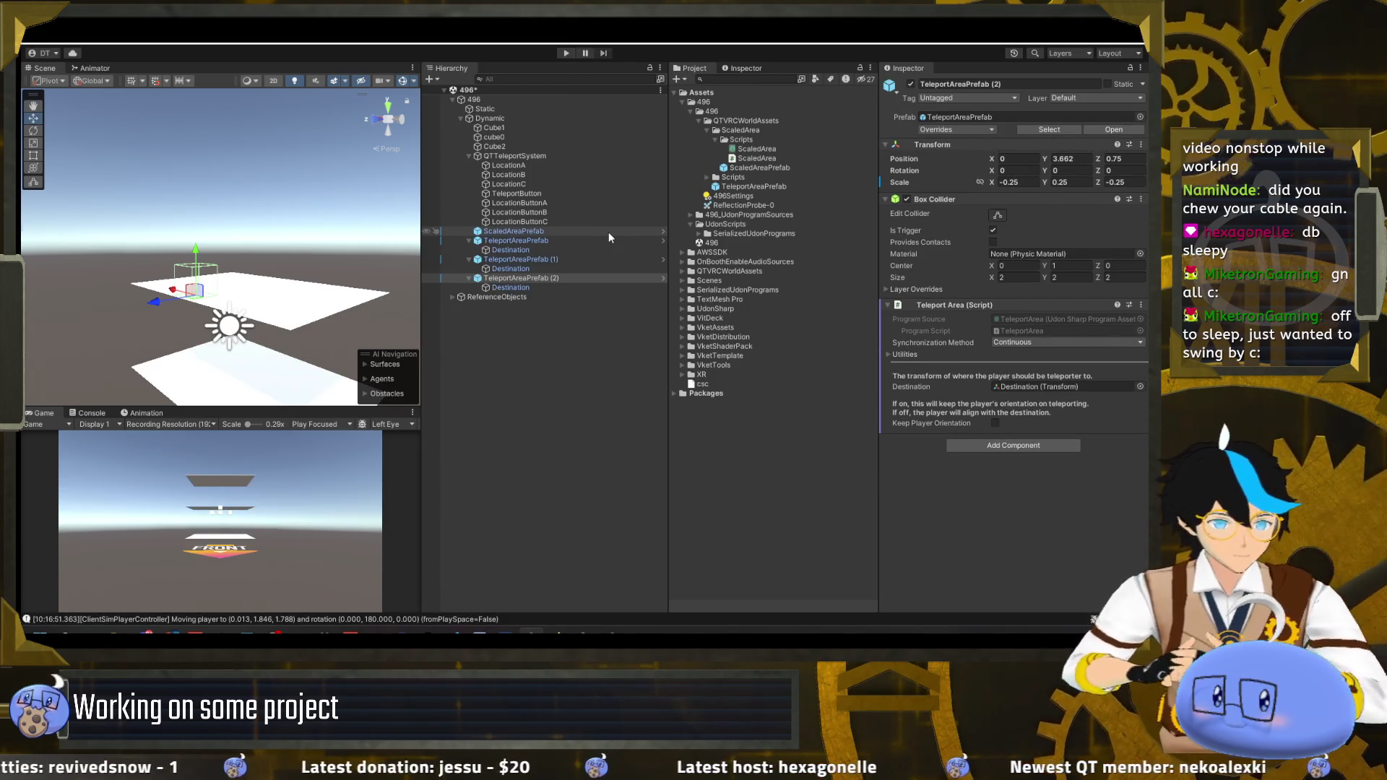
{"action": "left_click", "coordinate": [557, 331]}
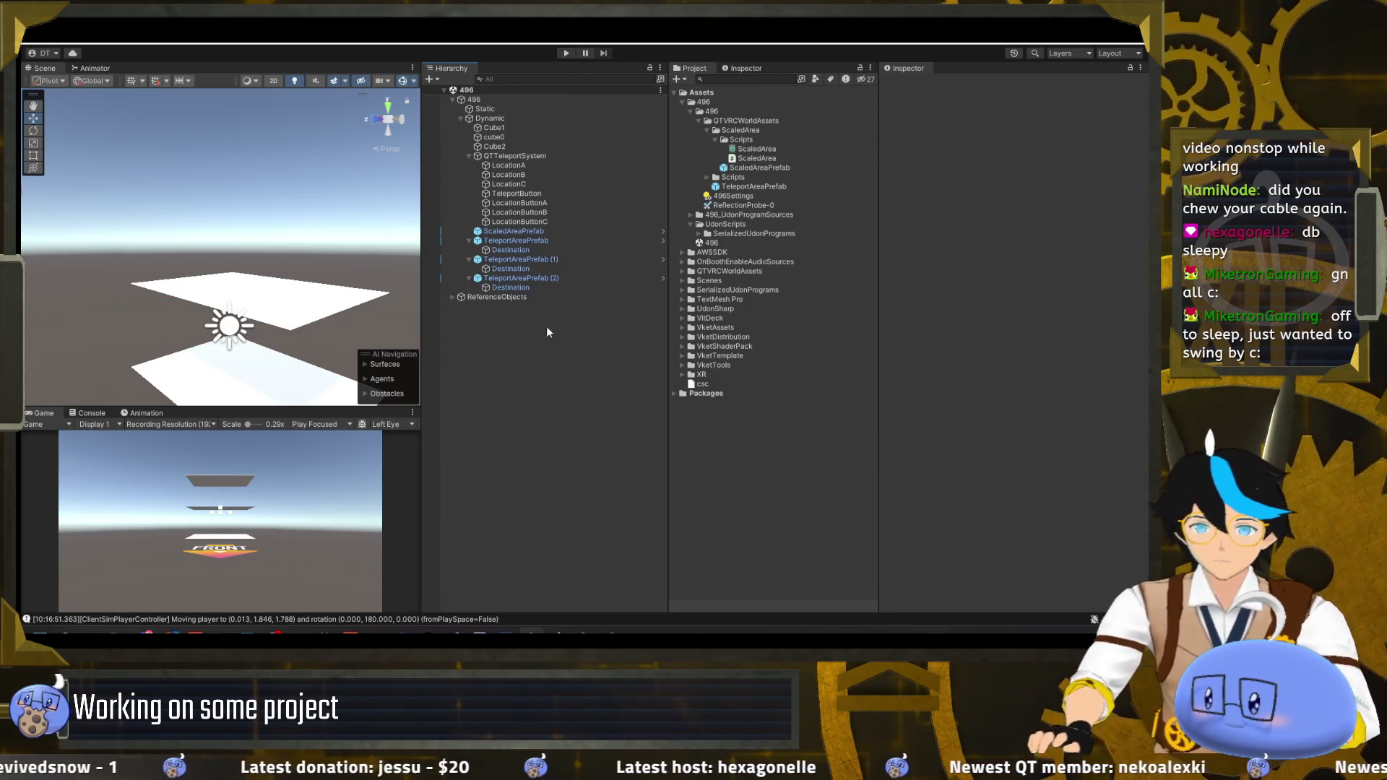
{"action": "left_click_drag", "start_coordinate": [247, 325], "coordinate": [603, 303]}
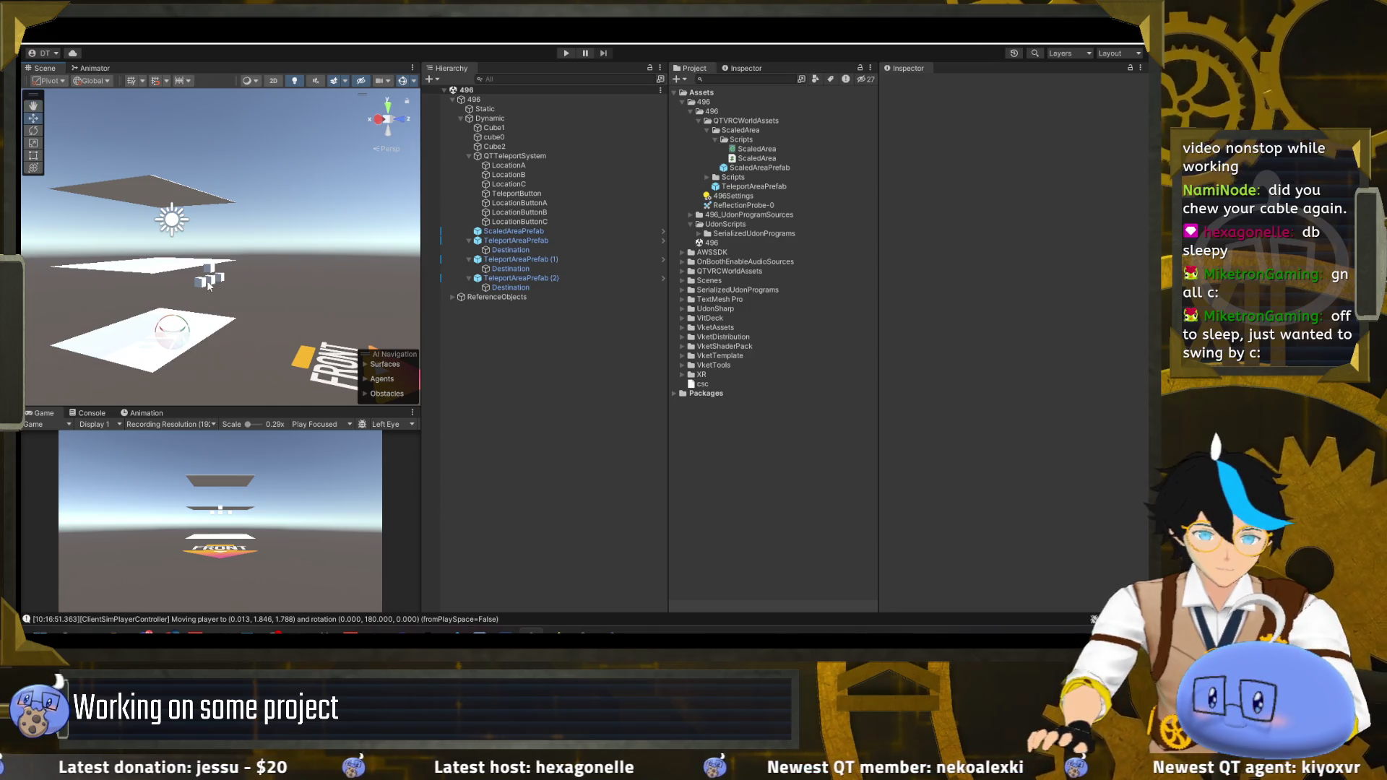